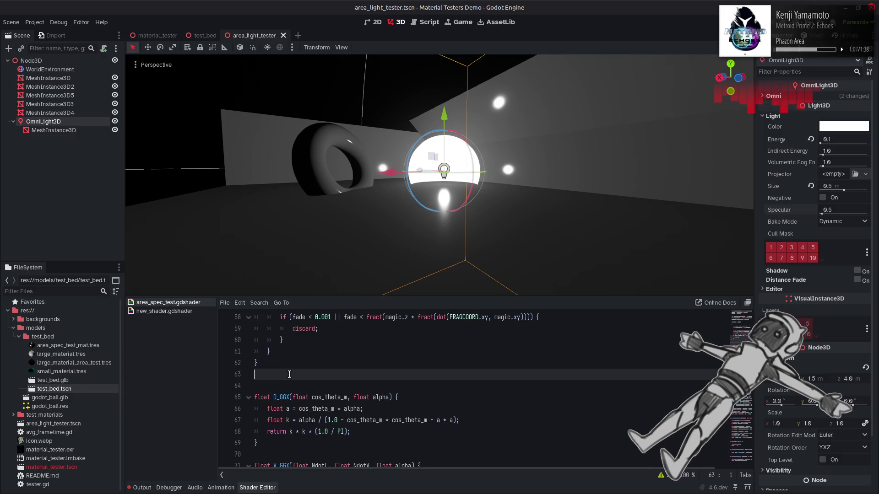
pyautogui.press('Return')
# Start a new float length2(in vec3 v) function on a blank line above D_GGX
pyautogui.press('Up')
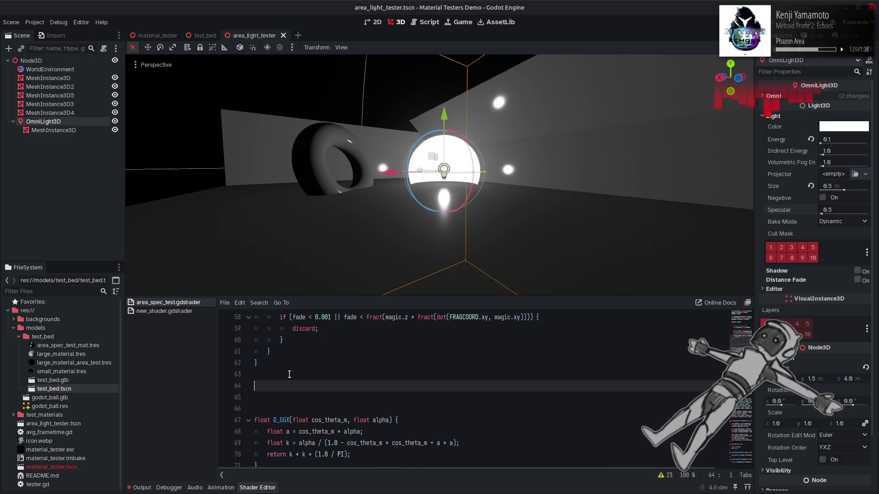
pyautogui.write('float len')
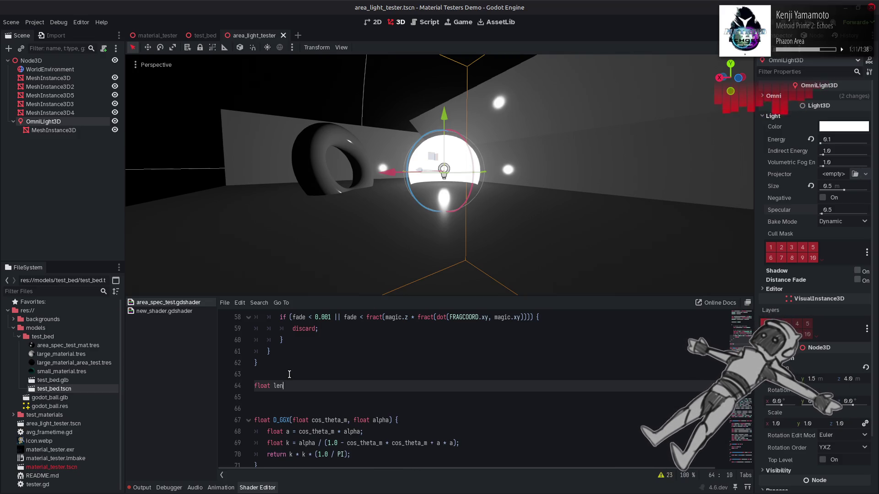
pyautogui.write('gth2(')
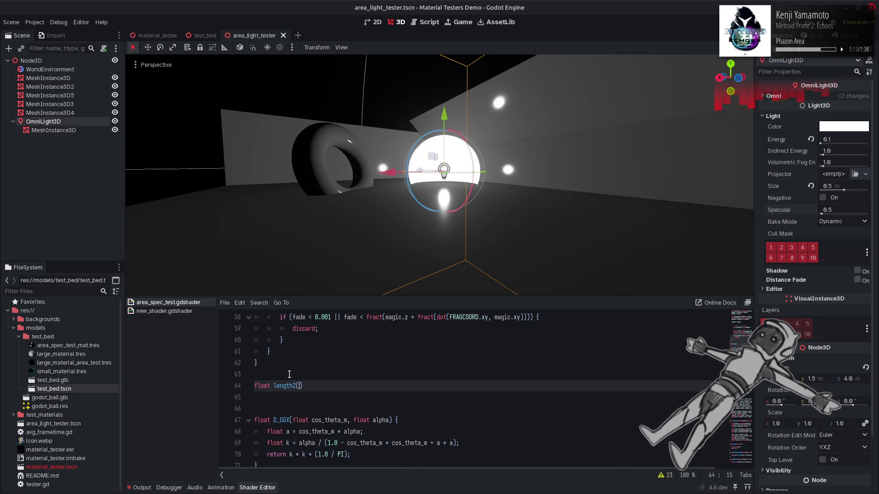
pyautogui.write('in vec3')
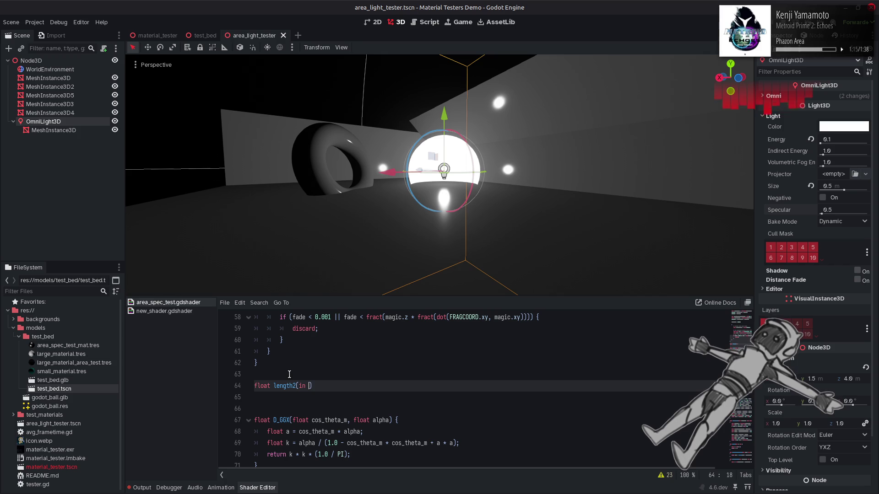
pyautogui.press('Escape')
pyautogui.write('v)')
pyautogui.press('Return')
# Give length2 the body { return dot(v, v); }
pyautogui.write('r')
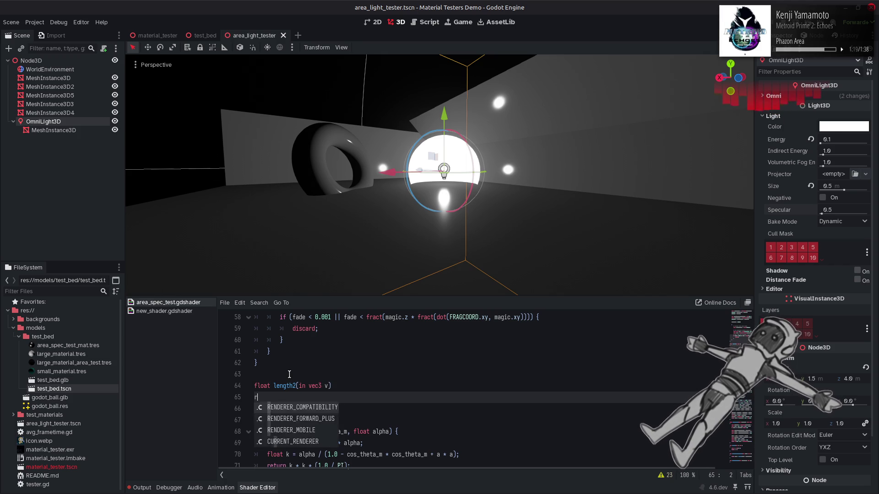
pyautogui.press('BackSpace')
pyautogui.write('{')
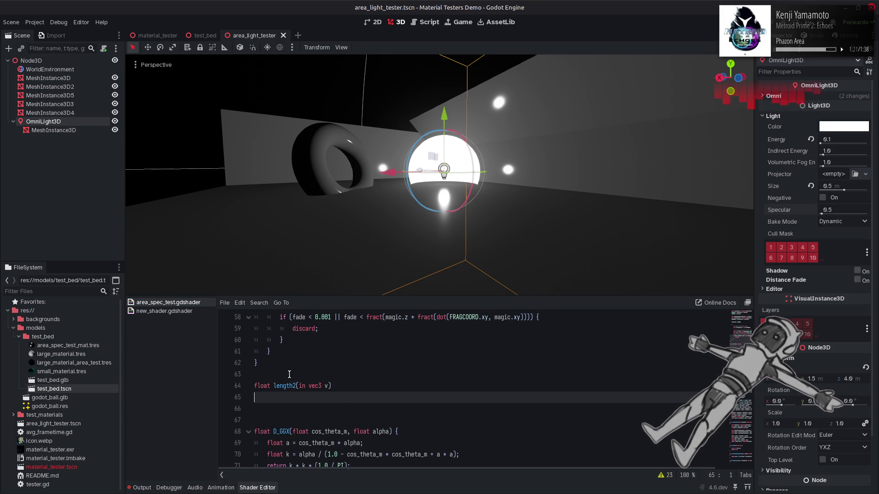
pyautogui.press('Return')
pyautogui.write('ret')
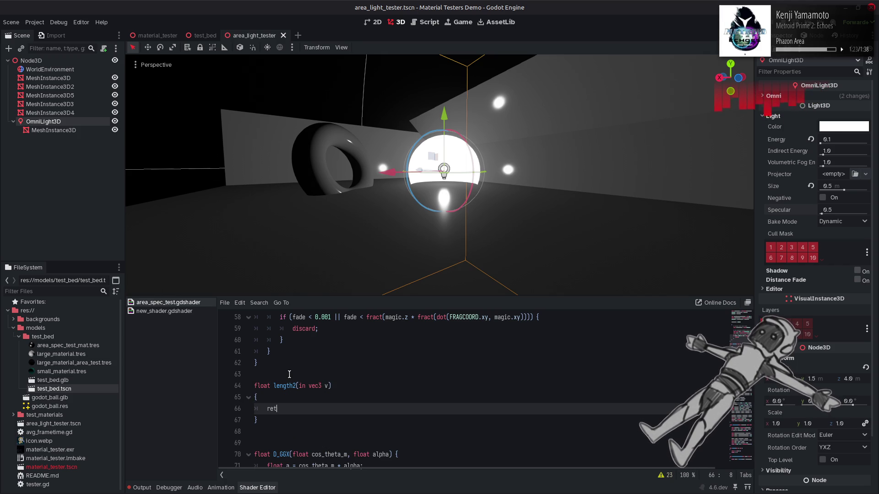
pyautogui.write('urnot(')
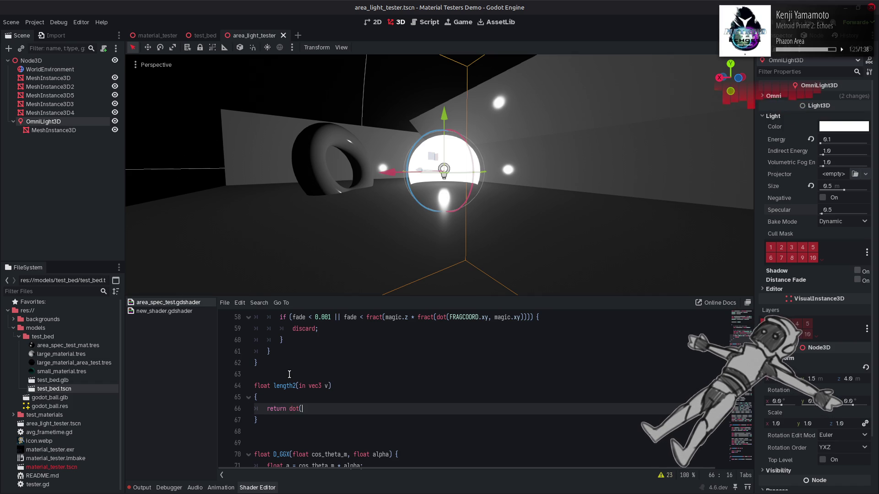
pyautogui.write(')v, v);')
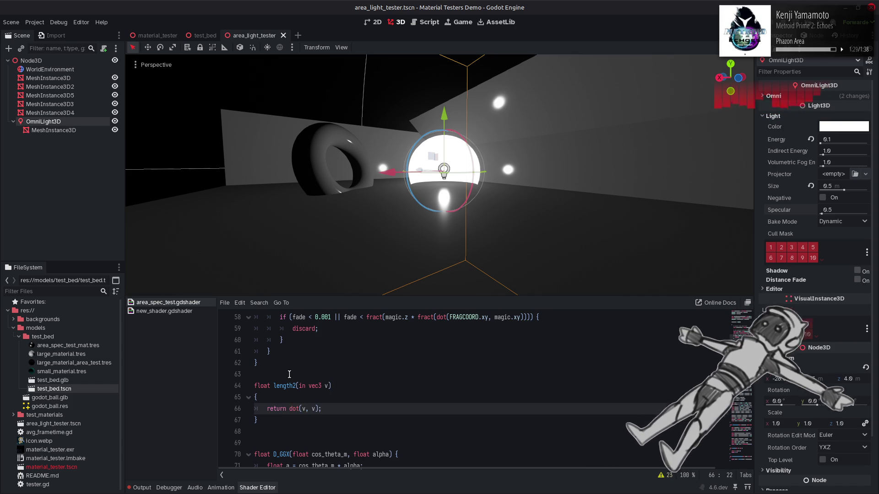
pyautogui.doubleClick(286, 386)
pyautogui.scroll(-8, 401, 387)
# Change length to length2 in the plane_point offset on line 204
pyautogui.scroll(-20, 401, 387)
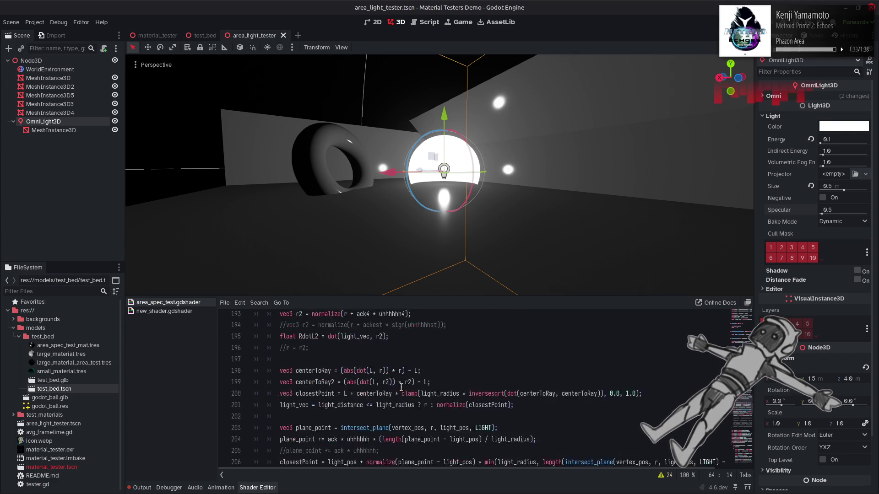
pyautogui.scroll(-3, 401, 387)
pyautogui.scroll(3, 400, 387)
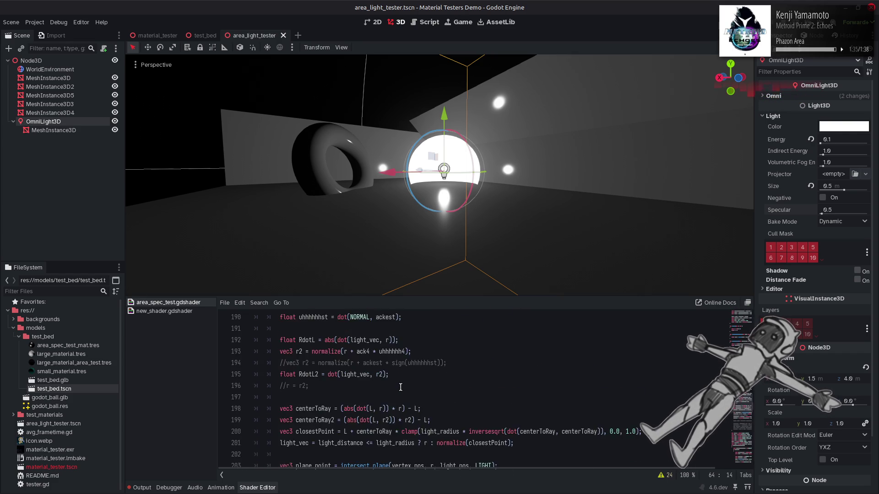
pyautogui.click(403, 408)
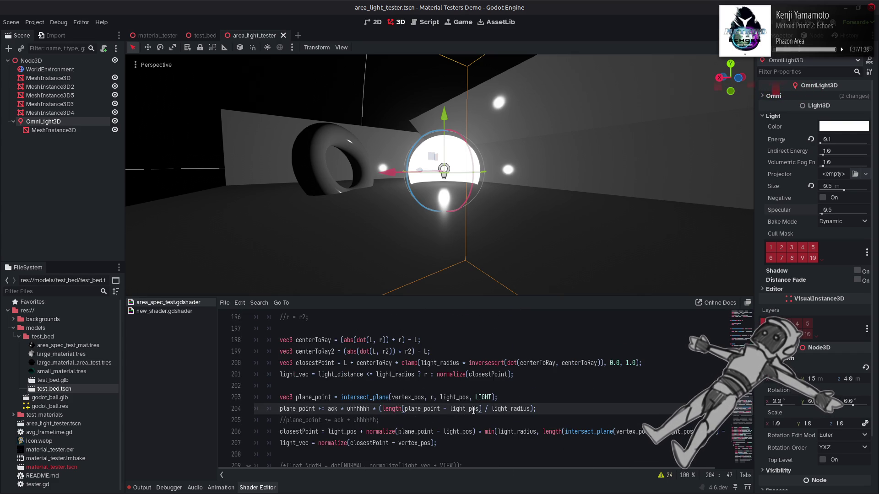
pyautogui.write('2')
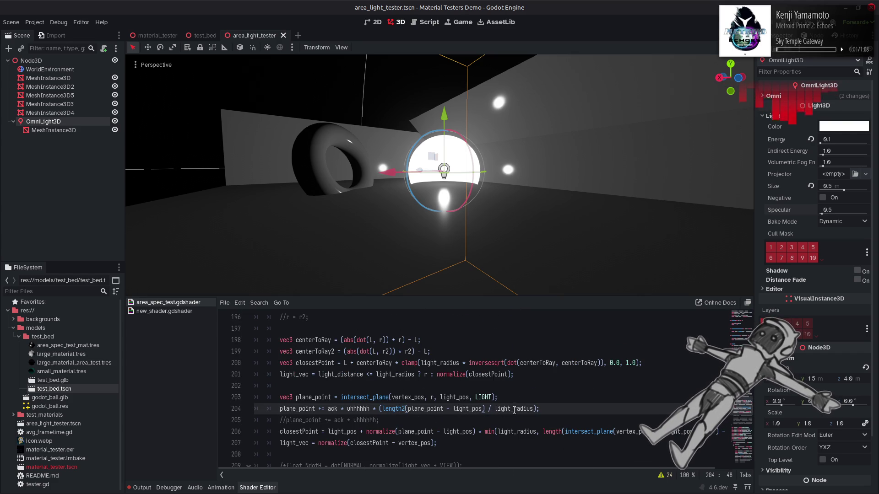
# Comment out line 204 and raise the OmniLight3D's Specular to 6.154
pyautogui.doubleClick(516, 408)
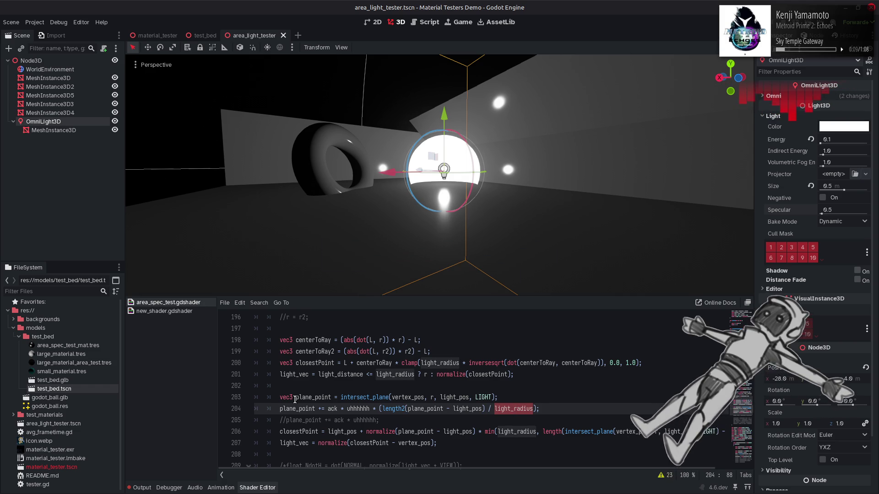
pyautogui.click(280, 409)
pyautogui.write('//')
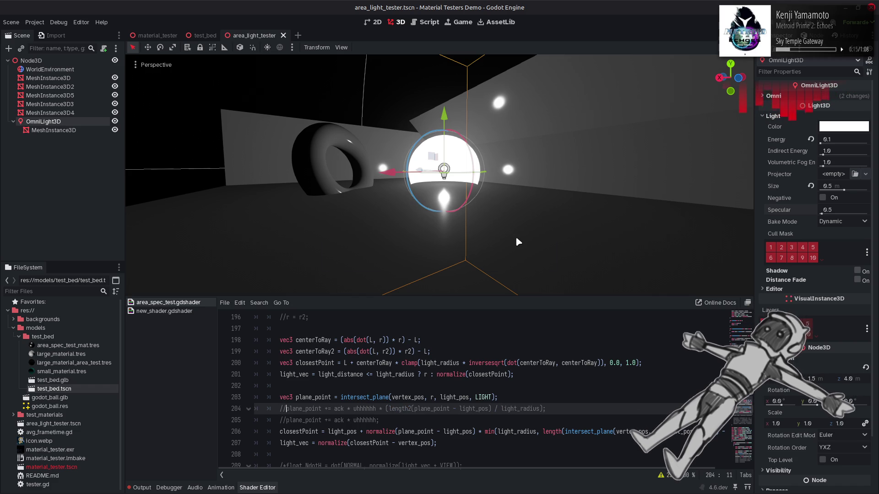
pyautogui.moveTo(822, 214); pyautogui.dragTo(838, 214)
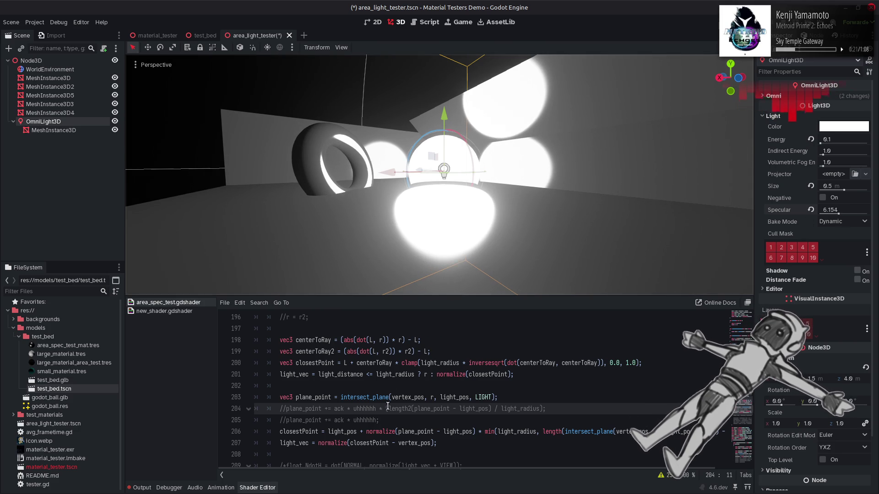
# Set the omni light's Specular to 4, deselect it, and save area_light_tester.tscn
pyautogui.click(508, 416)
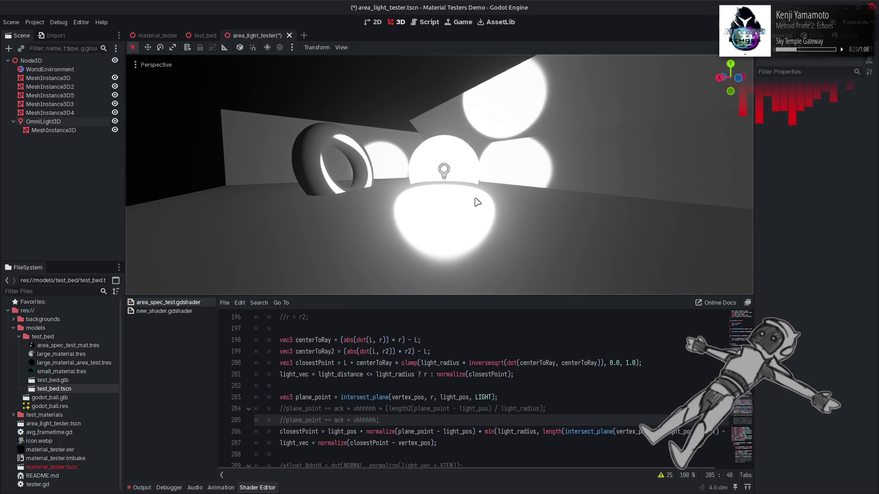
pyautogui.click(842, 208)
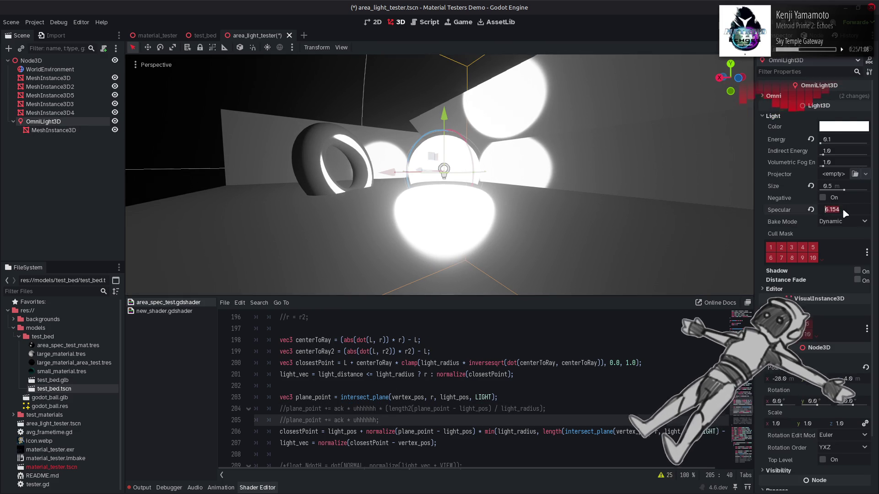
pyautogui.write('4')
pyautogui.press('Return')
pyautogui.click(307, 80)
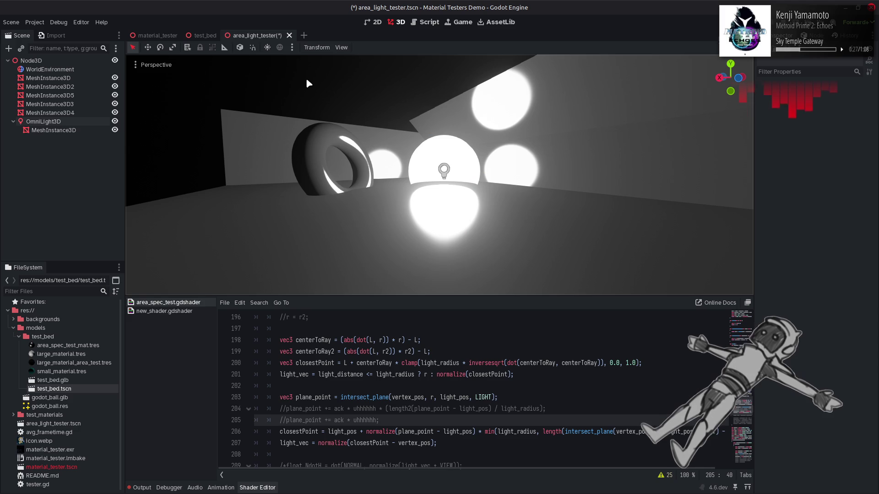
pyautogui.hotkey('ctrl', 's')
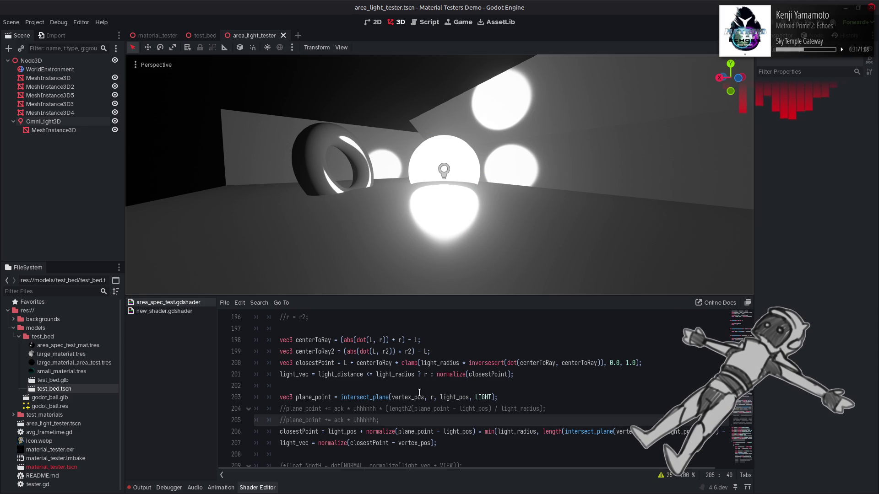
# Comment out the light_vec line 207, set maximize on line 160 to true, and save
pyautogui.scroll(-1, 305, 426)
pyautogui.click(281, 413)
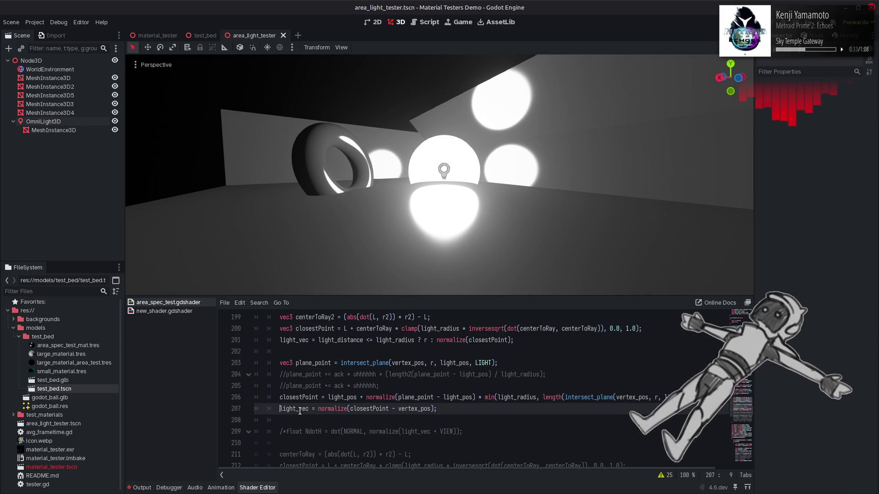
pyautogui.write('//')
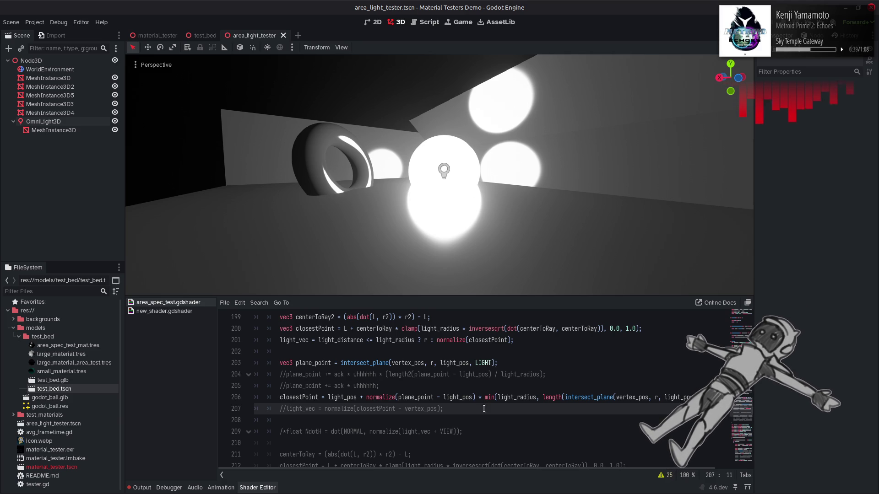
pyautogui.scroll(14, 281, 382)
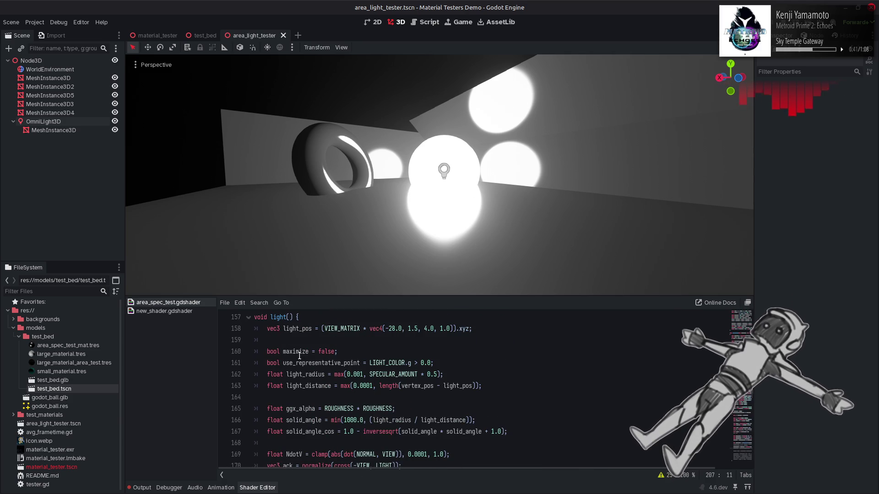
pyautogui.doubleClick(326, 351)
pyautogui.write('true;')
pyautogui.hotkey('ctrl', 's')
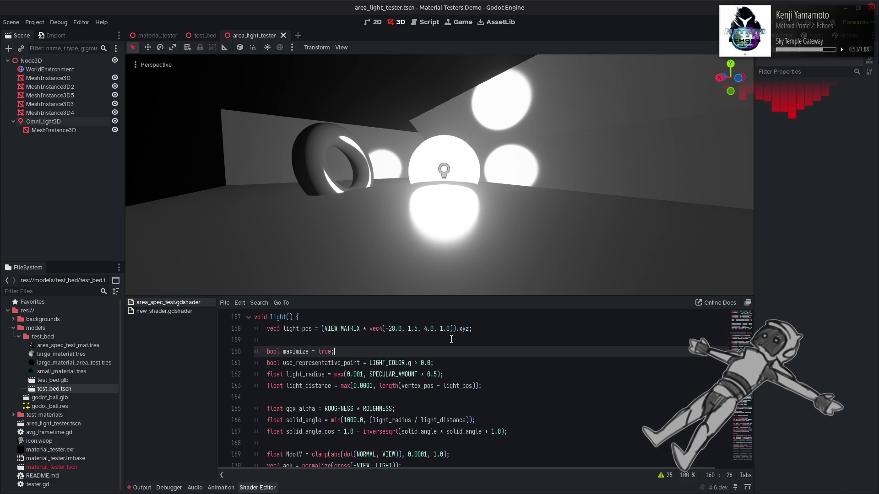
# Set maximize on line 160 back to false
pyautogui.scroll(20, 450, 340)
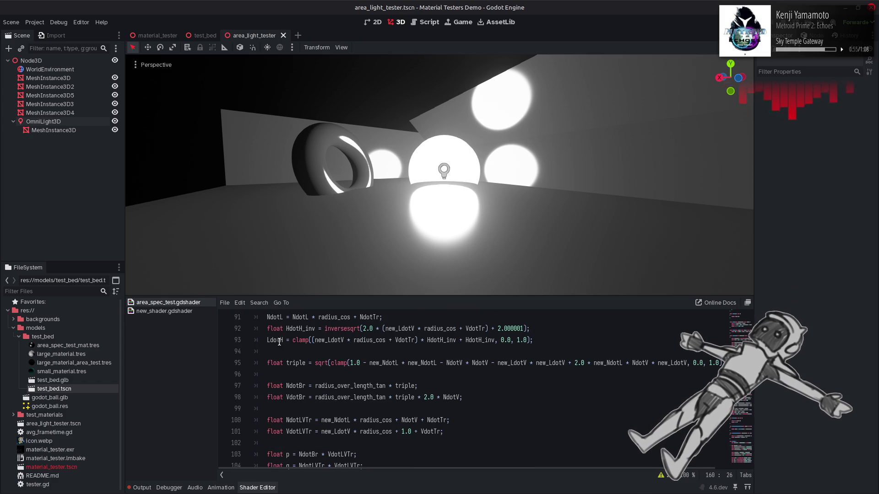
pyautogui.scroll(10, 279, 342)
pyautogui.scroll(-15, 451, 391)
pyautogui.scroll(-14, 451, 392)
pyautogui.press('BackSpace')
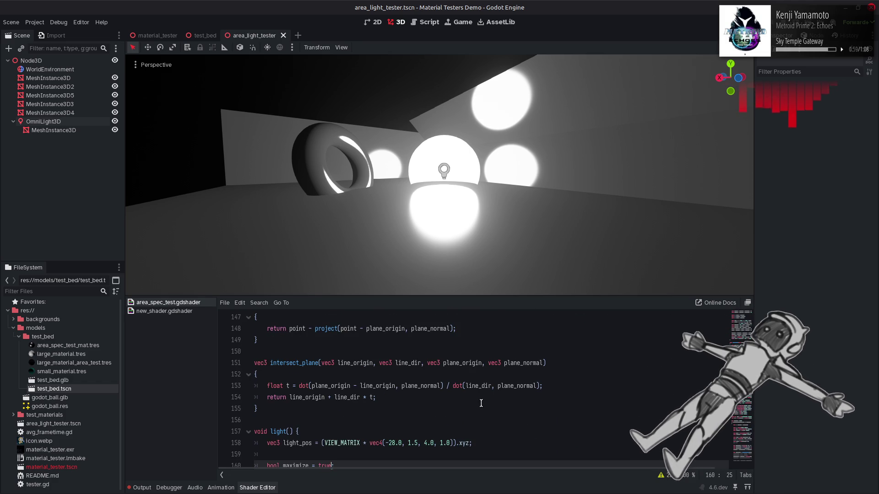
pyautogui.press('BackSpace')
pyautogui.press('BackSpace')
pyautogui.press('BackSpace')
pyautogui.write('false;')
# Undo the edits back to the line 207 change, leaving the light_vec line uncommented
pyautogui.scroll(-1, 522, 390)
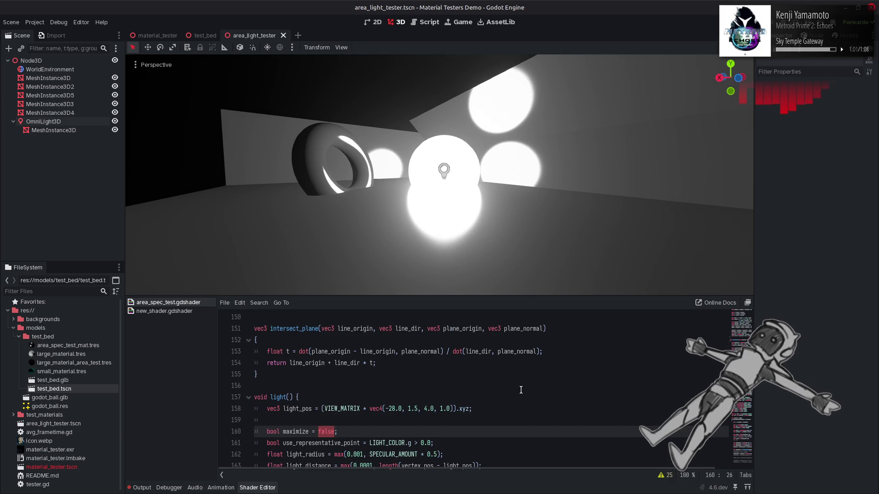
pyautogui.click(521, 387)
pyautogui.hotkey('ctrl', 'z')
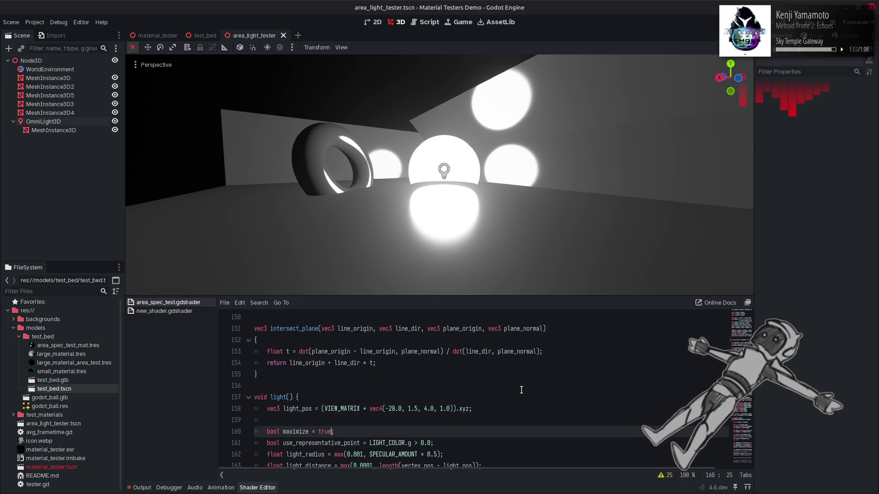
pyautogui.hotkey('ctrl', 'z')
pyautogui.hotkey('ctrl', 'z')
pyautogui.hotkey('ctrl', 'z')
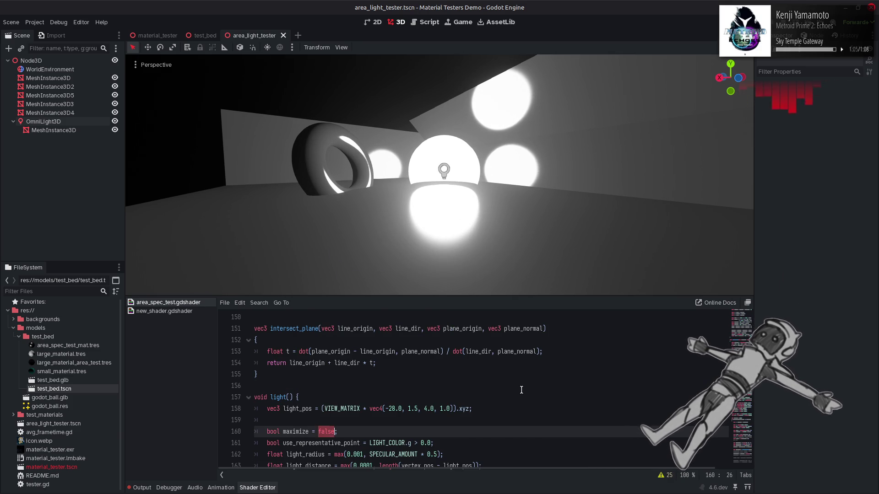
pyautogui.scroll(-2, 522, 390)
pyautogui.write('//')
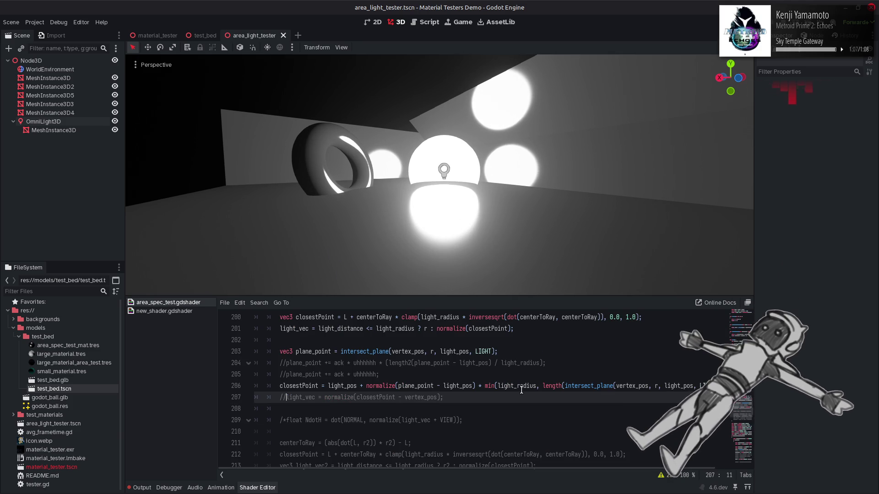
pyautogui.hotkey('ctrl', 'z')
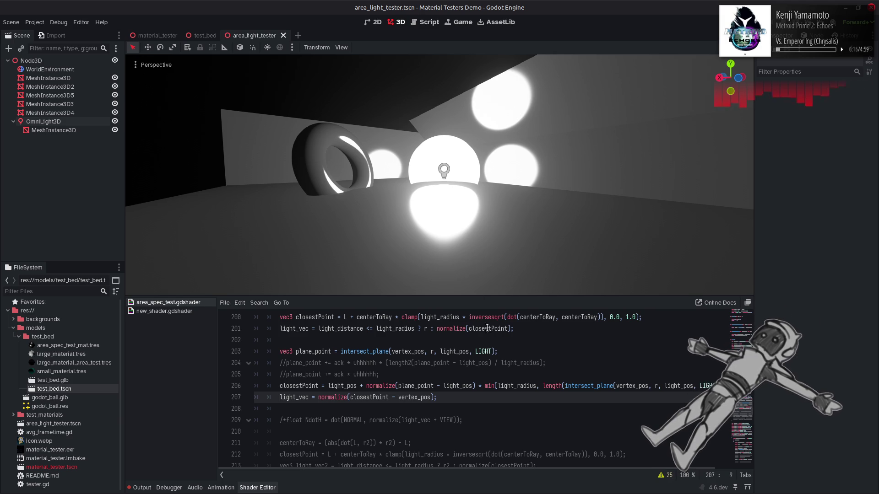
# Select the LIGHT argument of the intersect_plane call on line 203
pyautogui.doubleClick(488, 351)
pyautogui.hotkey('ctrl', 'c')
# Replace LIGHT with -VIEW in line 203's intersect_plane call
pyautogui.write('VIEW')
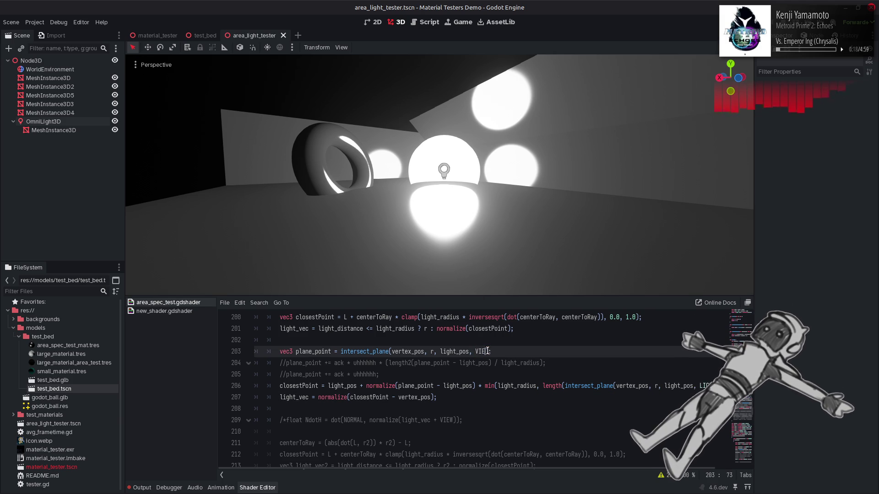
pyautogui.press('Escape')
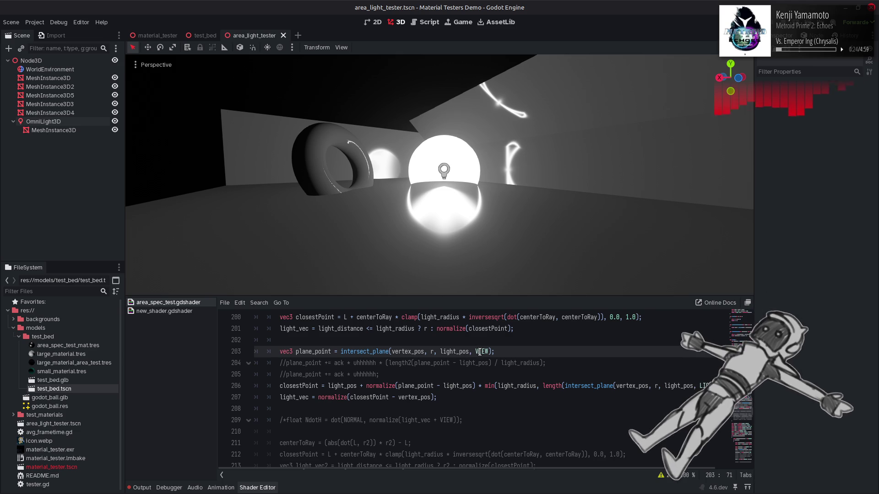
pyautogui.write('-')
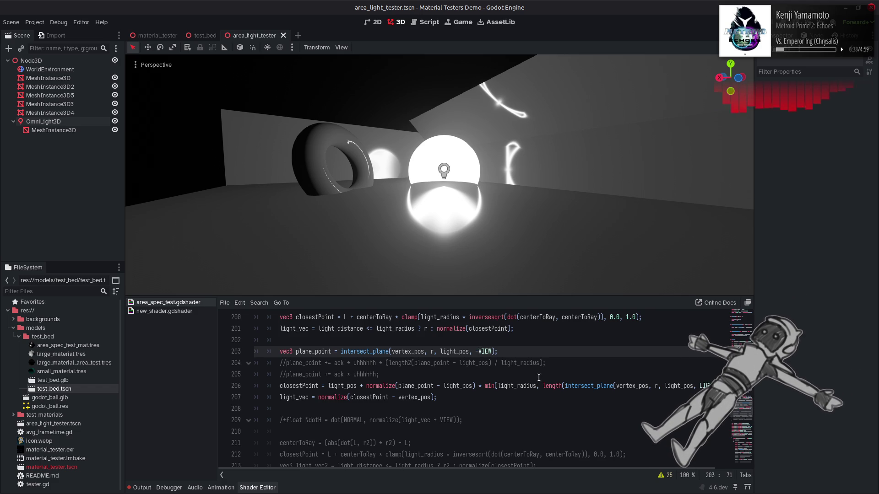
# Pass -VIEW in line 206's intersect_plane call as well, and save the shader
pyautogui.doubleClick(321, 352)
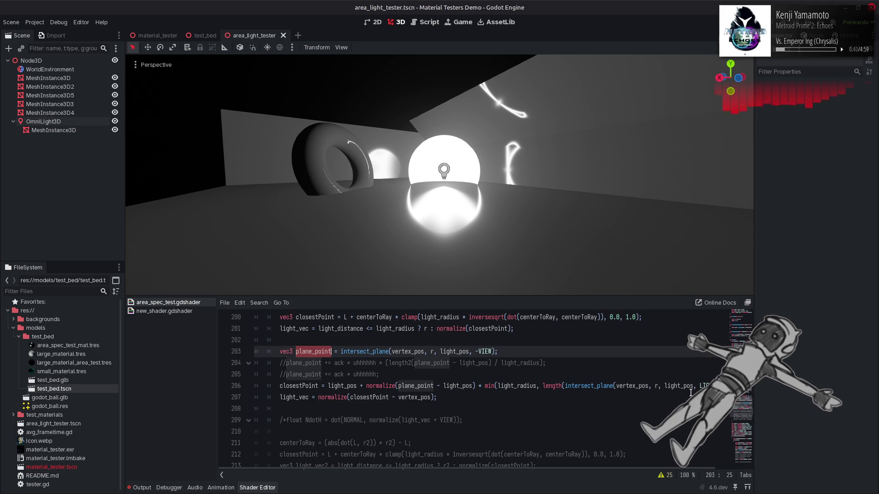
pyautogui.hscroll(2, 457, 354)
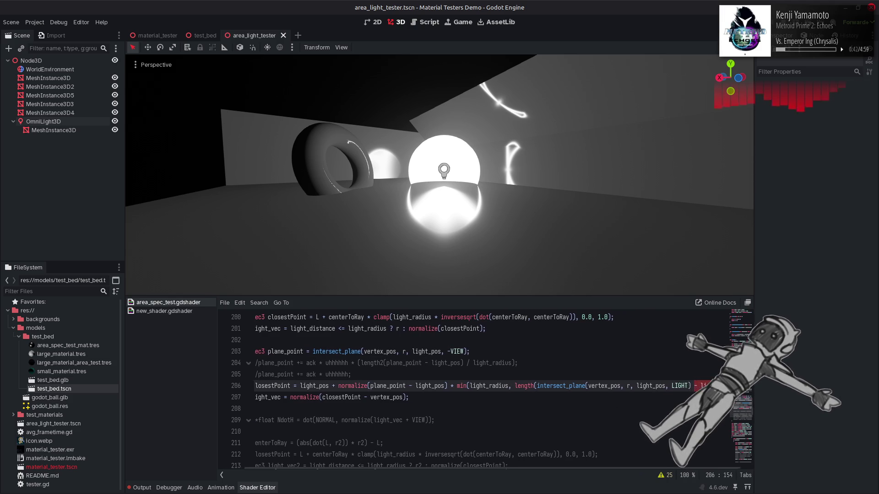
pyautogui.doubleClick(459, 351)
pyautogui.click(687, 386)
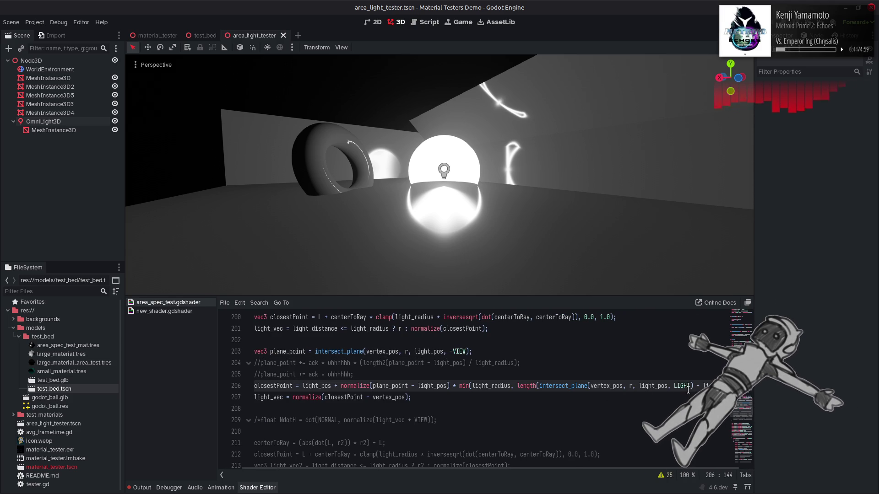
pyautogui.write('-VIEW')
pyautogui.hotkey('ctrl', 's')
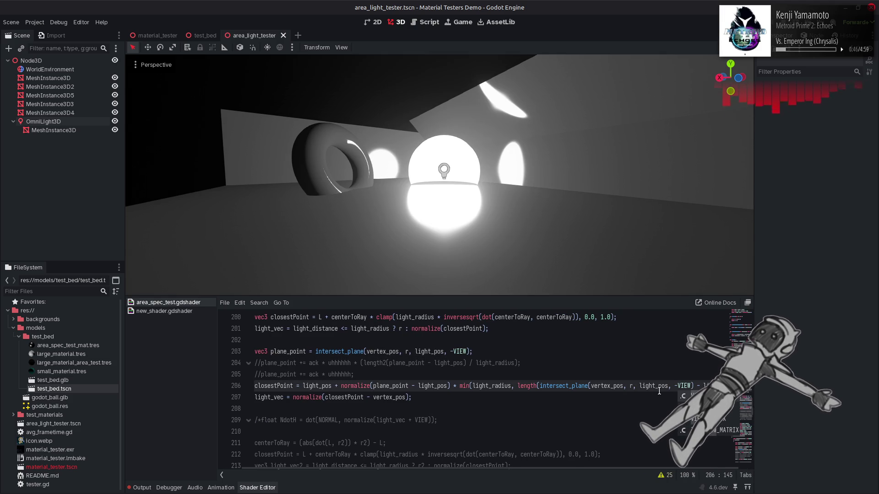
pyautogui.click(634, 378)
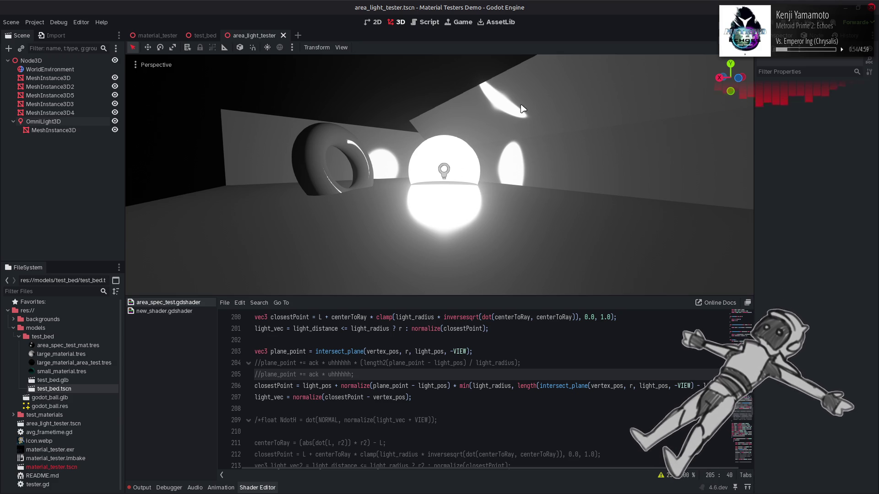
pyautogui.moveTo(502, 151); pyautogui.dragTo(365, 156)
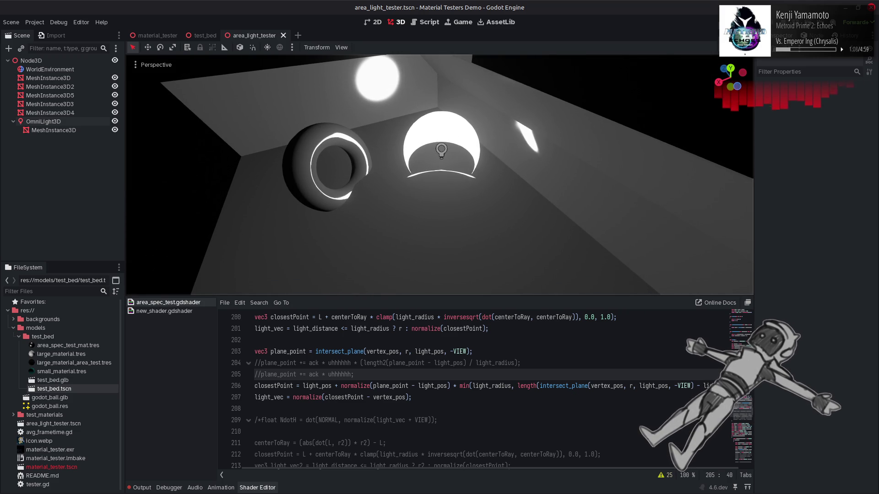
pyautogui.moveTo(365, 156); pyautogui.dragTo(343, 158)
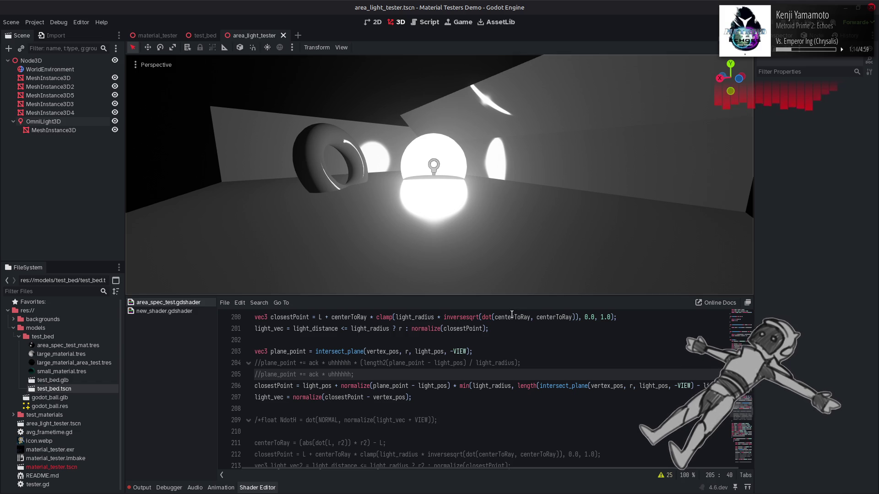
pyautogui.click(475, 348)
pyautogui.hotkey('ctrl', 'z')
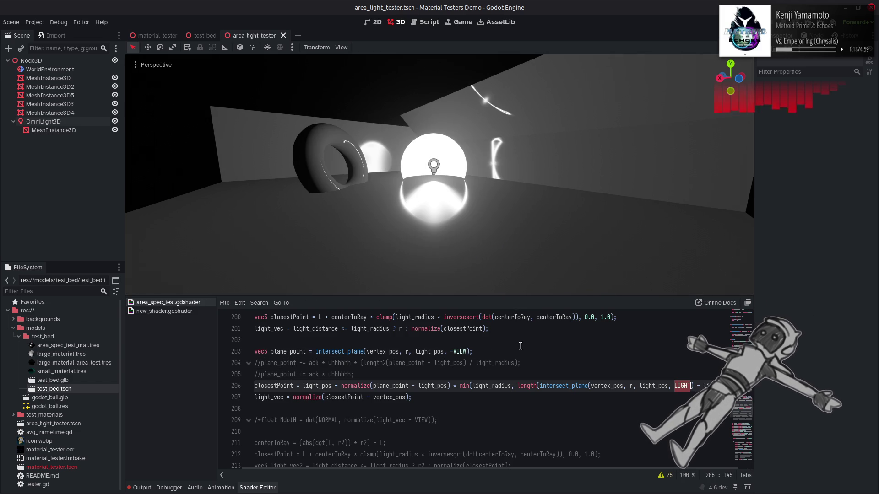
# Revert line 203's intersect_plane argument back to LIGHT and save
pyautogui.moveTo(450, 351); pyautogui.dragTo(471, 351)
pyautogui.hotkey('ctrl', 'v')
pyautogui.hotkey('ctrl', 's')
# Replace the repeated intersect_plane call on line 206 with plane_point and save
pyautogui.doubleClick(294, 352)
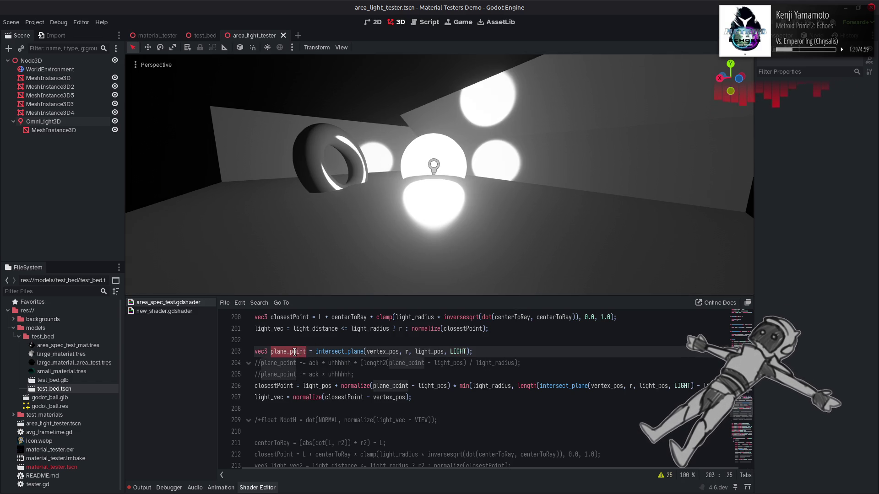
pyautogui.hotkey('ctrl', 'c')
pyautogui.moveTo(695, 386); pyautogui.dragTo(540, 386)
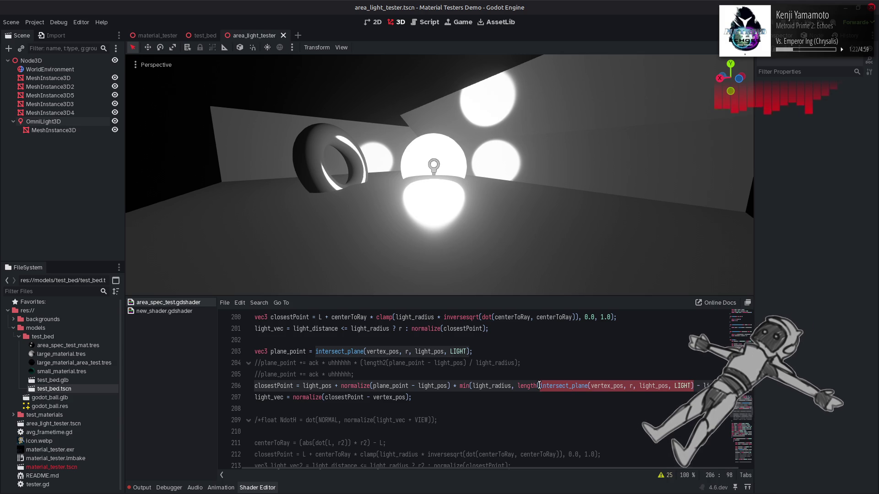
pyautogui.hotkey('ctrl', 'v')
pyautogui.hotkey('ctrl', 's')
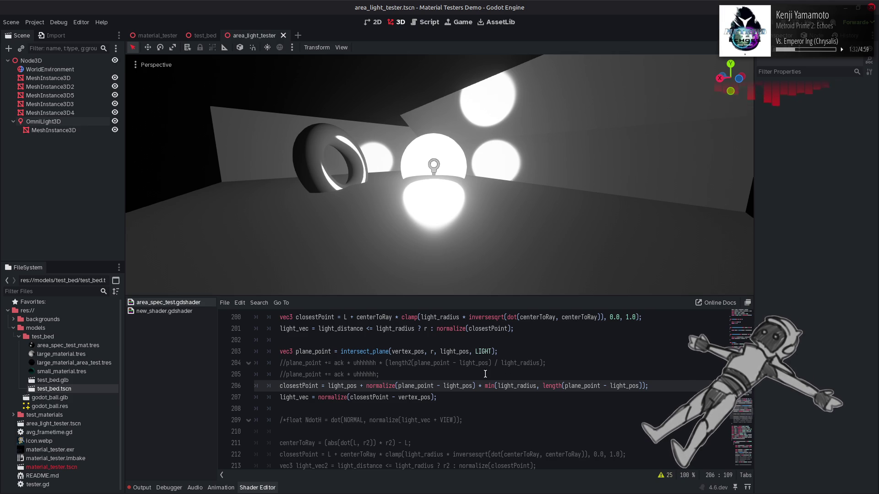
# Swap the r and LIGHT arguments in line 203's intersect_plane call and save
pyautogui.doubleClick(483, 350)
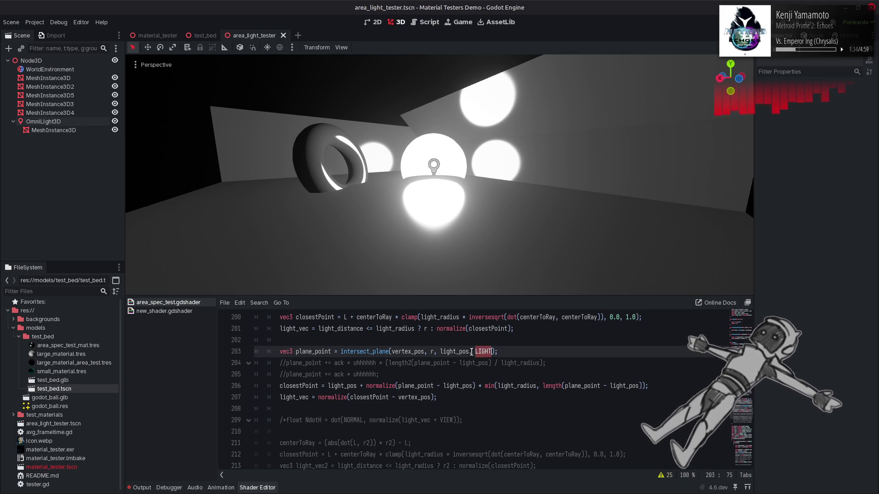
pyautogui.write('r')
pyautogui.click(435, 353)
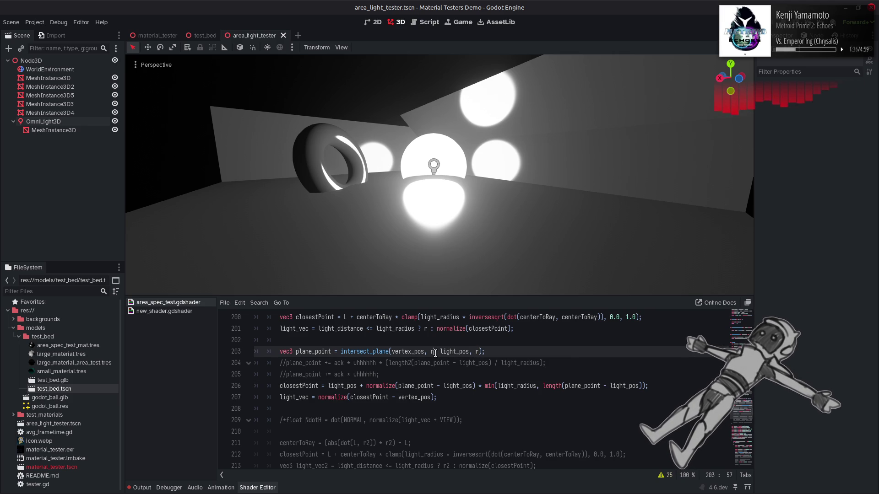
pyautogui.press('BackSpace')
pyautogui.write('LIGHT')
pyautogui.hotkey('ctrl', 's')
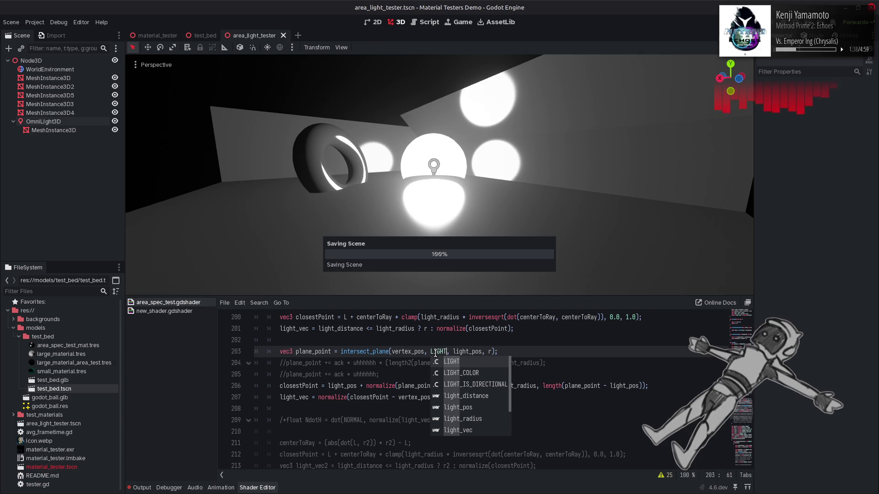
# Try VIEW, then NORMAL, as the second intersect_plane argument on line 203
pyautogui.press('BackSpace')
pyautogui.press('BackSpace')
pyautogui.press('BackSpace')
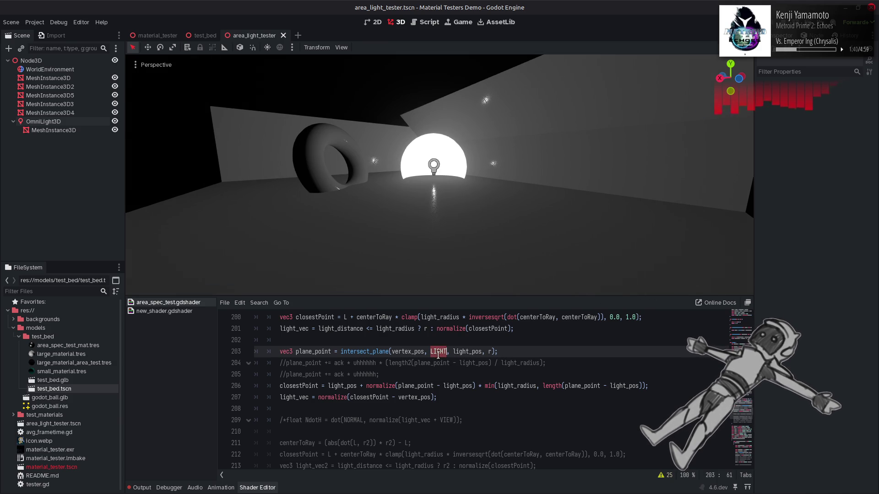
pyautogui.write('VIEW')
pyautogui.hotkey('ctrl', 's')
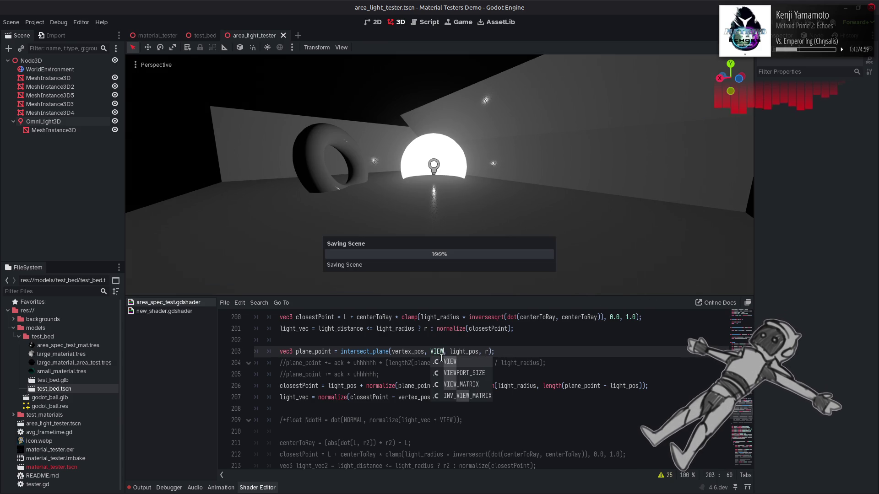
pyautogui.click(432, 351)
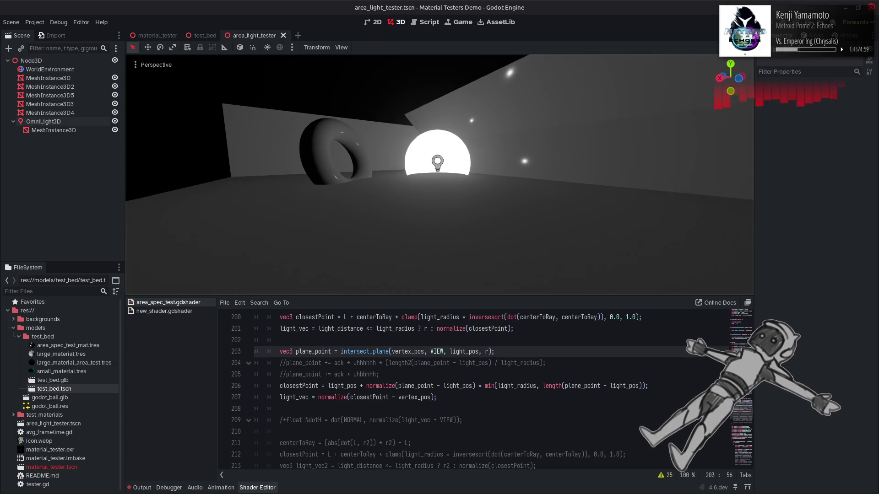
pyautogui.doubleClick(436, 351)
pyautogui.write('NORMAL')
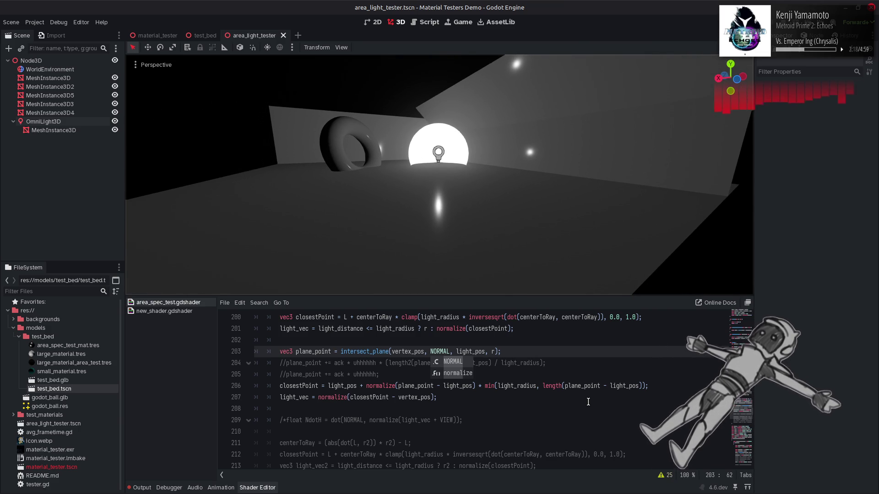
# Restore intersect_plane(vertex_pos, r, light_pos, LIGHT) on line 203 and save
pyautogui.press('BackSpace')
pyautogui.press('BackSpace')
pyautogui.press('BackSpace')
pyautogui.write('VIEW')
pyautogui.press('End')
pyautogui.press('Left')
pyautogui.press('Left')
pyautogui.press('BackSpace')
pyautogui.write('LIGHT')
pyautogui.hotkey('ctrl', 'Left')
pyautogui.hotkey('ctrl', 'Left')
pyautogui.hotkey('ctrl', 'Left')
pyautogui.hotkey('ctrl', 'BackSpace')
pyautogui.write('r')
pyautogui.press('End')
pyautogui.press('Left')
pyautogui.press('Left')
pyautogui.hotkey('ctrl', 's')
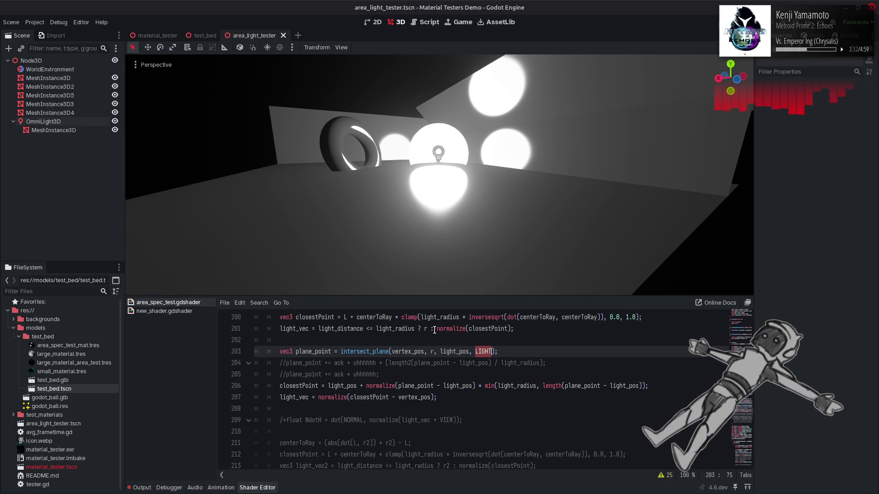
# Copy the light_distance ternary from line 201 into line 207 before normalize, and save
pyautogui.moveTo(437, 328); pyautogui.dragTo(319, 329)
pyautogui.scroll(2, 327, 362)
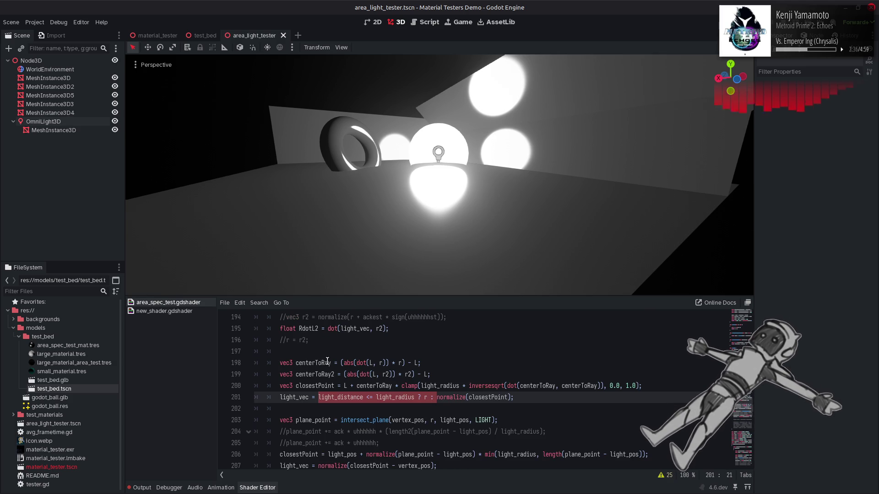
pyautogui.scroll(-3, 326, 359)
pyautogui.click(319, 364)
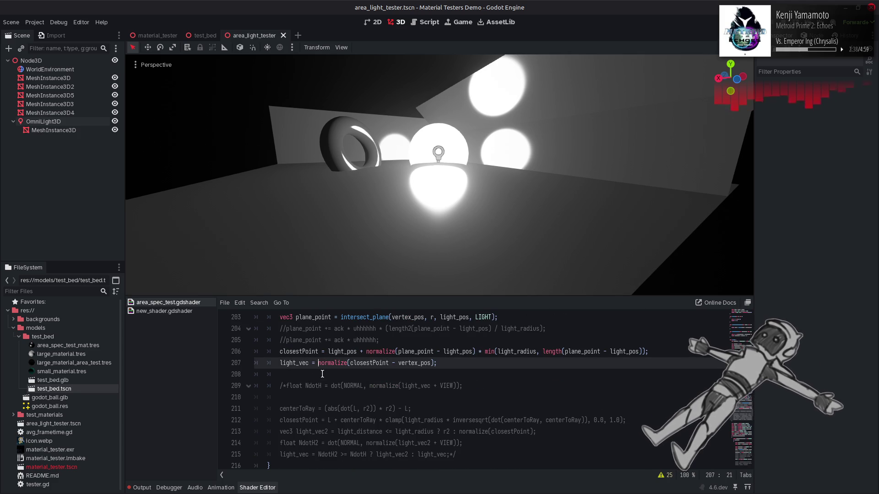
pyautogui.hotkey('ctrl', 'v')
pyautogui.hotkey('ctrl', 's')
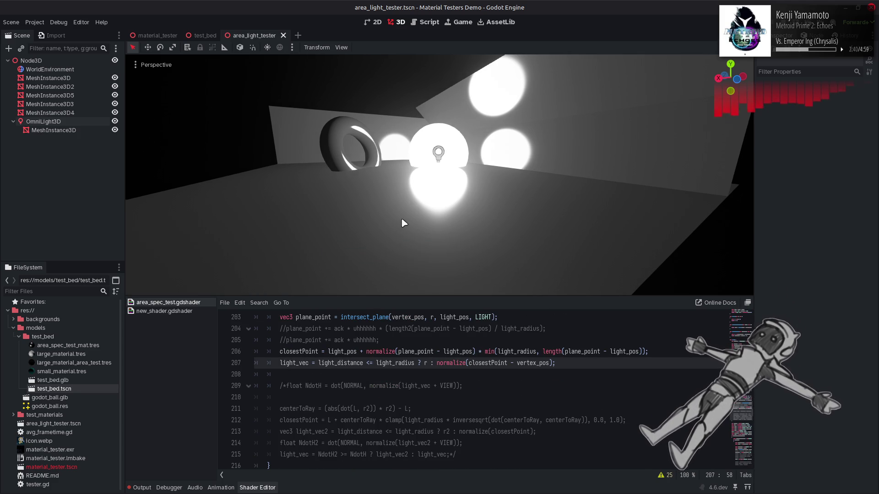
# Fly the 3D view up and back to look down on the light sphere and torus
pyautogui.press('w')
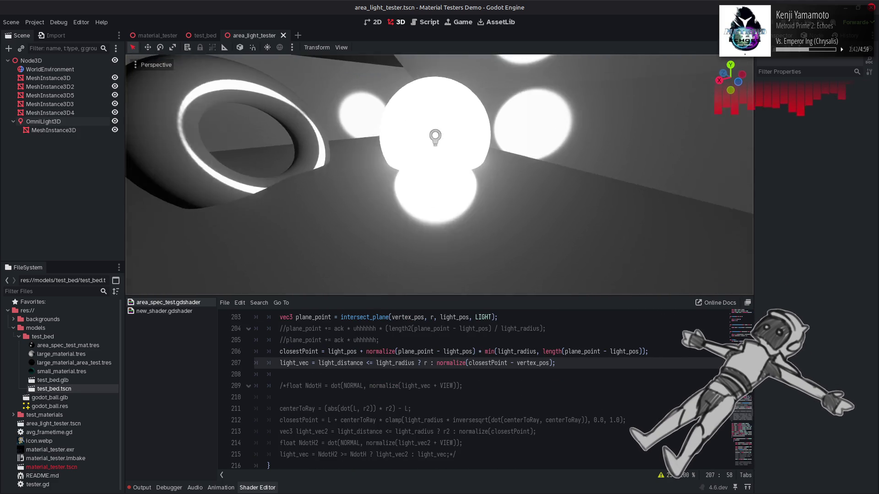
pyautogui.press('s')
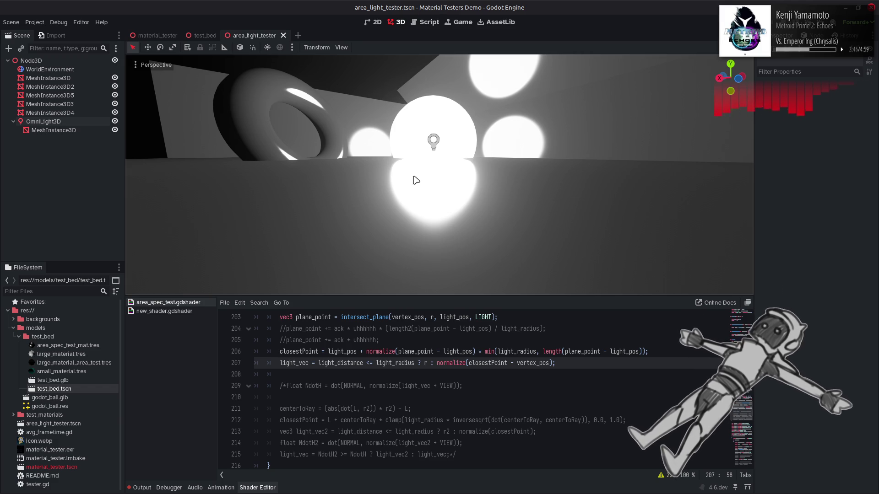
pyautogui.press('s')
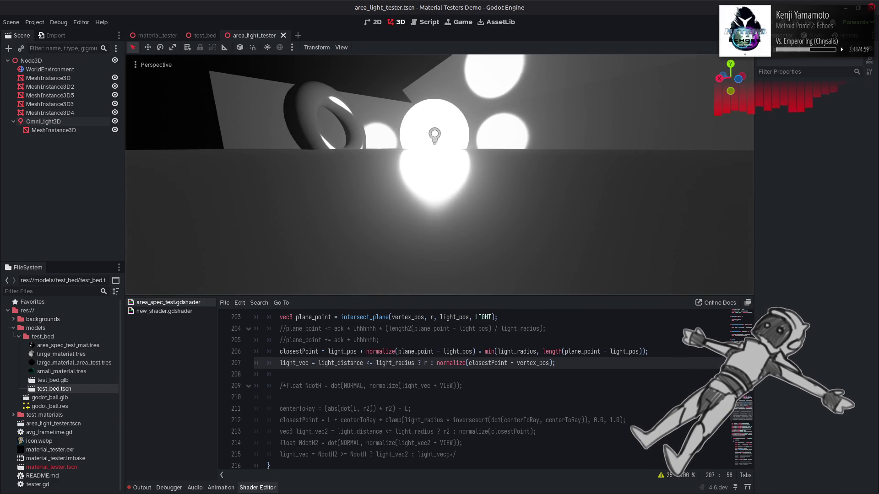
pyautogui.press('s')
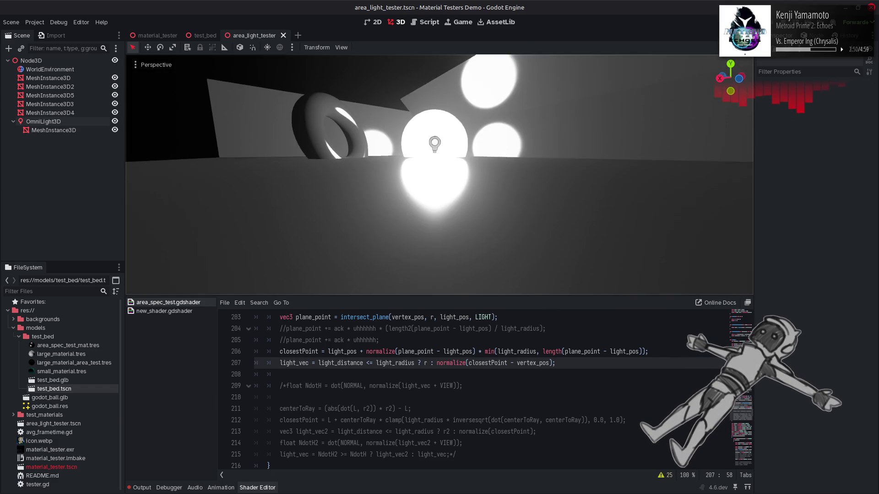
pyautogui.press('e')
pyautogui.press('e')
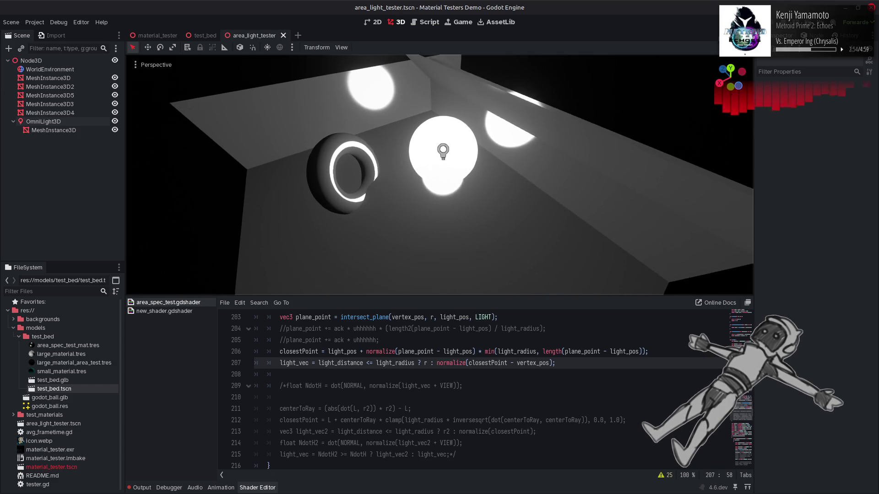
pyautogui.press('e')
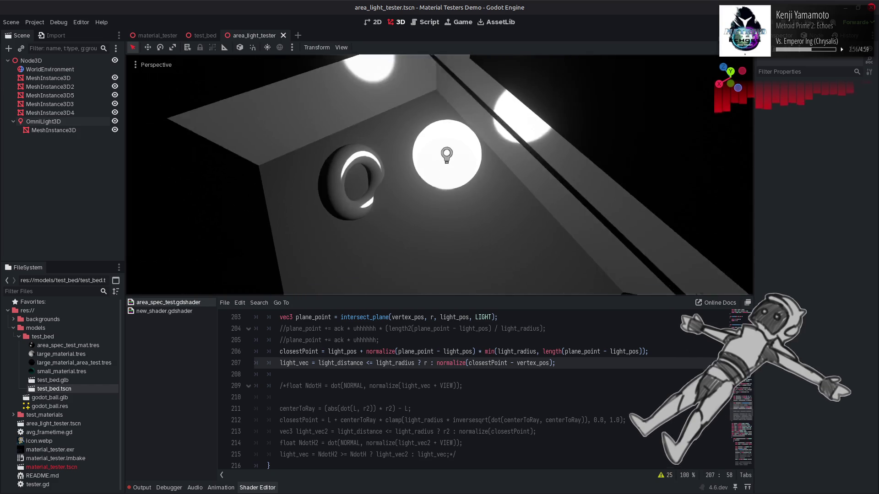
pyautogui.scroll(2, 337, 364)
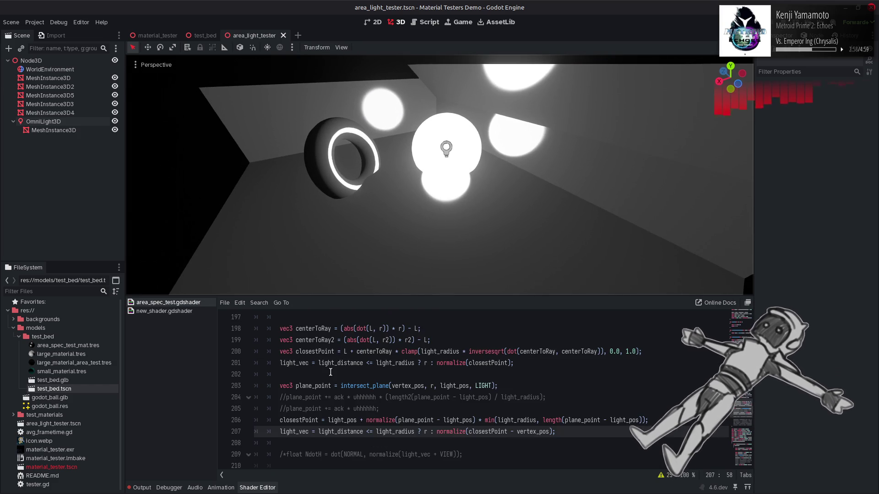
# Comment out the light_vec line 207 and save
pyautogui.click(291, 419)
pyautogui.click(282, 432)
pyautogui.write('/')
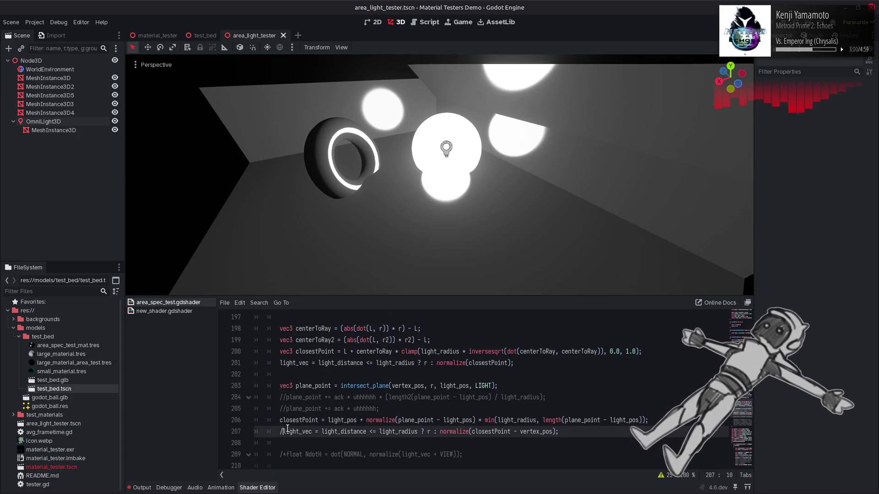
pyautogui.write('/')
pyautogui.hotkey('ctrl', 's')
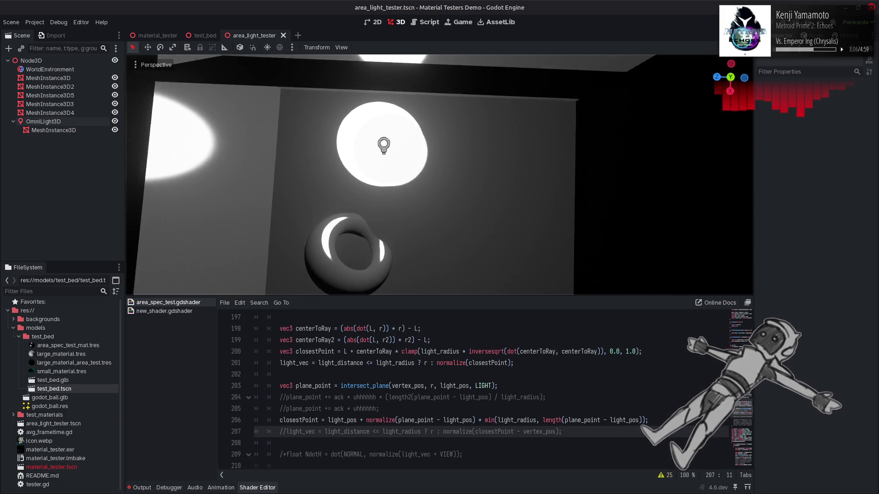
# Uncomment the light_vec line 207 and the plane_point offset line 204 with Ctrl+K
pyautogui.click(432, 384)
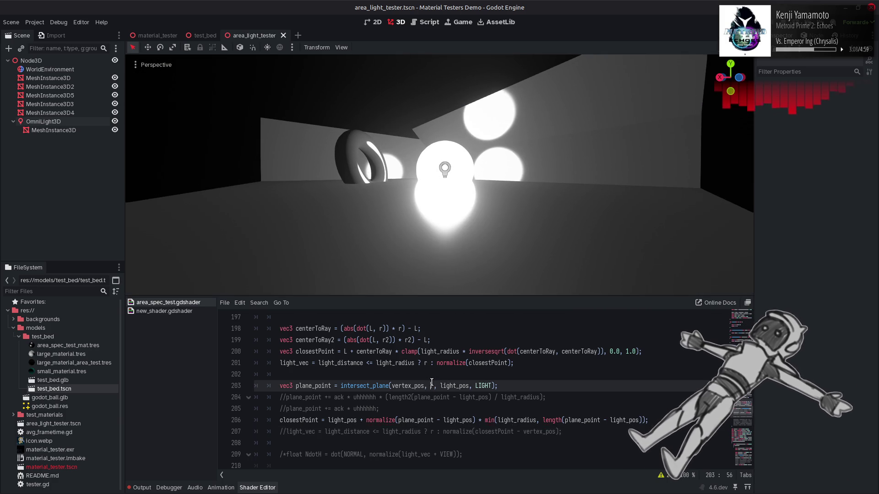
pyautogui.click(279, 431)
pyautogui.hotkey('ctrl', 'k')
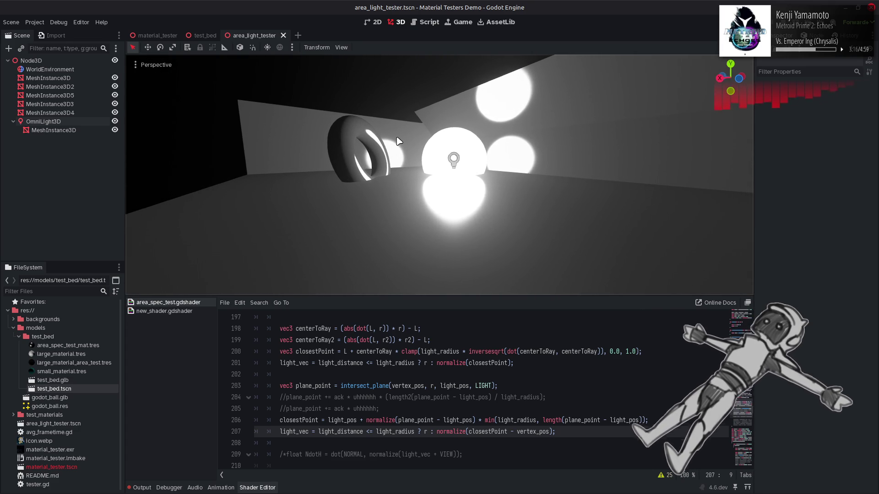
pyautogui.click(286, 399)
pyautogui.hotkey('ctrl', 'k')
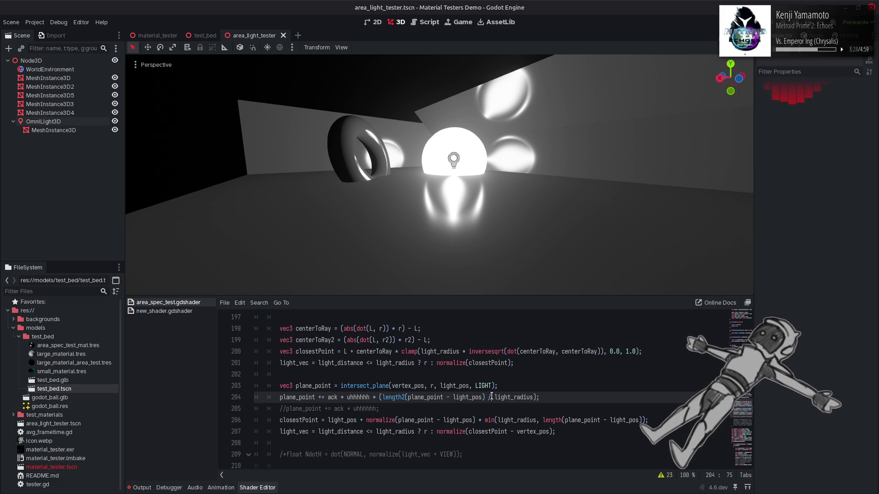
# Try light_radius * light_radius and sqrt in line 204's offset, then undo them
pyautogui.doubleClick(514, 398)
pyautogui.click(533, 398)
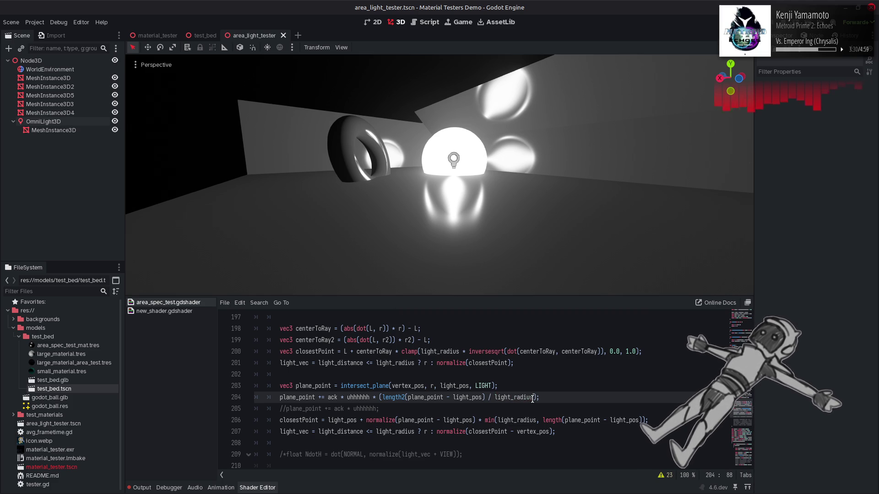
pyautogui.write('* light_radius')
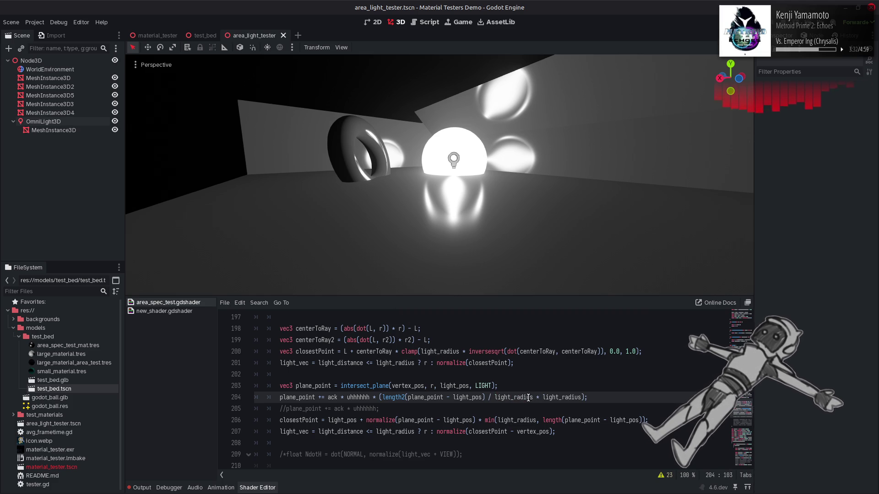
pyautogui.write(')')
pyautogui.write('(')
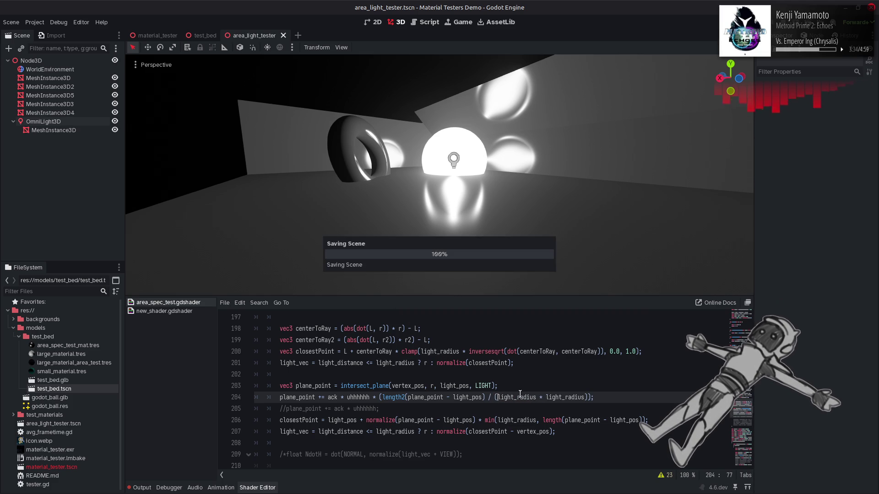
pyautogui.click(380, 397)
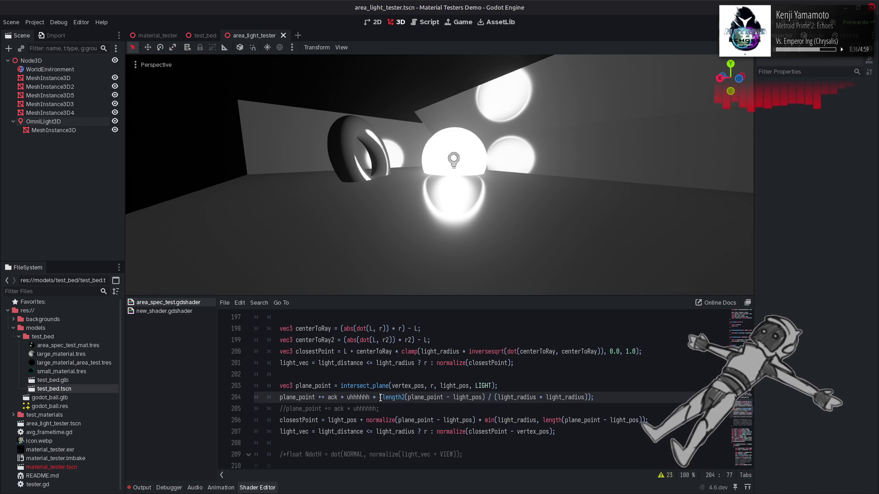
pyautogui.write('sqrt')
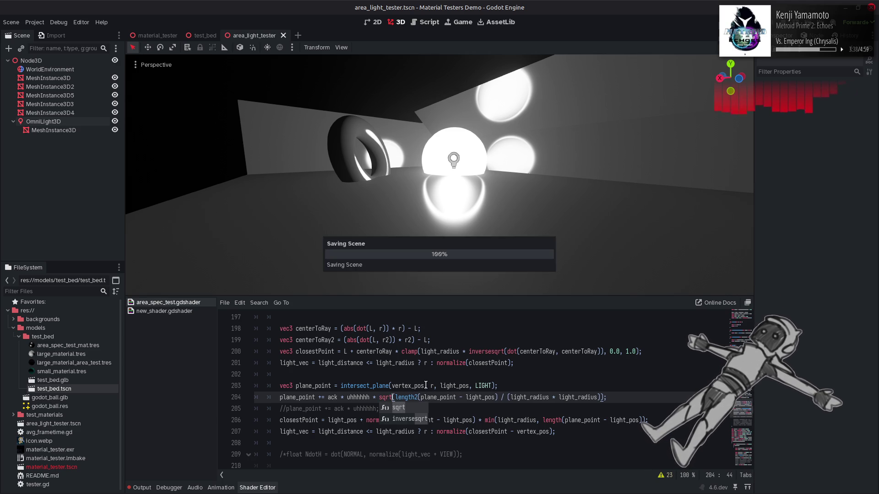
pyautogui.hotkey('ctrl', 'z')
pyautogui.hotkey('ctrl', 'z')
pyautogui.hotkey('ctrl', 'z')
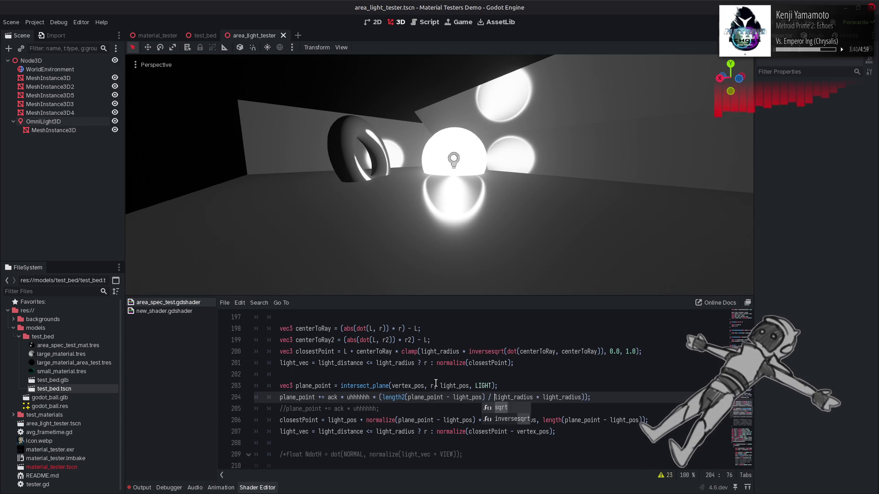
# Change length2 to length in line 204's plane_point offset and save
pyautogui.click(407, 397)
pyautogui.press('BackSpace')
pyautogui.hotkey('ctrl', 's')
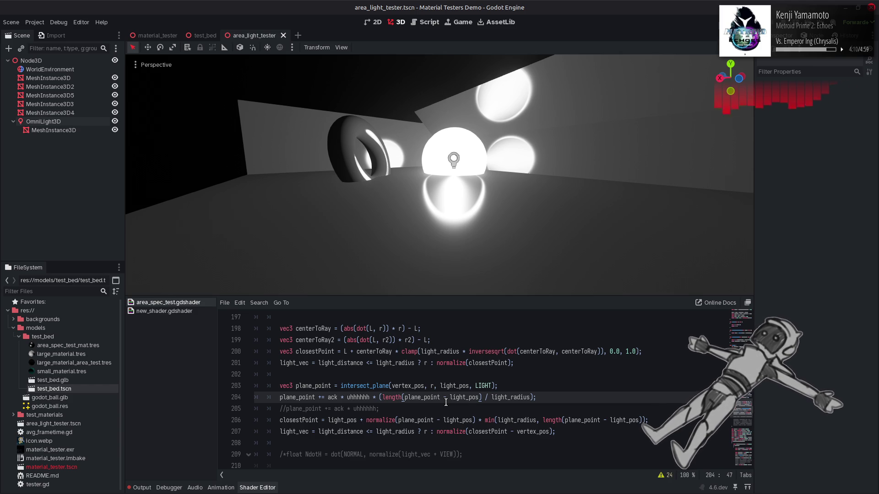
pyautogui.click(438, 386)
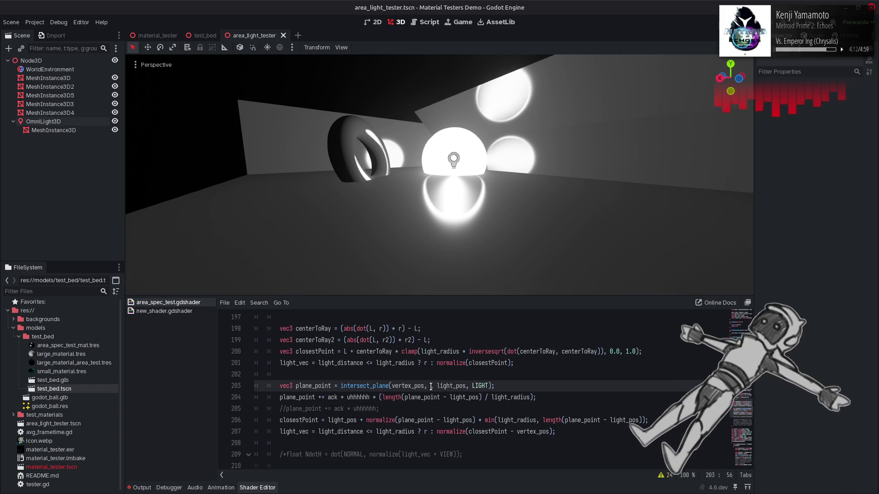
pyautogui.write('L')
# Swap intersect_plane's last argument on line 203 to LIGHT, then to r, and preview the result
pyautogui.press('BackSpace')
pyautogui.write('LIGHT')
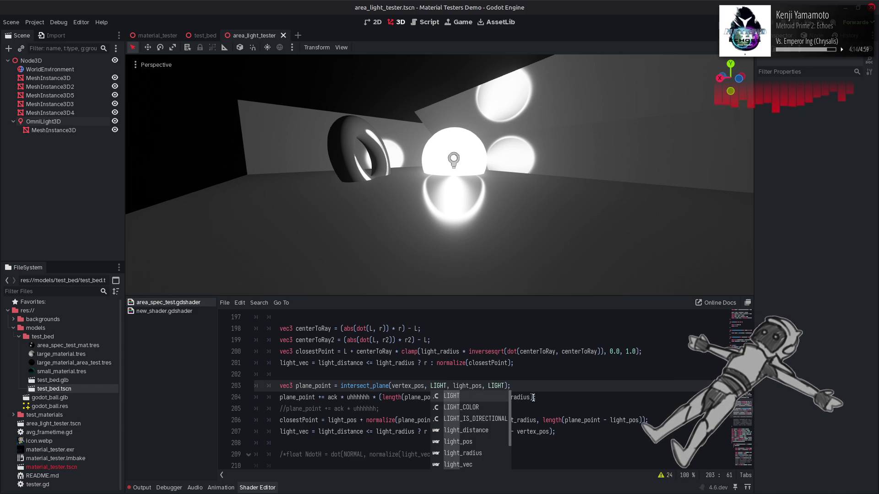
pyautogui.doubleClick(494, 386)
pyautogui.write('r')
pyautogui.hotkey('ctrl', 's')
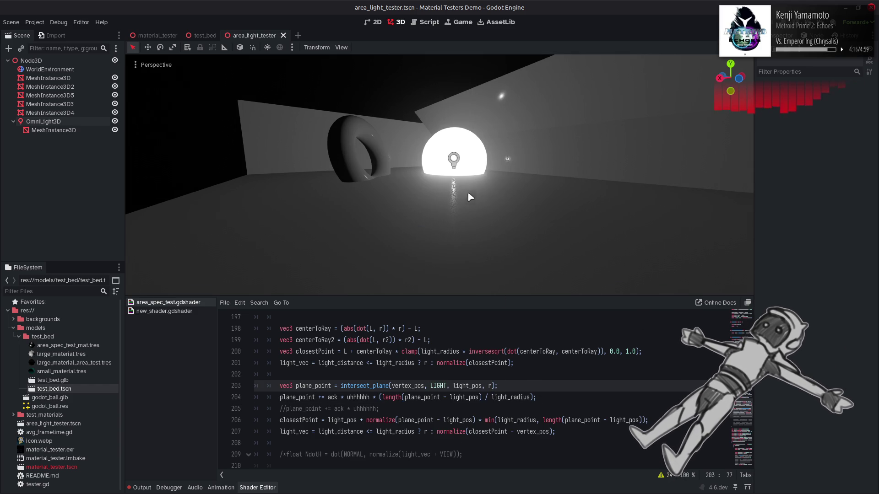
pyautogui.moveTo(508, 159)
pyautogui.mouseDown()
pyautogui.moveTo(467, 144)
pyautogui.moveTo(444, 170)
pyautogui.mouseUp()
# Re-edit the intersect_plane arguments so r is the plane normal, and save
pyautogui.press('Left')
pyautogui.press('Left')
pyautogui.hotkey('shift', 'Left')
pyautogui.write('LIGHT')
pyautogui.hotkey('ctrl', 'Left')
pyautogui.hotkey('ctrl', 'Left')
pyautogui.hotkey('ctrl', 'Left')
pyautogui.hotkey('ctrl', 'shift', 'Right')
pyautogui.write('r')
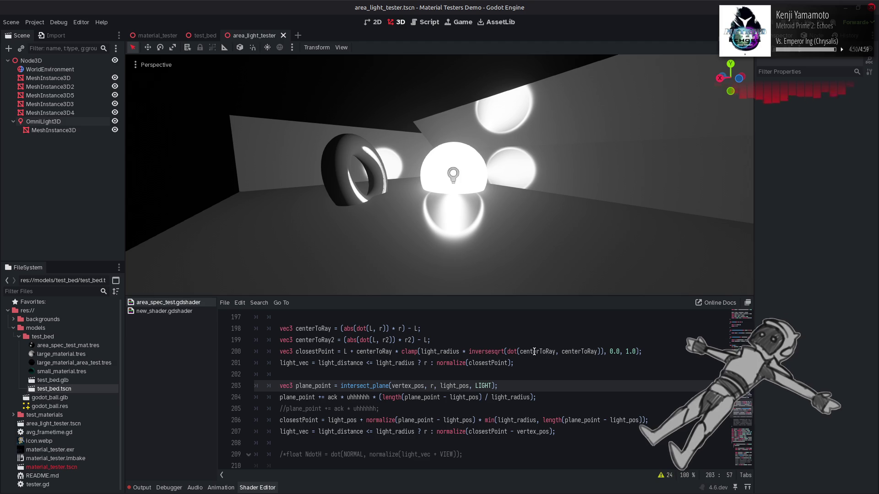
pyautogui.doubleClick(489, 386)
pyautogui.write('r')
pyautogui.hotkey('ctrl', 's')
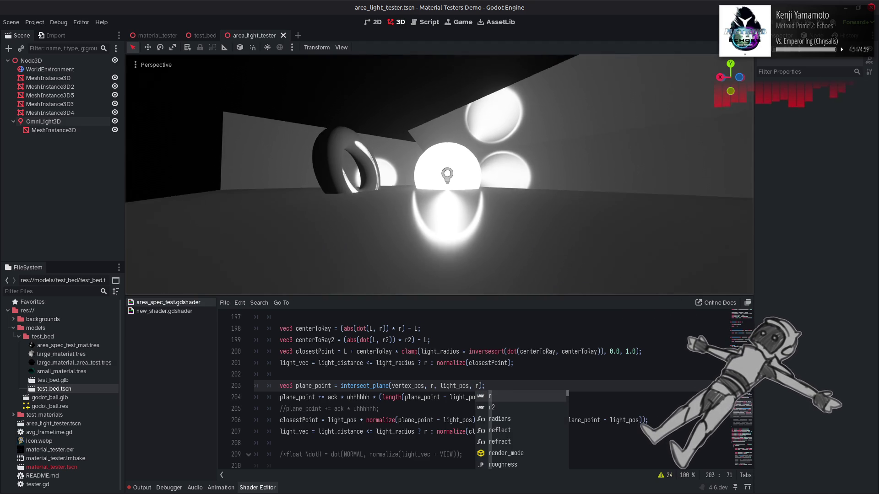
pyautogui.click(469, 398)
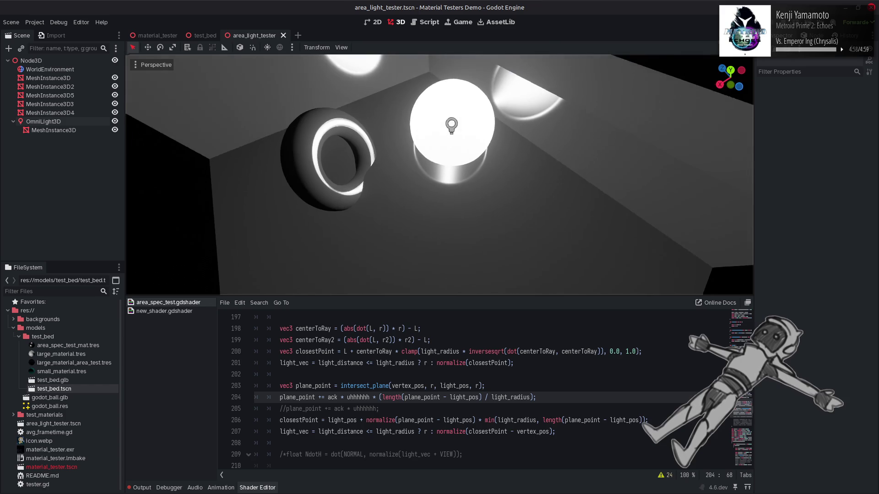
# Compare LIGHT against r as the plane normal with undo/redo, keeping r
pyautogui.doubleClick(482, 386)
pyautogui.write('LIGHT')
pyautogui.hotkey('ctrl', 's')
pyautogui.hotkey('ctrl', 'z')
pyautogui.click(521, 367)
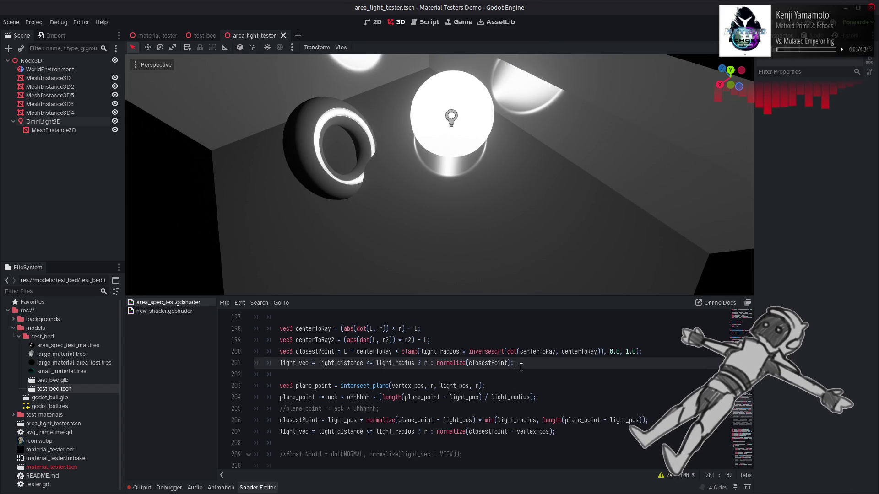
pyautogui.hotkey('ctrl', 'shift', 'z')
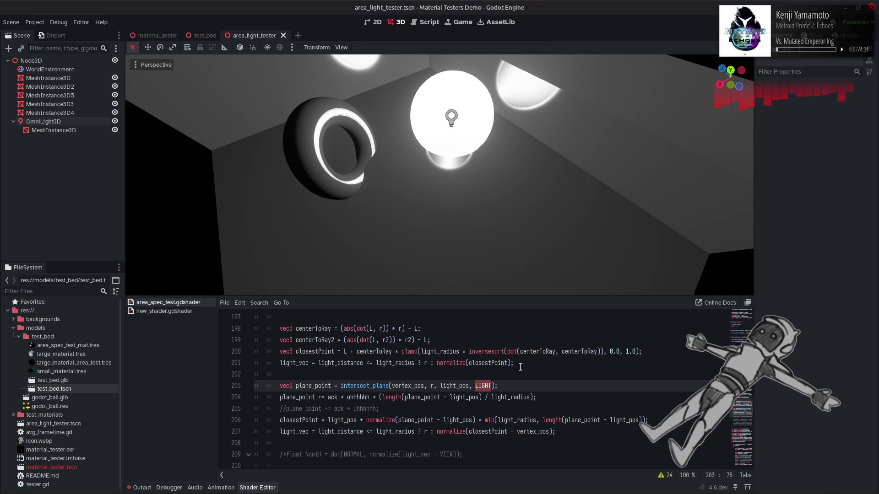
pyautogui.hotkey('ctrl', 'z')
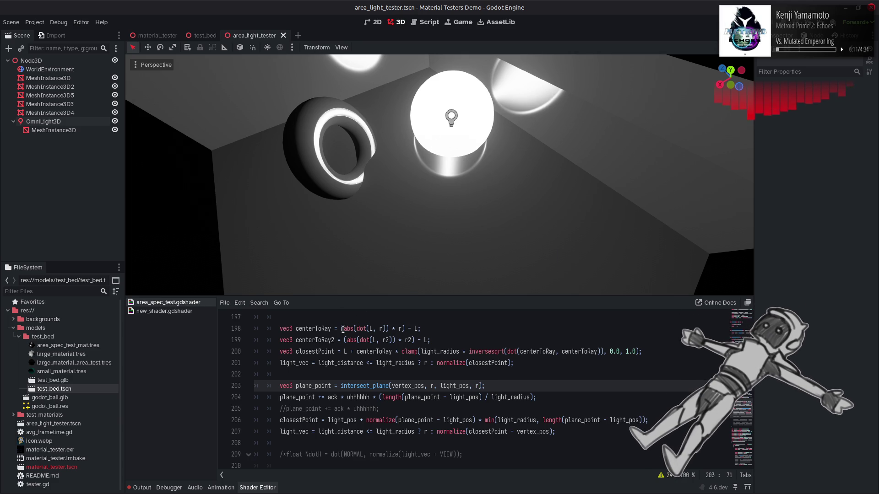
# Comment out the plane_point offset on line 204 and reframe the light in the viewport
pyautogui.click(276, 398)
pyautogui.hotkey('ctrl', 'k')
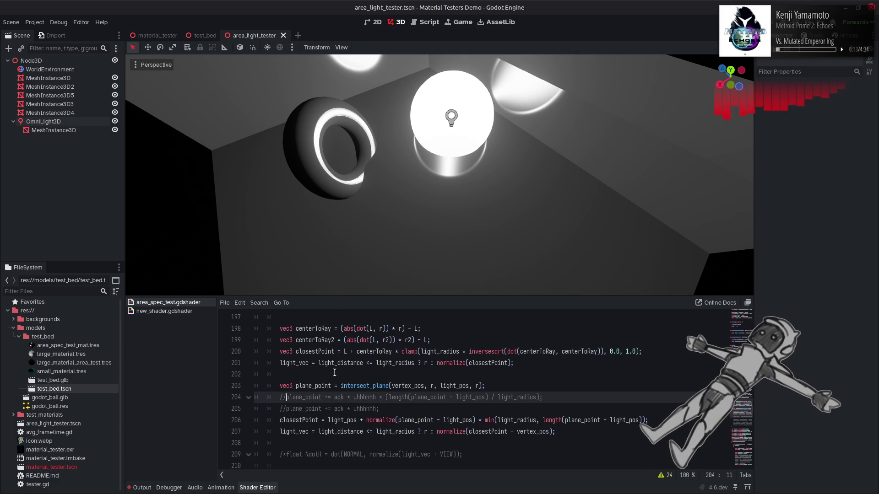
pyautogui.moveTo(438, 202); pyautogui.dragTo(439, 202)
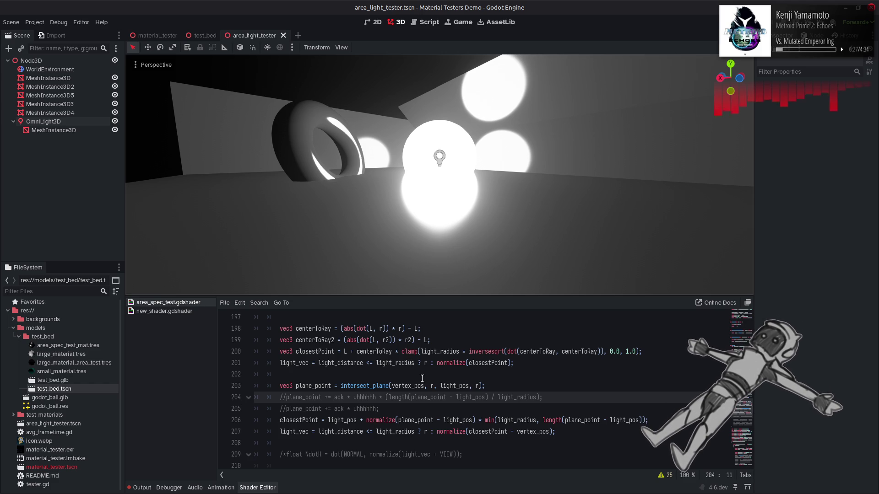
# Set maximize on line 160 to true, save, and inspect the ceiling light and walls
pyautogui.scroll(9, 422, 378)
pyautogui.scroll(5, 329, 375)
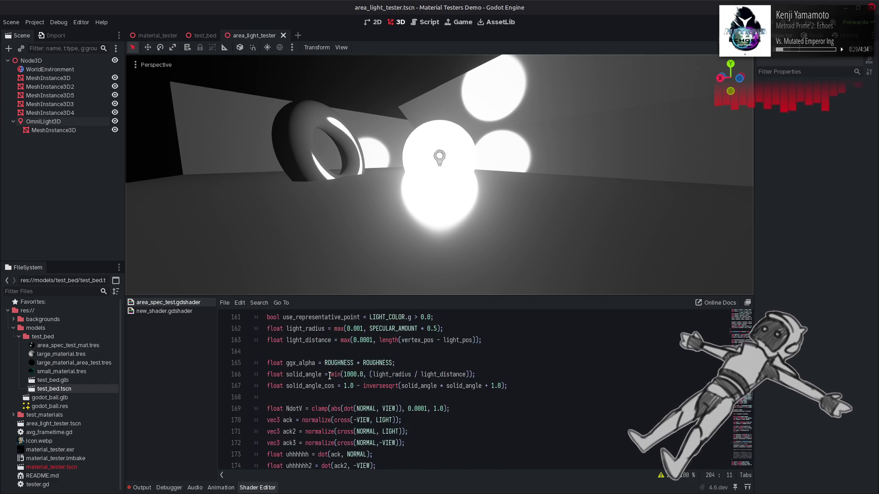
pyautogui.doubleClick(330, 374)
pyautogui.write('true')
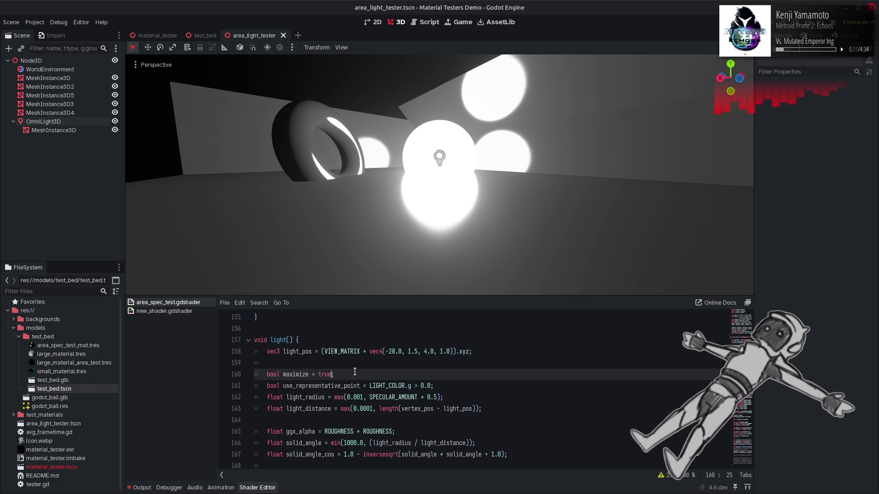
pyautogui.hotkey('ctrl', 's')
pyautogui.moveTo(367, 110); pyautogui.dragTo(355, 66)
pyautogui.moveTo(403, 174)
pyautogui.mouseDown()
pyautogui.moveTo(404, 99)
pyautogui.moveTo(404, 152)
pyautogui.mouseUp()
# Revert the maximize flag back to false
pyautogui.click(453, 346)
pyautogui.hotkey('ctrl', 'z')
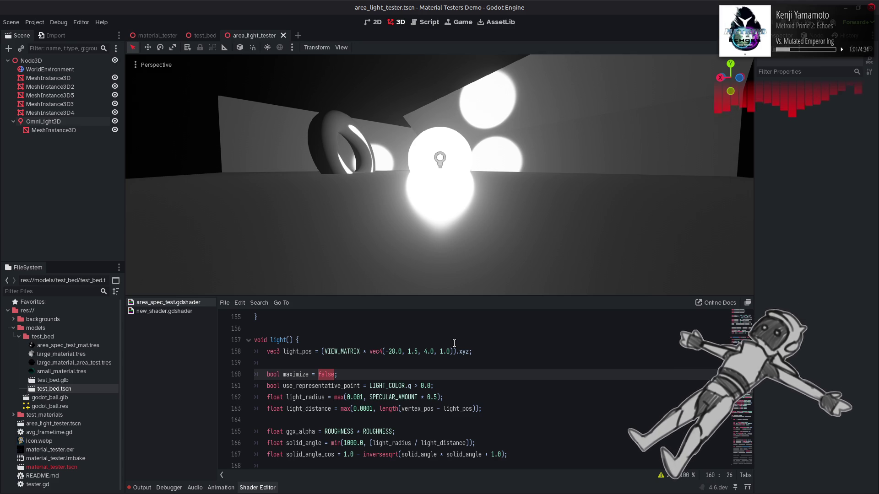
pyautogui.click(463, 374)
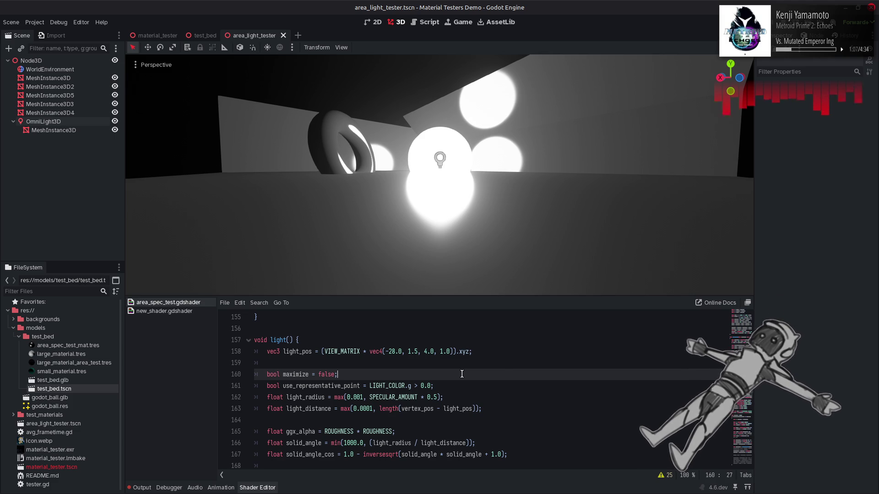
# Uncomment the plane_point offset line 204
pyautogui.press('Down')
pyautogui.press('Down')
pyautogui.press('Down')
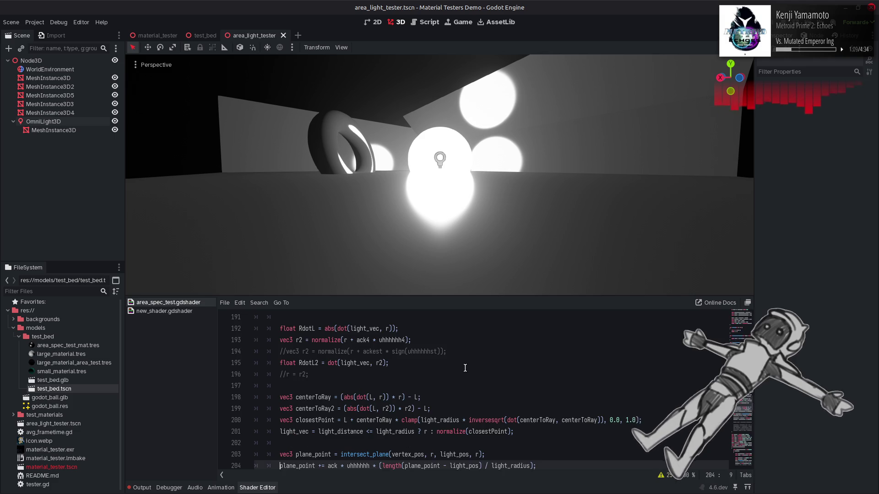
pyautogui.press('BackSpace')
pyautogui.press('BackSpace')
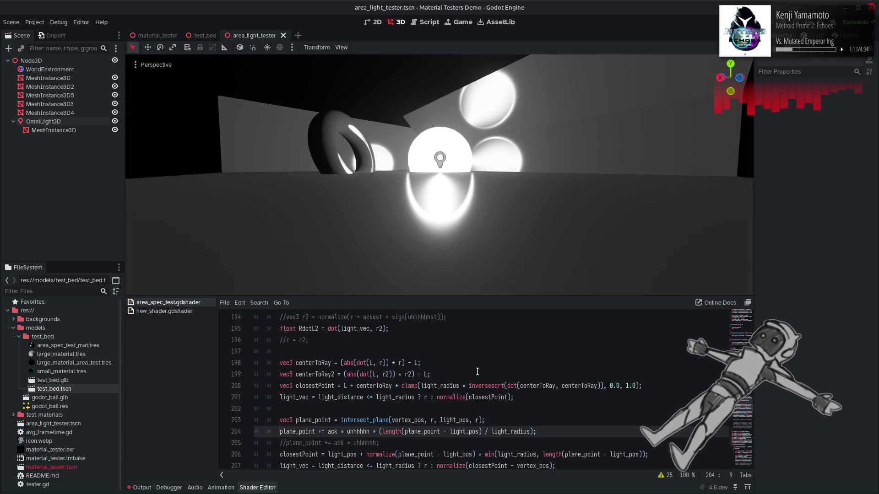
pyautogui.scroll(-1, 477, 372)
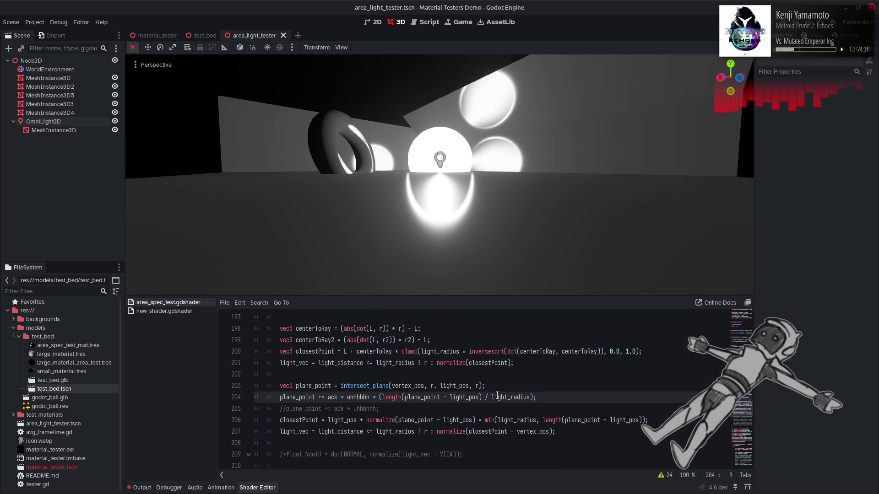
# Test removing line 204's / light_radius divisor, undo it, and replace the length term with 1.0
pyautogui.moveTo(481, 397); pyautogui.dragTo(532, 396)
pyautogui.press('BackSpace')
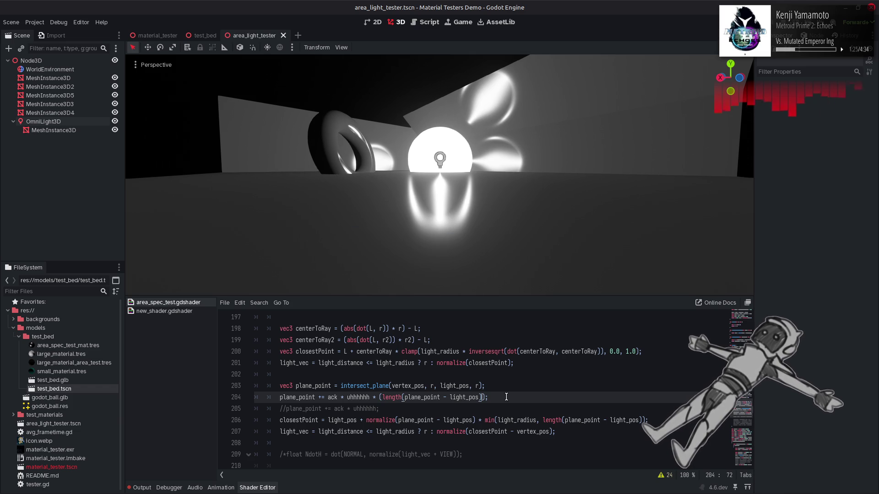
pyautogui.hotkey('ctrl', 'z')
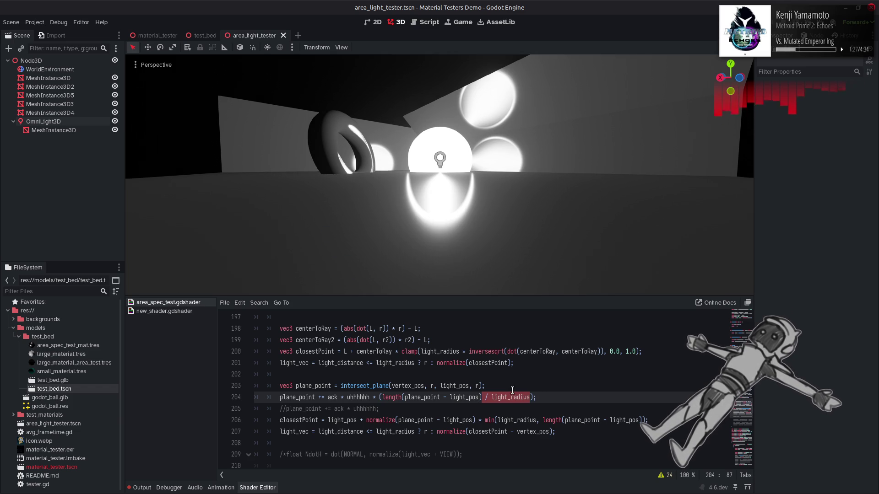
pyautogui.click(481, 398)
pyautogui.moveTo(481, 397); pyautogui.dragTo(383, 398)
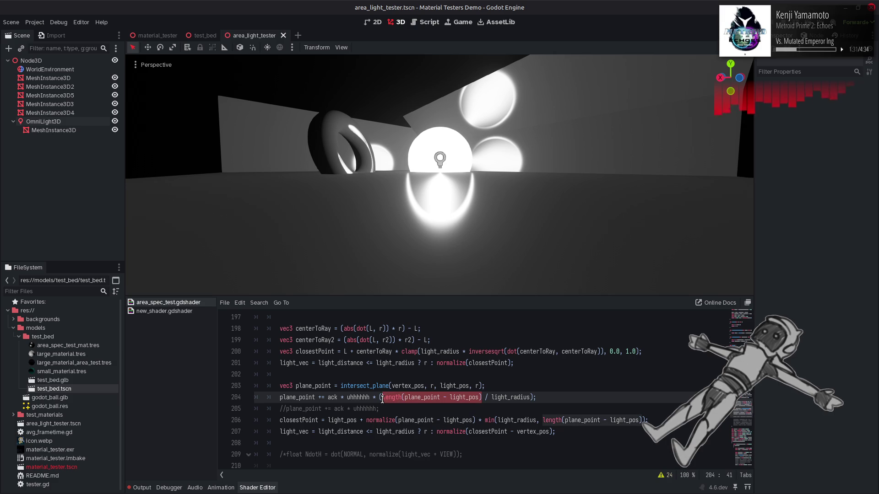
pyautogui.write('1.0')
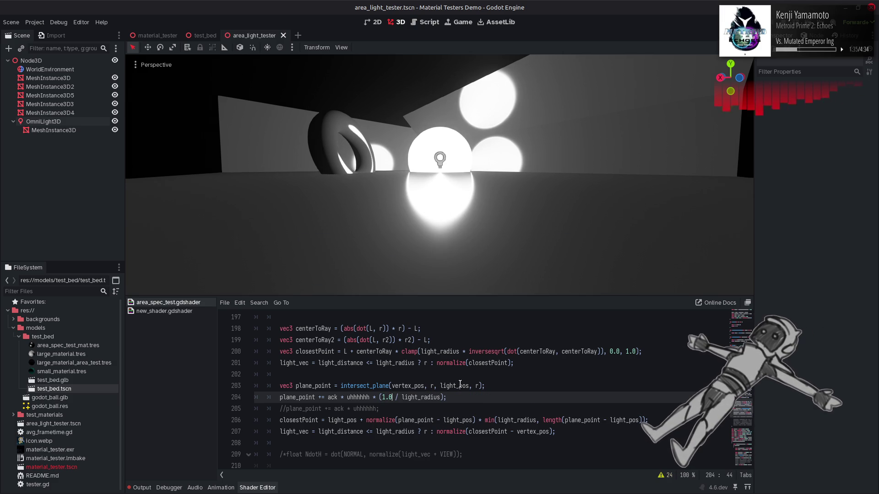
# Set the OmniLight3D's Specular to 1.0 and save the scene
pyautogui.click(43, 121)
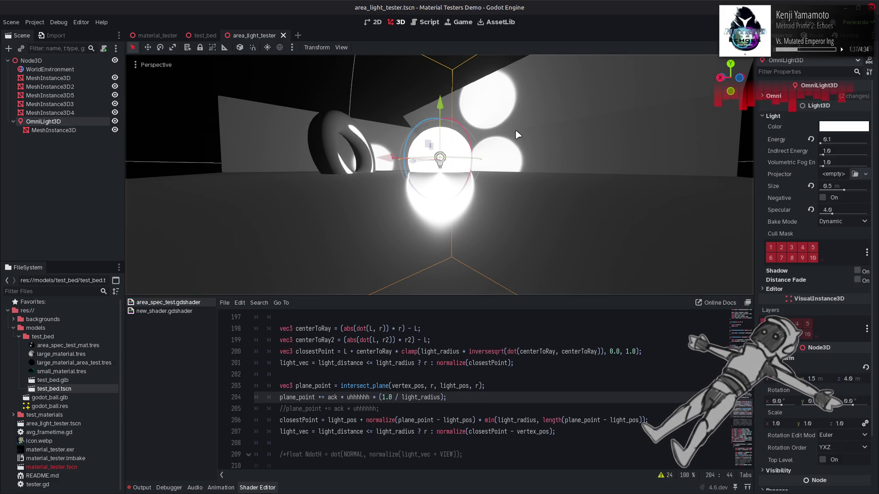
pyautogui.moveTo(831, 214); pyautogui.dragTo(822, 214)
pyautogui.write('1')
pyautogui.press('Return')
pyautogui.doubleClick(387, 397)
pyautogui.write('length(plane_point - light_pos)')
pyautogui.hotkey('ctrl', 's')
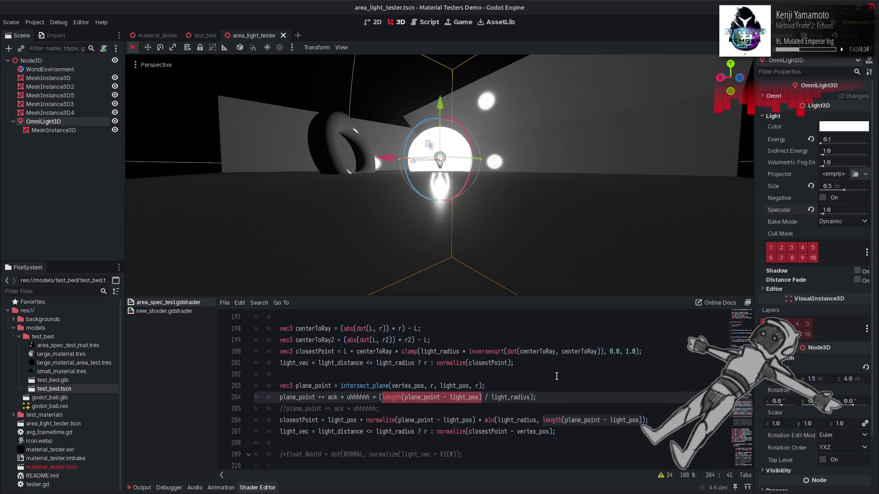
pyautogui.hotkey('ctrl', 's')
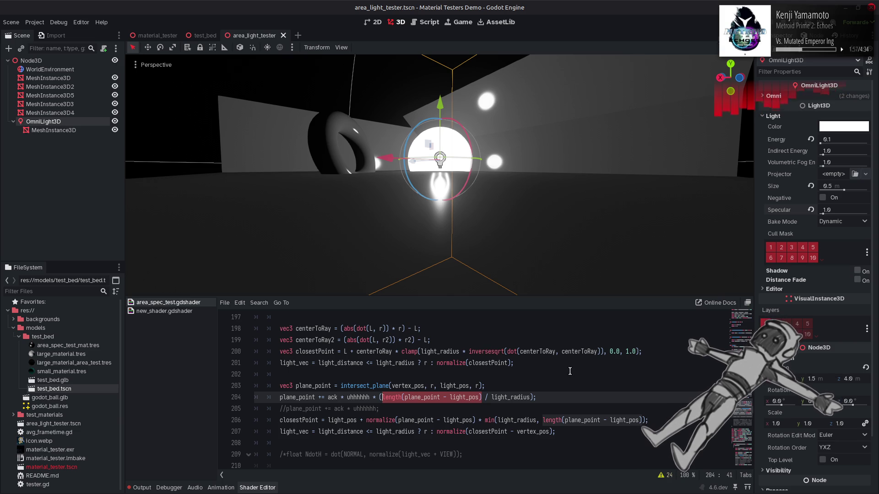
pyautogui.click(643, 420)
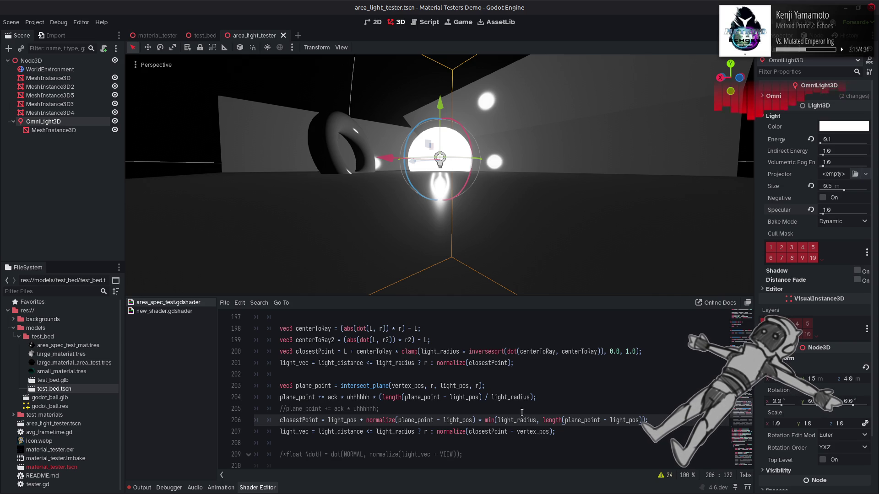
pyautogui.click(279, 400)
# Comment out the plane_point offset on line 204 and the light_vec line 207, saving each
pyautogui.hotkey('ctrl', 'k')
pyautogui.hotkey('ctrl', 's')
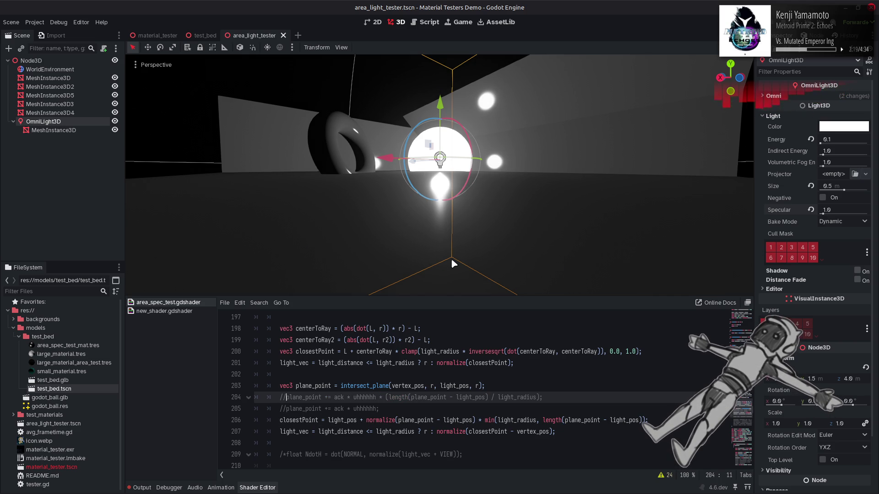
pyautogui.click(277, 434)
pyautogui.hotkey('ctrl', 'k')
pyautogui.hotkey('ctrl', 's')
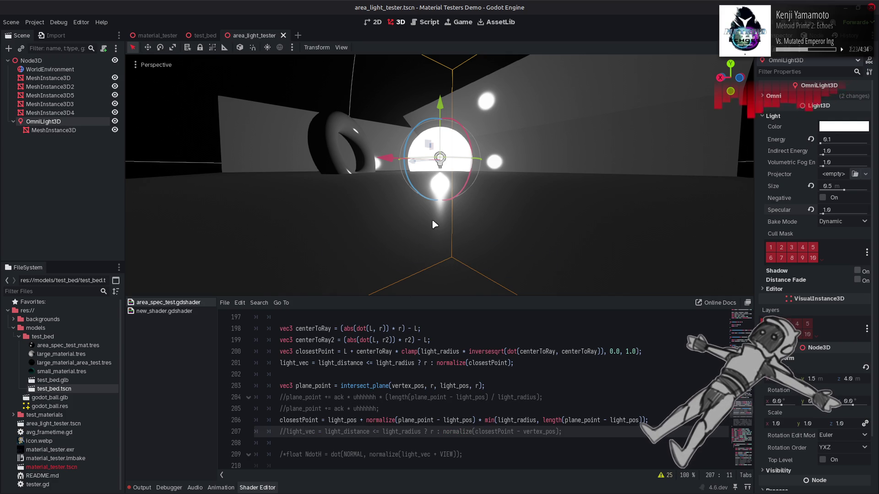
pyautogui.moveTo(434, 224); pyautogui.dragTo(710, 216)
# Raise the light's Specular to 4.0 and toggle line 207's light_vec on and off to compare
pyautogui.moveTo(837, 214); pyautogui.dragTo(857, 214)
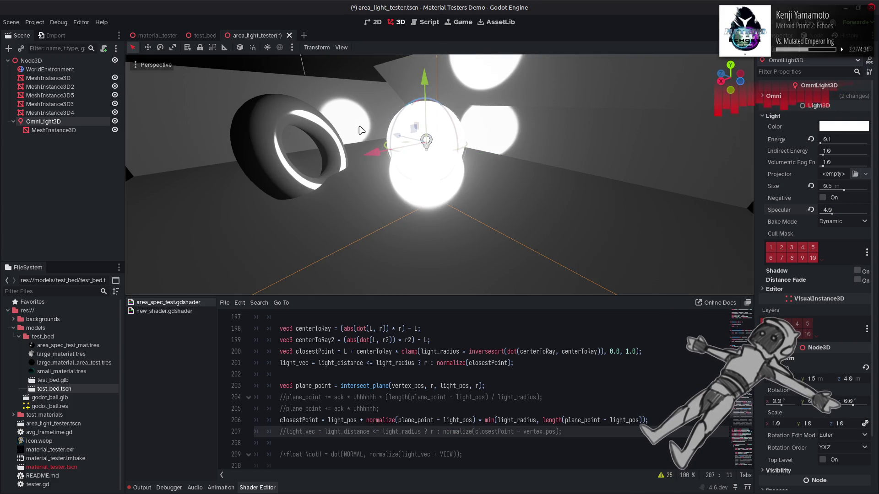
pyautogui.click(390, 408)
pyautogui.hotkey('ctrl', 'z')
pyautogui.hotkey('ctrl', 's')
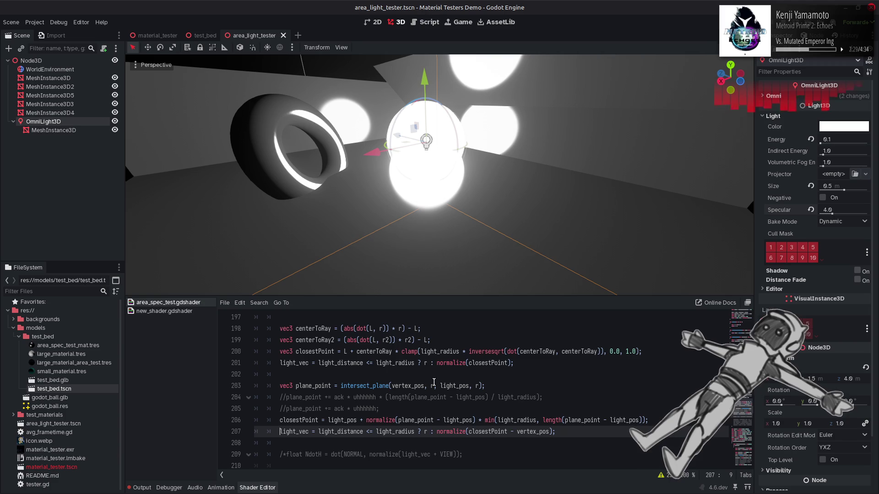
pyautogui.hotkey('ctrl', 'k')
pyautogui.click(434, 385)
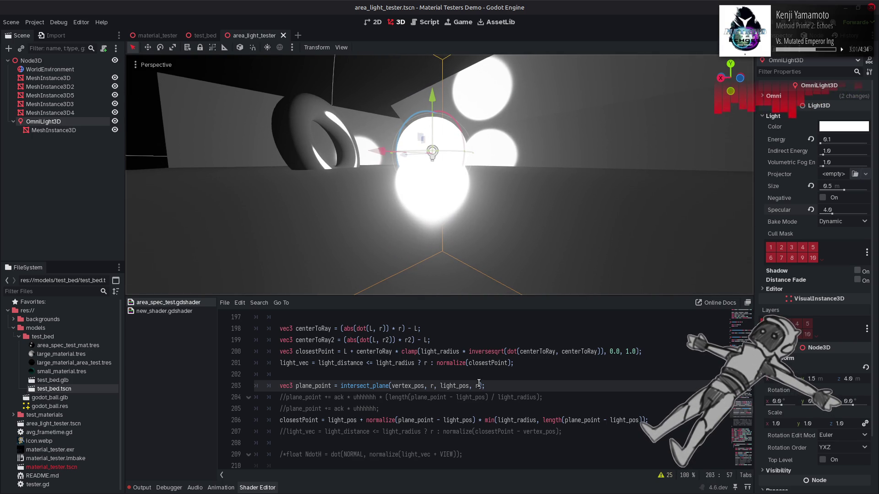
pyautogui.click(479, 386)
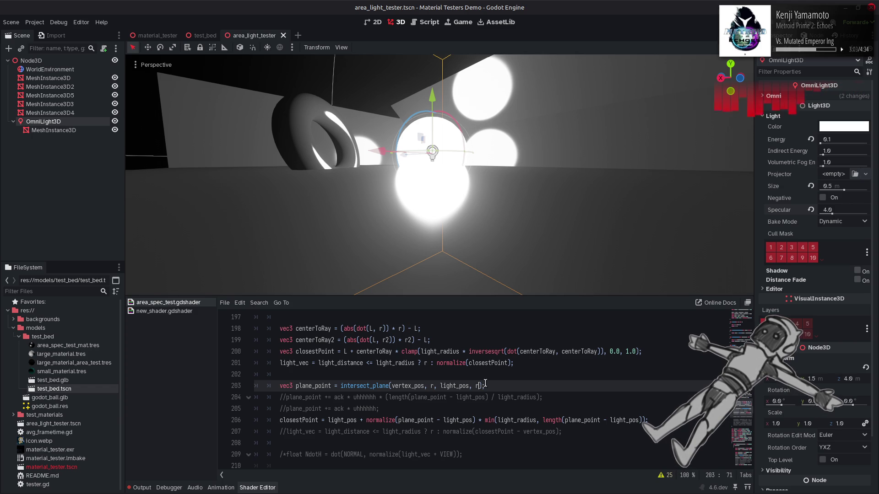
# Try LIGHT as intersect_plane's last argument while toggling line 207's light_vec on and off
pyautogui.press('BackSpace')
pyautogui.write('LIGHT')
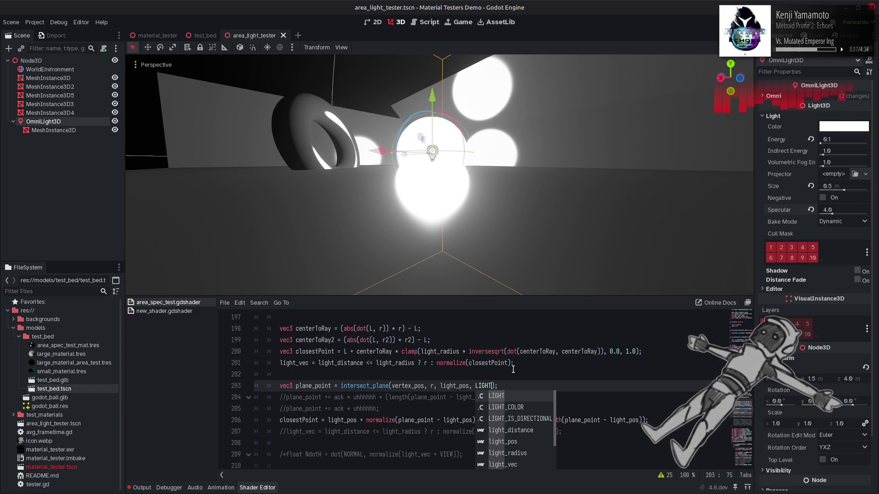
pyautogui.click(403, 397)
pyautogui.click(290, 432)
pyautogui.press('BackSpace')
pyautogui.press('BackSpace')
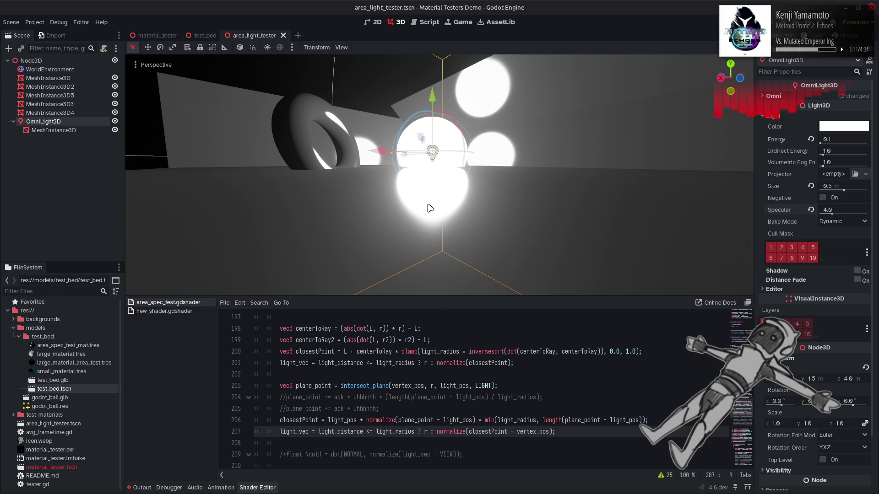
pyautogui.moveTo(429, 209); pyautogui.dragTo(441, 243)
pyautogui.hotkey('ctrl', 's')
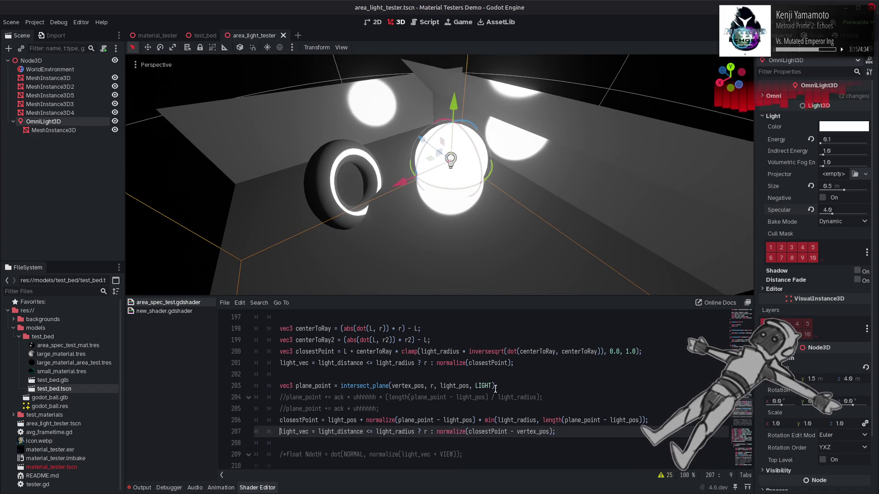
pyautogui.hotkey('ctrl', 'k')
pyautogui.hotkey('ctrl', 's')
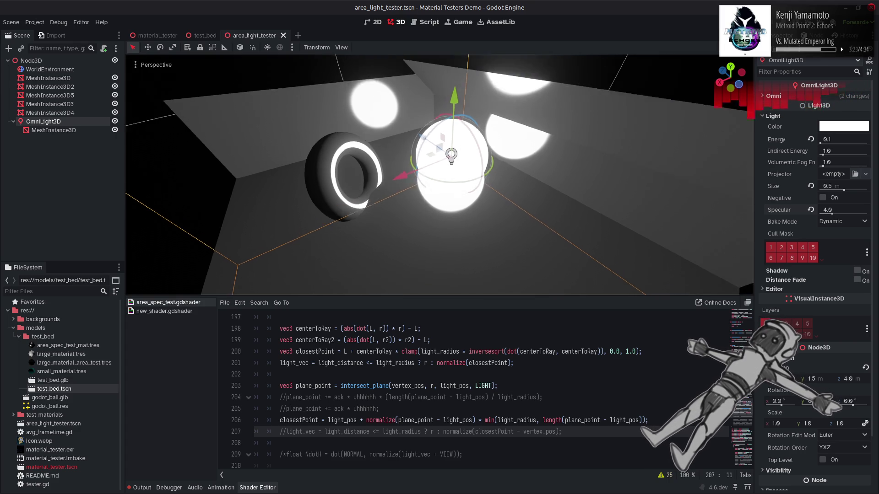
# Undo back to r as the normal with line 207's light_vec active, and save
pyautogui.click(521, 465)
pyautogui.hotkey('ctrl', 'z')
pyautogui.hotkey('ctrl', 'z')
pyautogui.hotkey('ctrl', 's')
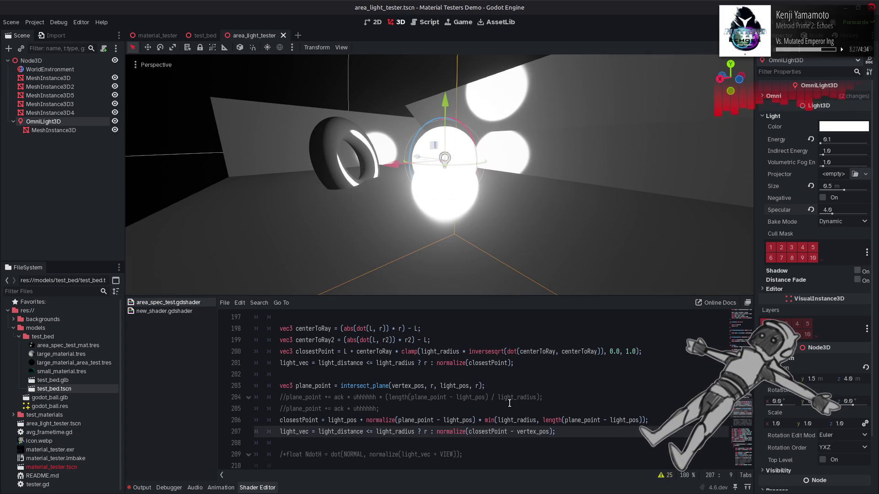
# Set the omni light's Specular back to 1 in the Inspector
pyautogui.click(847, 209)
pyautogui.write('1')
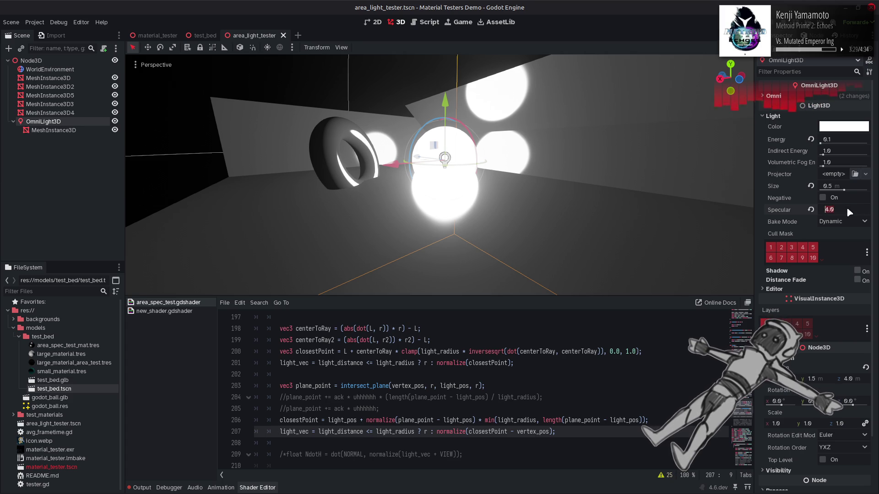
pyautogui.press('Return')
pyautogui.click(348, 83)
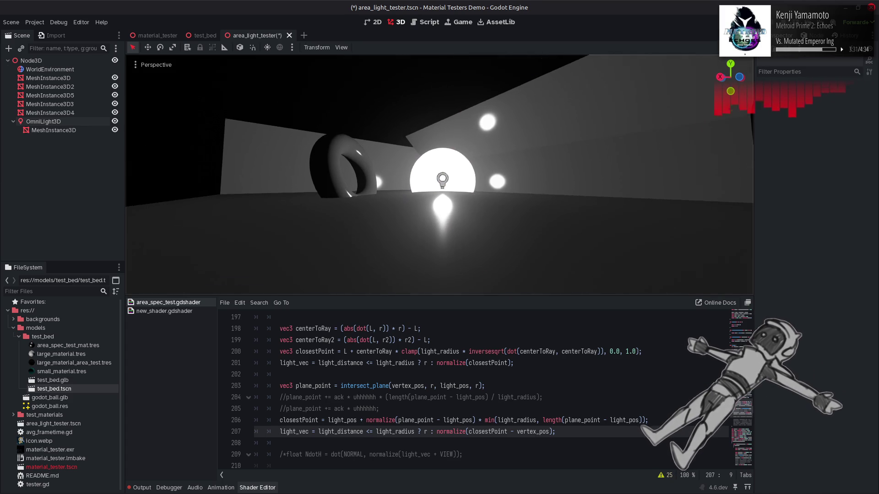
# Uncomment the plane_point offset line 204 and save
pyautogui.click(285, 399)
pyautogui.hotkey('ctrl', 'k')
pyautogui.hotkey('ctrl', 's')
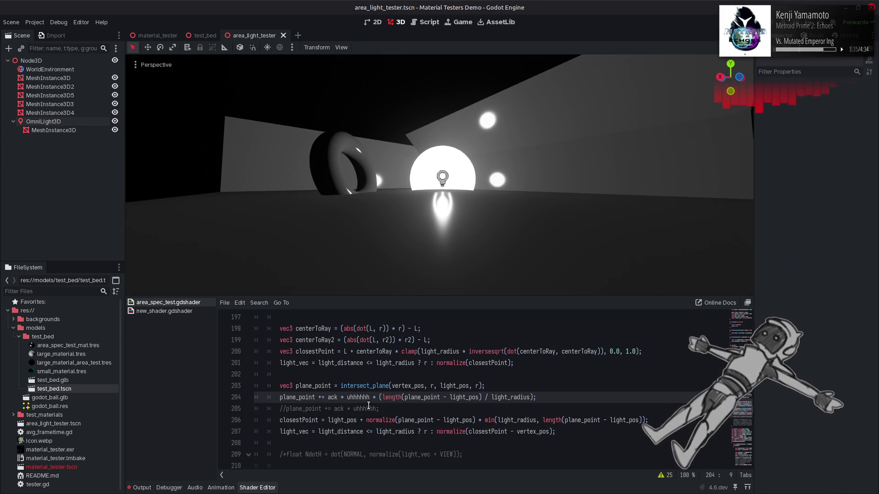
# Paste line 203's intersect_plane(...) call into length() on line 206, replacing its term, and save
pyautogui.moveTo(481, 386); pyautogui.dragTo(341, 386)
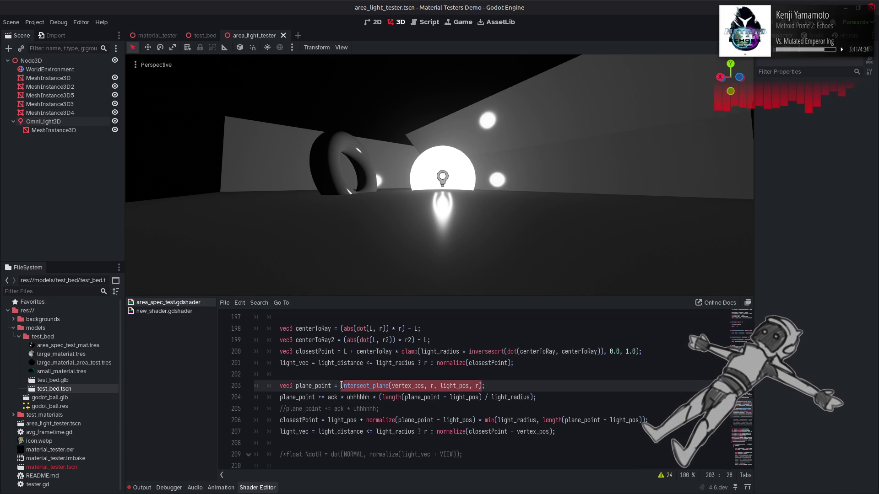
pyautogui.hotkey('ctrl', 'c')
pyautogui.doubleClick(581, 420)
pyautogui.hotkey('ctrl', 'v')
pyautogui.hotkey('ctrl', 's')
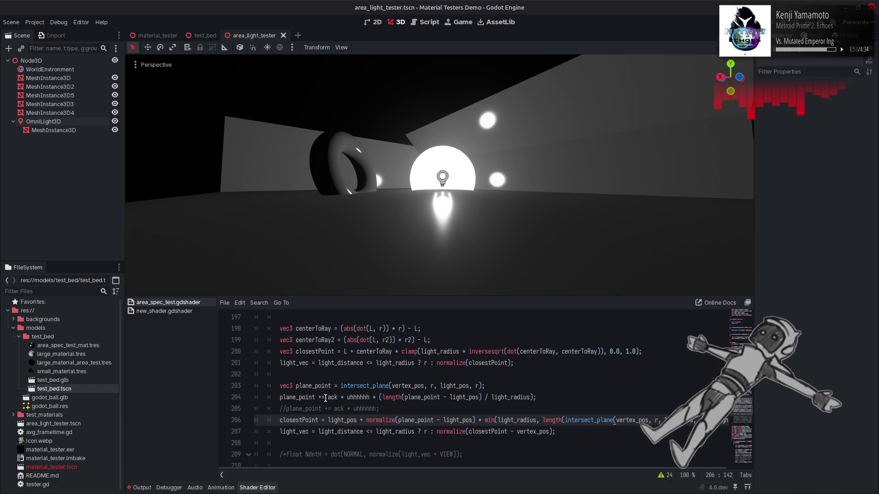
# Rewrite line 204 as vec3 plane_point_2 = plane_point + ack… and save
pyautogui.hotkey('ctrl', 'z')
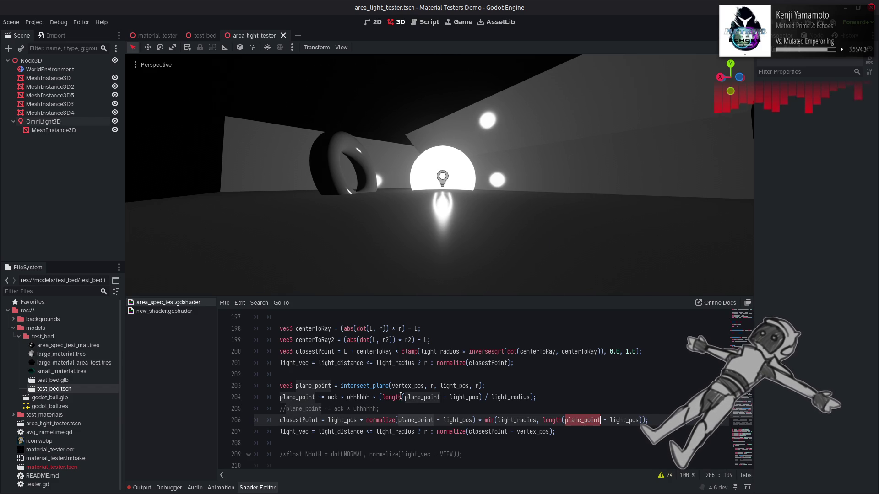
pyautogui.doubleClick(285, 386)
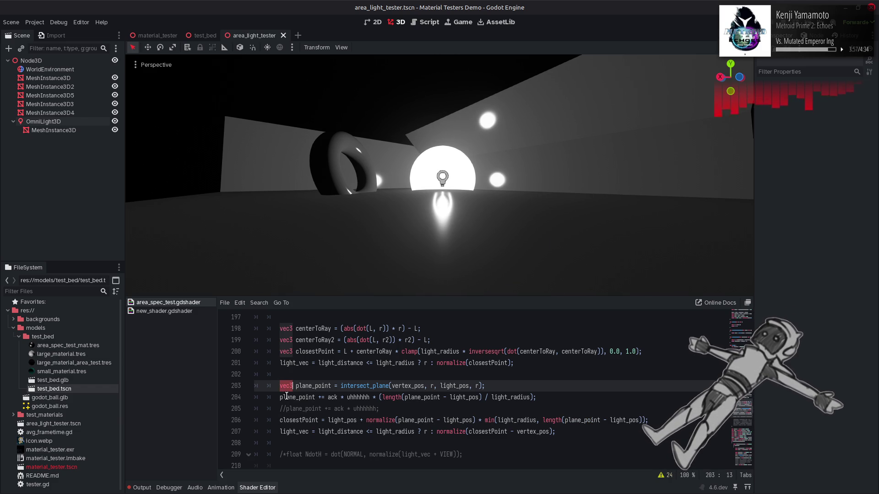
pyautogui.click(277, 398)
pyautogui.hotkey('ctrl', 'v')
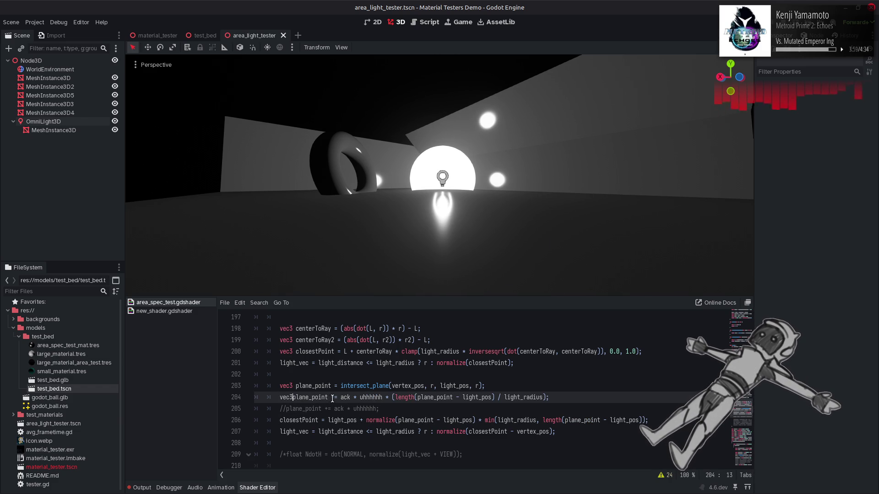
pyautogui.click(336, 397)
pyautogui.press('BackSpace')
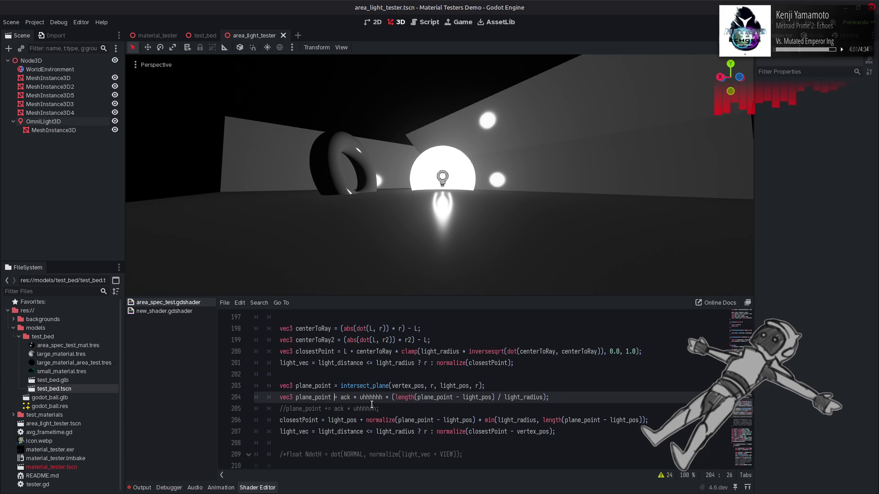
pyautogui.write('_2')
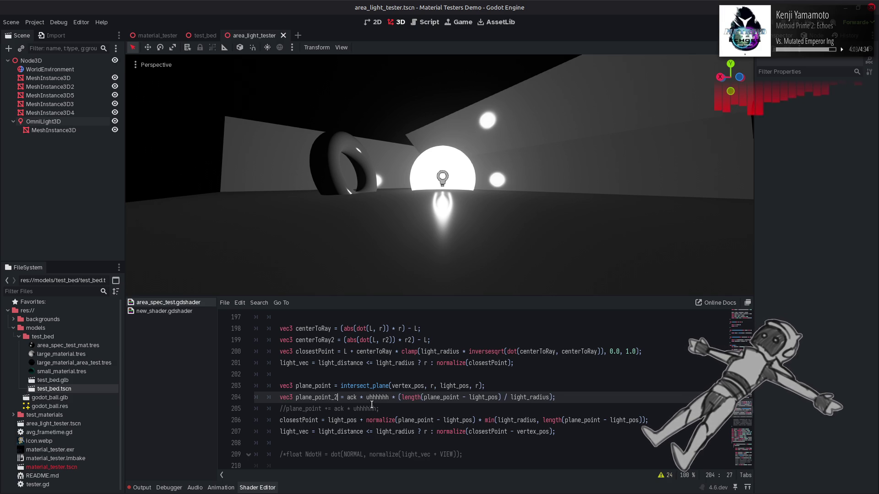
pyautogui.doubleClick(325, 387)
pyautogui.hotkey('ctrl', 'c')
pyautogui.click(347, 397)
pyautogui.hotkey('ctrl', 'v')
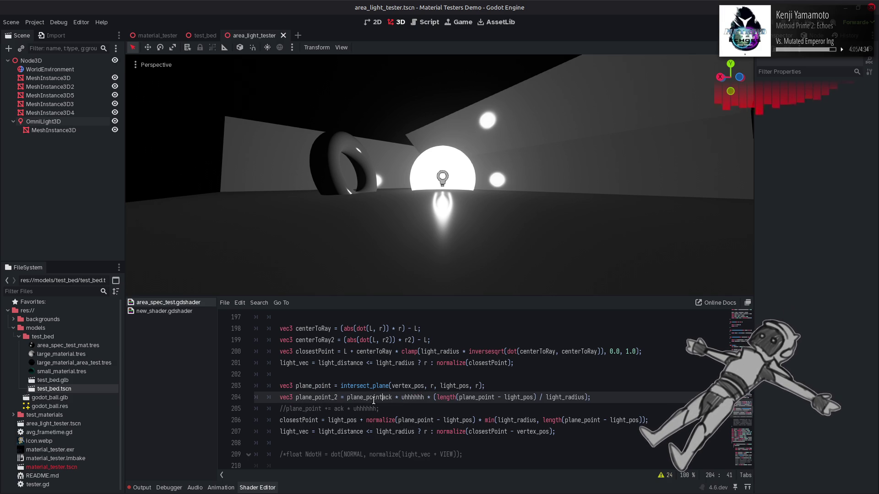
pyautogui.write('+')
pyautogui.hotkey('ctrl', 's')
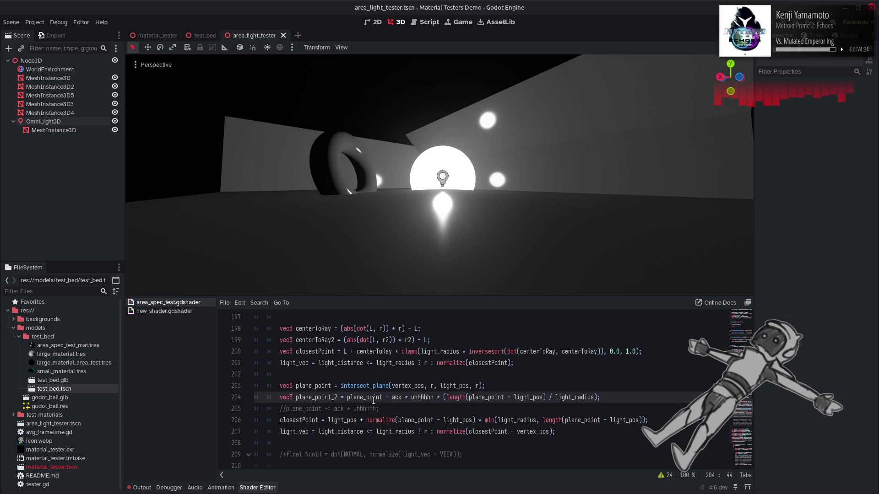
# Use plane_point_2 inside normalize on line 206 and save
pyautogui.doubleClick(415, 420)
pyautogui.press('Right')
pyautogui.write('_2')
pyautogui.hotkey('ctrl', 's')
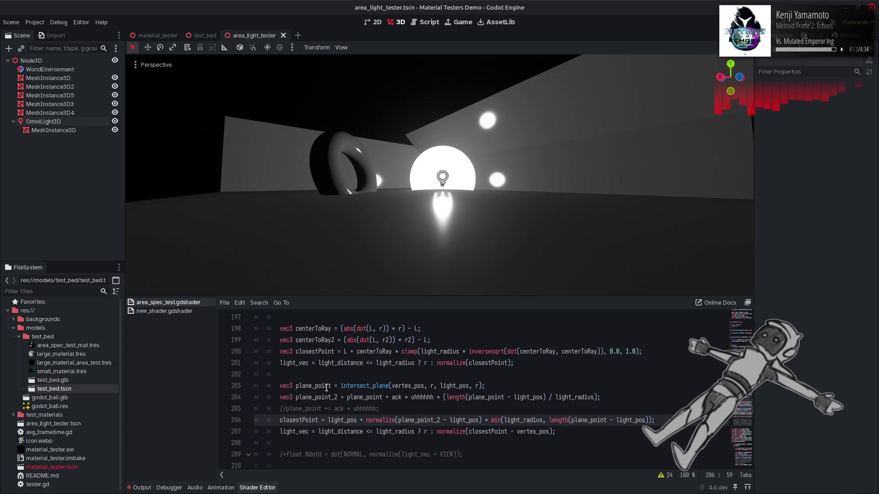
# Duplicate the line as plane_point_3 on line 205 with the ack offset subtracted
pyautogui.doubleClick(327, 387)
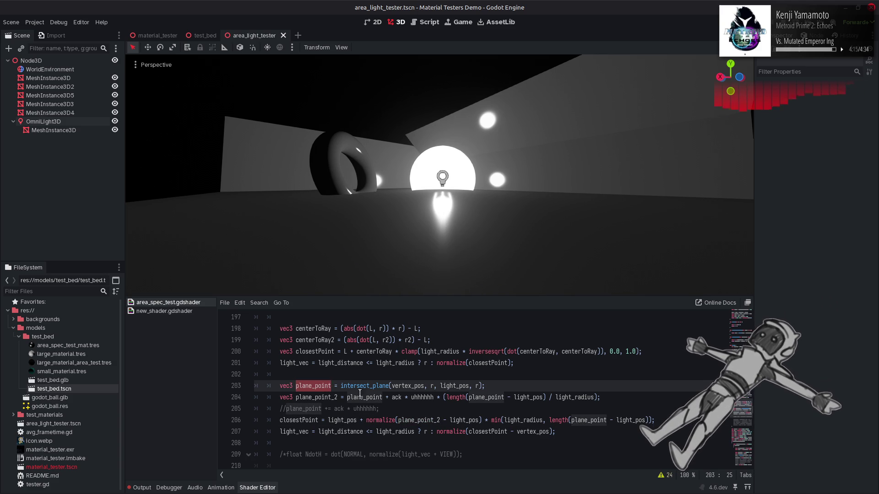
pyautogui.click(605, 398)
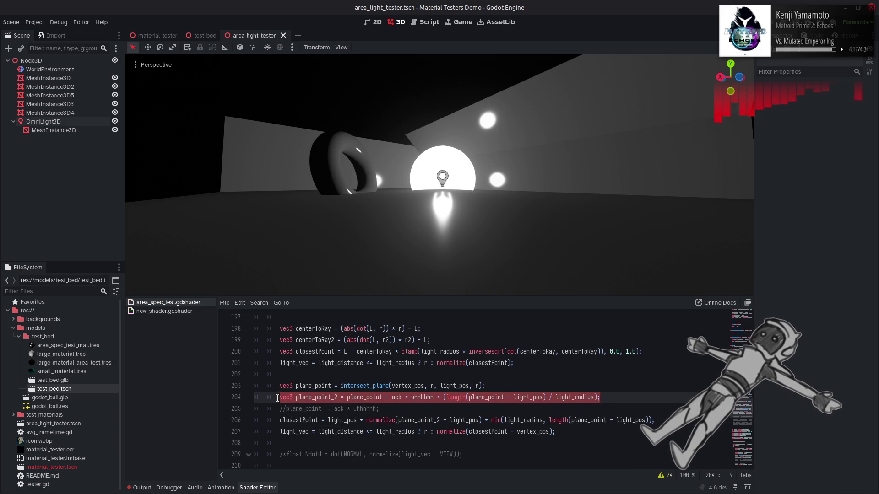
pyautogui.press('Return')
pyautogui.hotkey('ctrl', 'v')
pyautogui.press('BackSpace')
pyautogui.write('3')
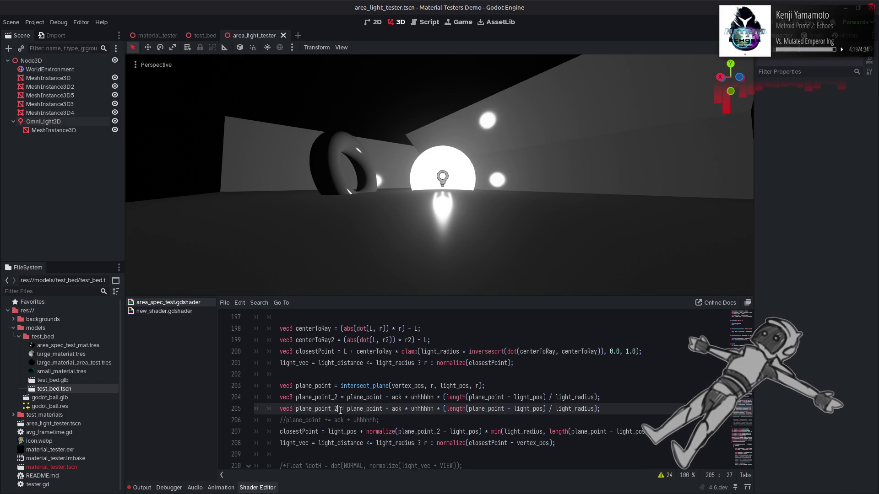
pyautogui.click(389, 409)
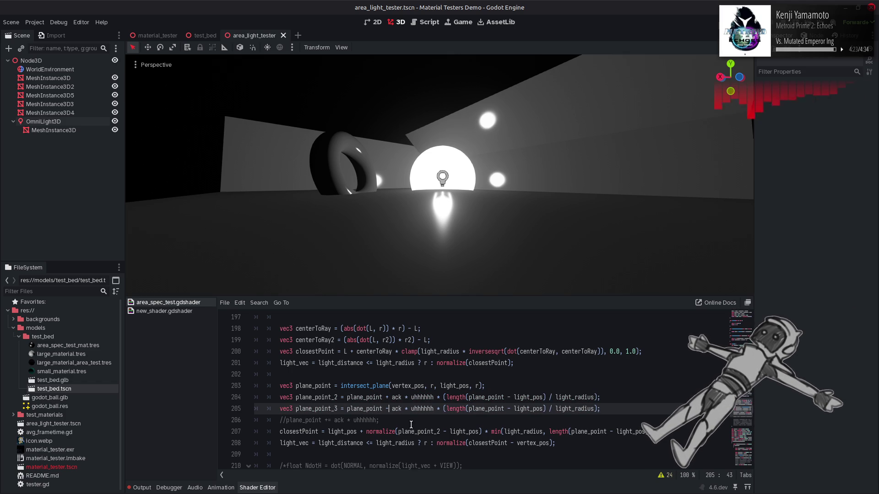
pyautogui.hotkey('ctrl', 's')
# Try plane_point_3 inside length() on line 207, then revert it and save
pyautogui.doubleClick(324, 408)
pyautogui.hotkey('ctrl', 'c')
pyautogui.doubleClick(596, 431)
pyautogui.hotkey('ctrl', 'v')
pyautogui.hotkey('ctrl', 's')
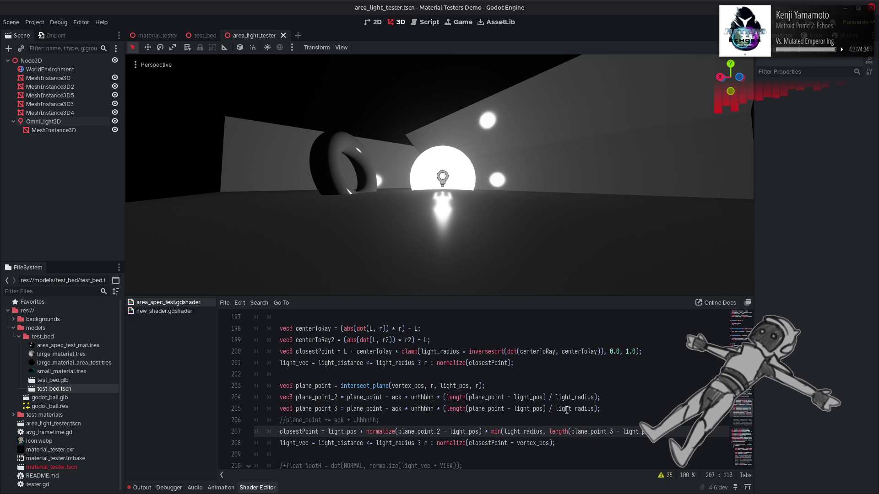
pyautogui.hotkey('ctrl', 'z')
pyautogui.hotkey('ctrl', 's')
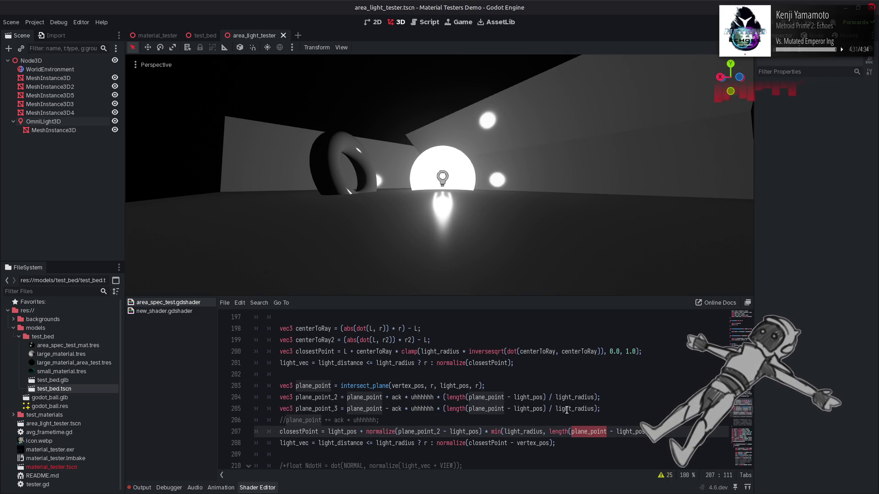
pyautogui.click(43, 122)
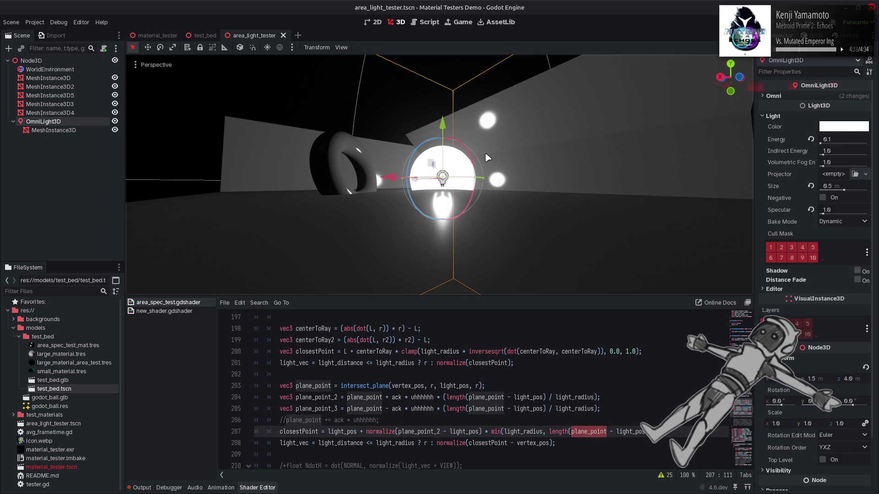
# Raise the omni light's Specular, then preview line 207 without plane_point's _2 suffix and restore it
pyautogui.moveTo(826, 213)
pyautogui.mouseDown()
pyautogui.moveTo(869, 217)
pyautogui.moveTo(823, 220)
pyautogui.mouseUp()
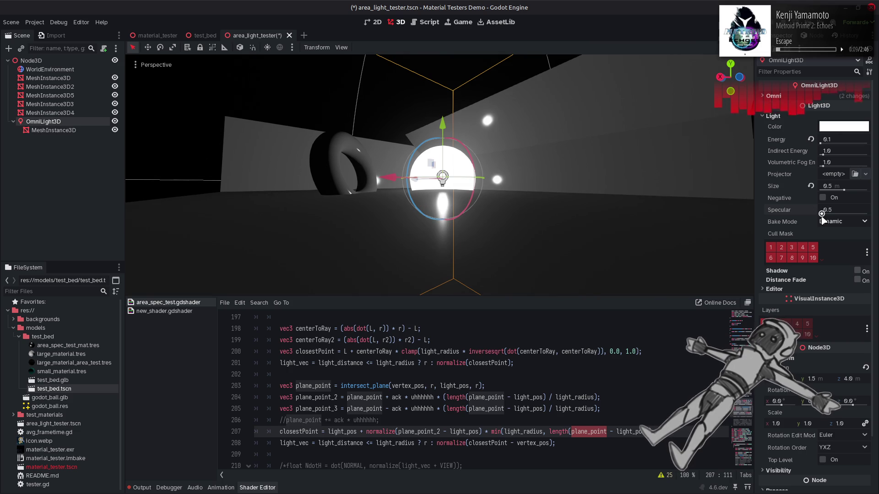
pyautogui.click(532, 362)
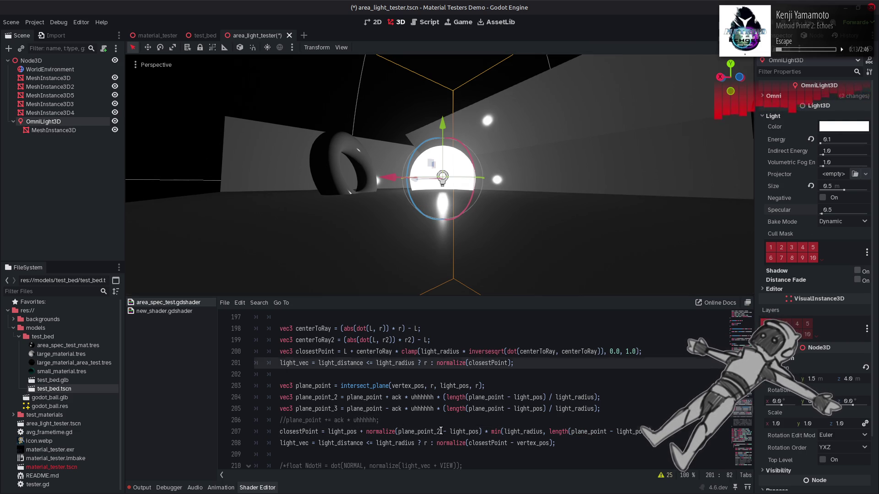
pyautogui.click(431, 432)
pyautogui.press('Delete')
pyautogui.press('Delete')
pyautogui.hotkey('ctrl', 's')
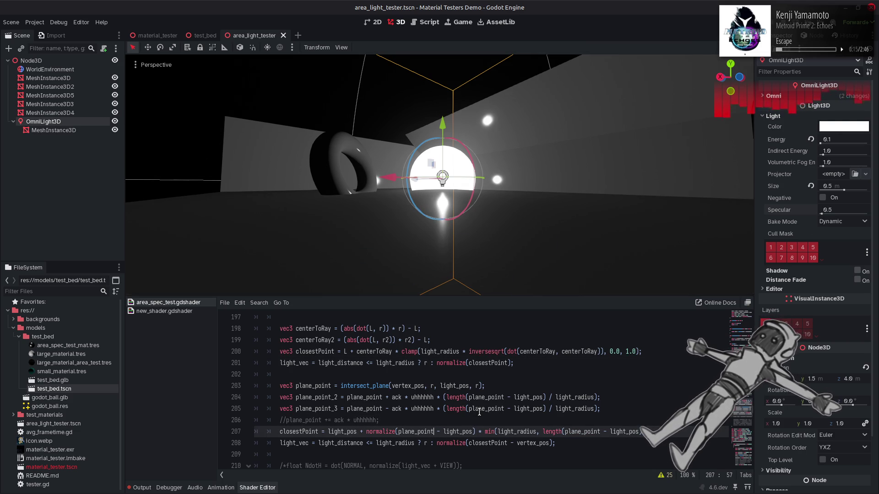
pyautogui.write('_2')
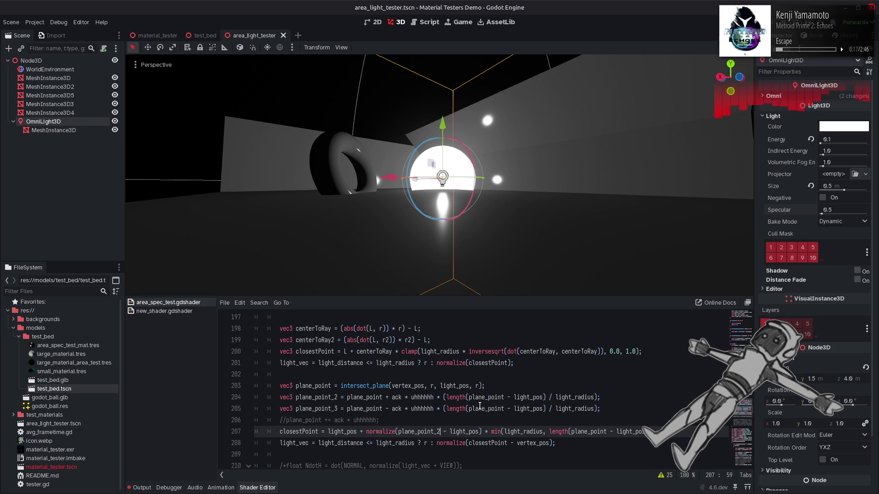
# Preview line 204 without its trailing distance term and push Specular up to 2.0
pyautogui.click(436, 397)
pyautogui.moveTo(436, 397); pyautogui.dragTo(597, 397)
pyautogui.press('BackSpace')
pyautogui.hotkey('ctrl', 's')
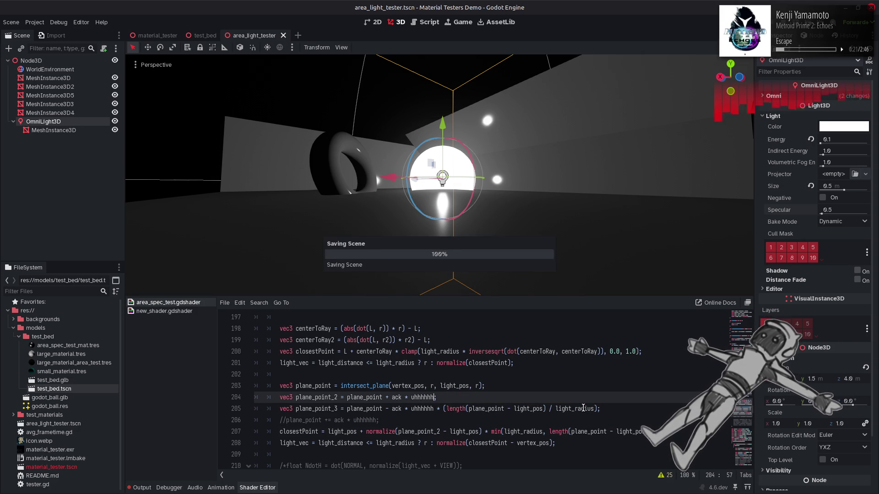
pyautogui.moveTo(822, 214); pyautogui.dragTo(827, 215)
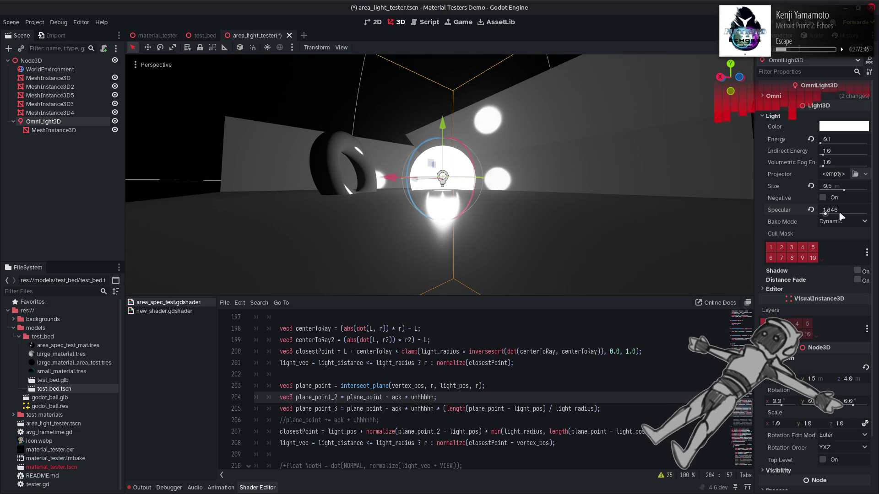
# Toggle line 204's distance term off and on, saving each version to compare previews
pyautogui.hotkey('ctrl', 'z')
pyautogui.hotkey('ctrl', 's')
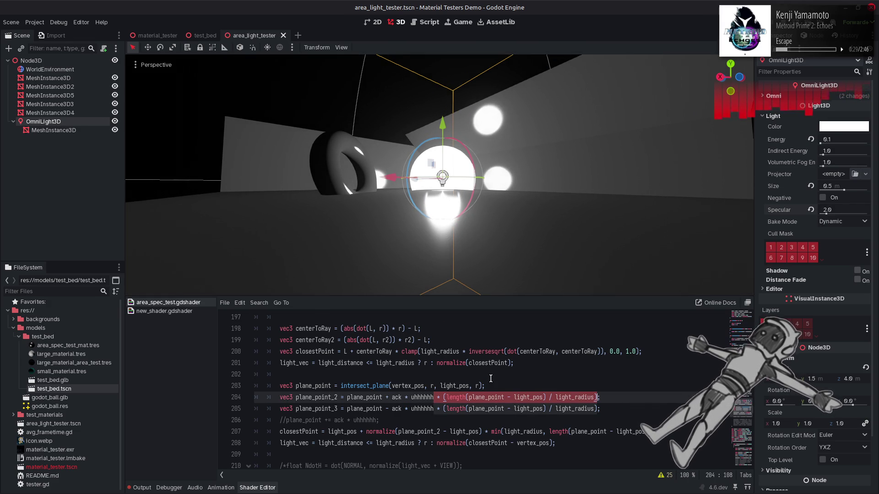
pyautogui.press('Delete')
pyautogui.hotkey('ctrl', 's')
pyautogui.hotkey('ctrl', 'z')
pyautogui.hotkey('ctrl', 's')
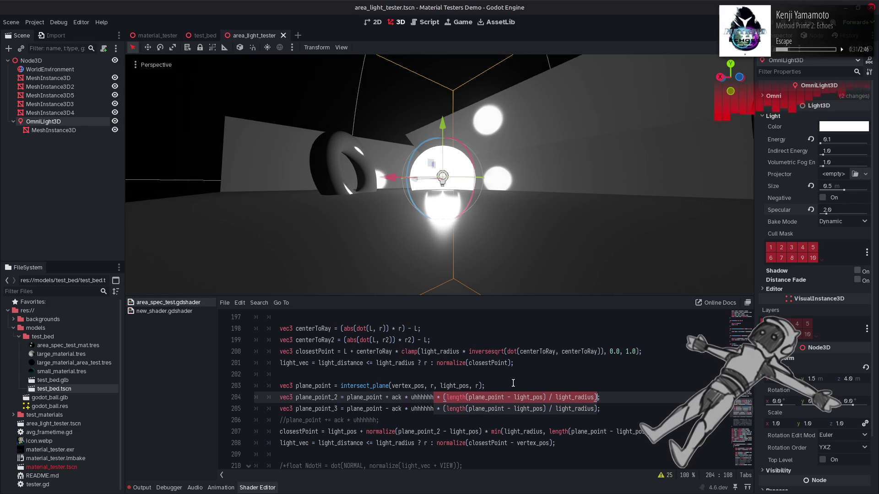
# Preview line 204 with its length expression replaced by a constant 1.0, then undo
pyautogui.moveTo(546, 397); pyautogui.dragTo(447, 398)
pyautogui.press('Delete')
pyautogui.write('1.0')
pyautogui.hotkey('ctrl', 's')
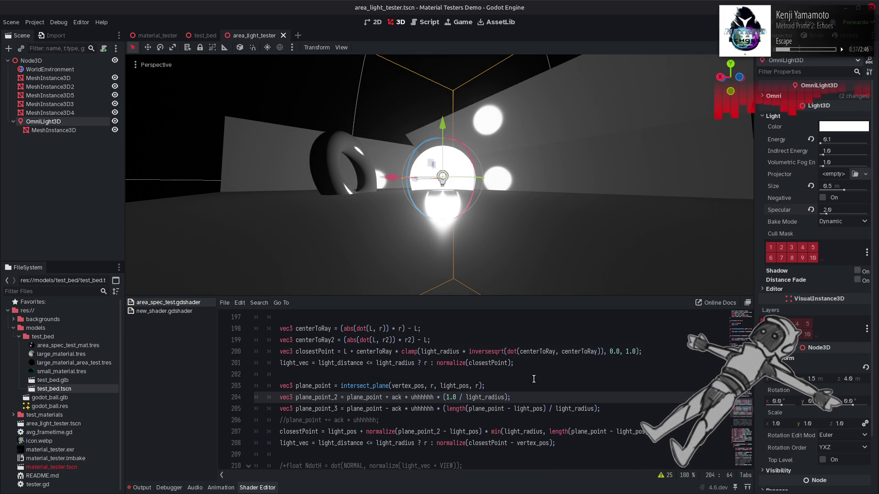
pyautogui.hotkey('ctrl', 'z')
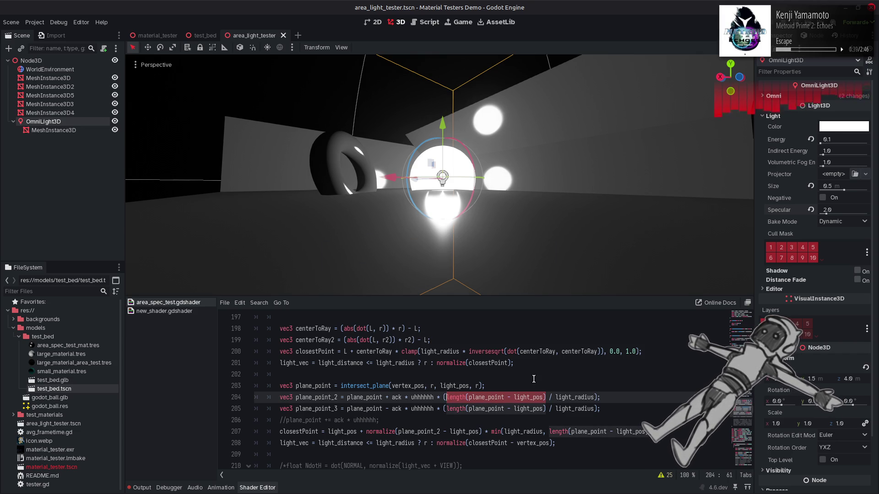
pyautogui.click(330, 104)
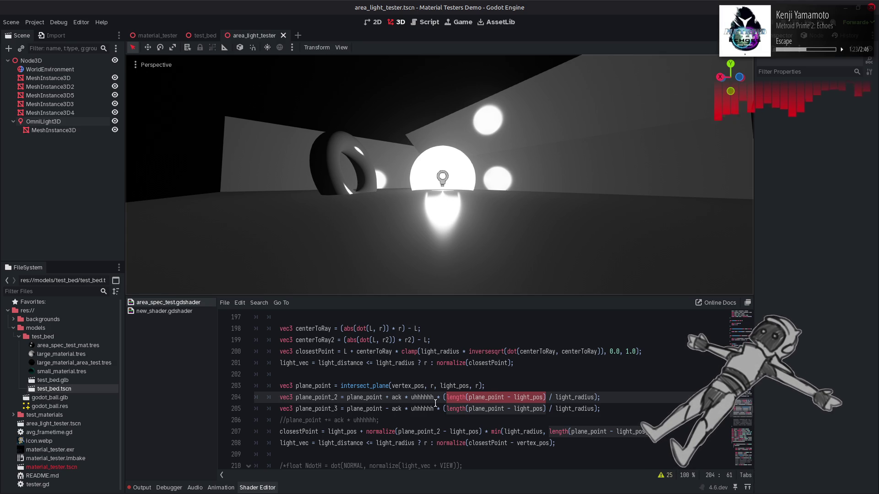
pyautogui.moveTo(612, 409); pyautogui.dragTo(179, 407)
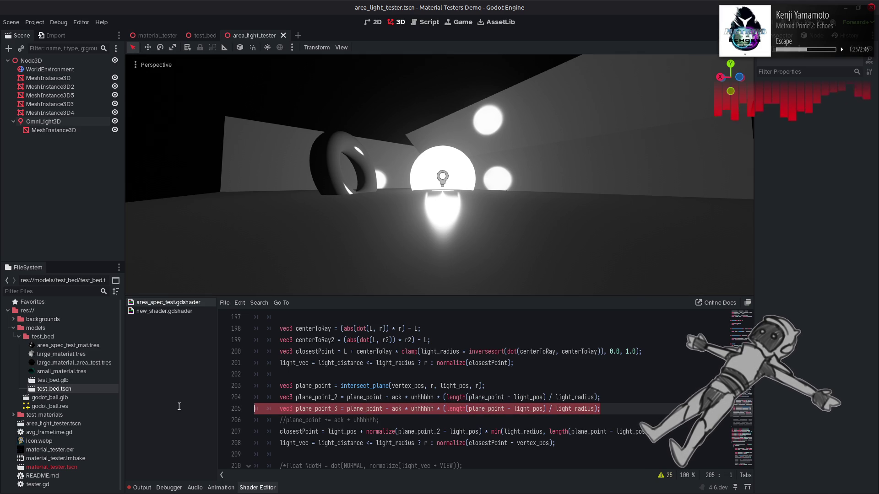
# Delete the plane_point_3 line and switch line 204 to use ack4 and uhhhhhh4
pyautogui.press('BackSpace')
pyautogui.press('BackSpace')
pyautogui.click(405, 397)
pyautogui.write('4')
pyautogui.click(440, 397)
pyautogui.write('4')
pyautogui.hotkey('ctrl', 'z')
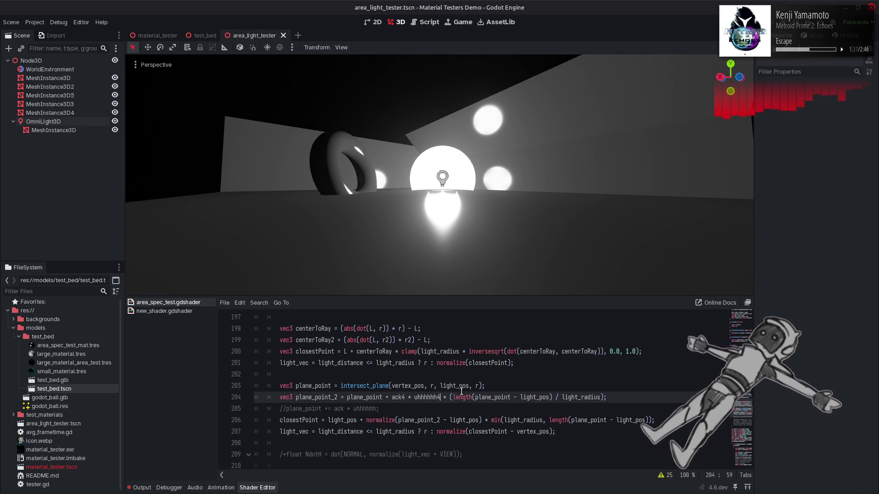
pyautogui.hotkey('ctrl', 'z')
pyautogui.hotkey('ctrl', 'shift', 'z')
pyautogui.hotkey('ctrl', 'shift', 'z')
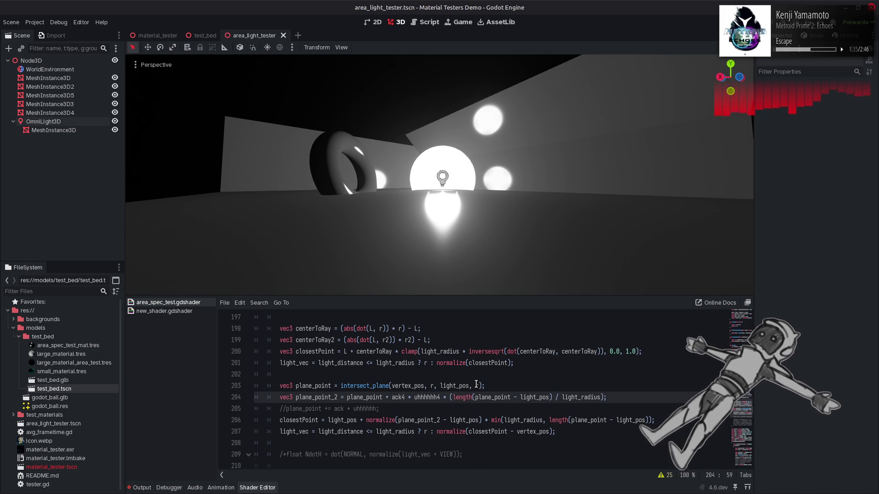
# Preview the ack4 calculation on line 186 without normalize
pyautogui.scroll(5, 351, 374)
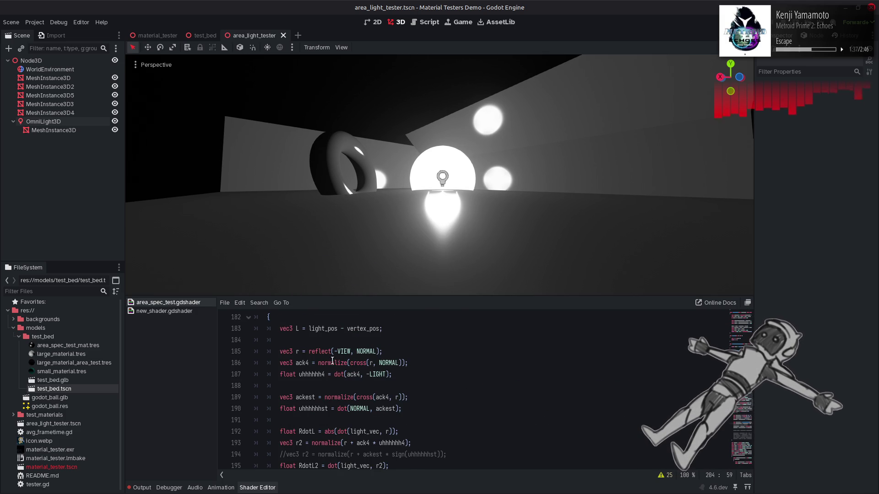
pyautogui.doubleClick(328, 363)
pyautogui.hotkey('ctrl', 's')
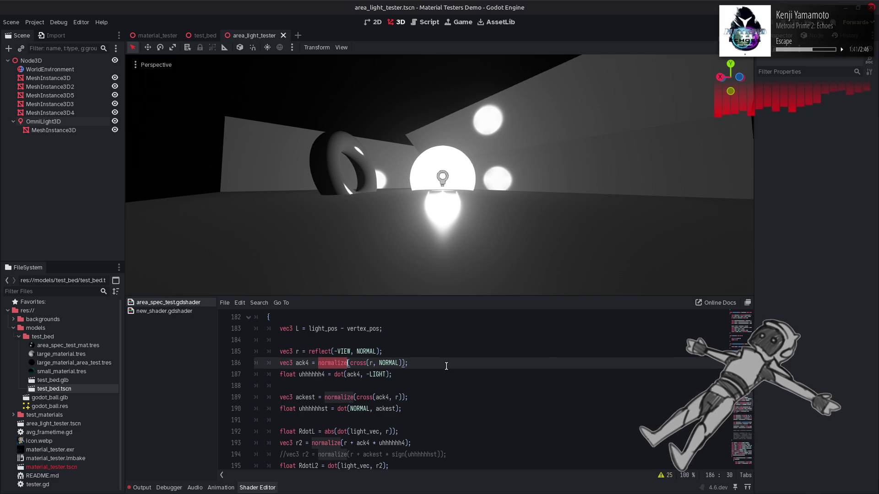
pyautogui.press('BackSpace')
pyautogui.hotkey('ctrl', 's')
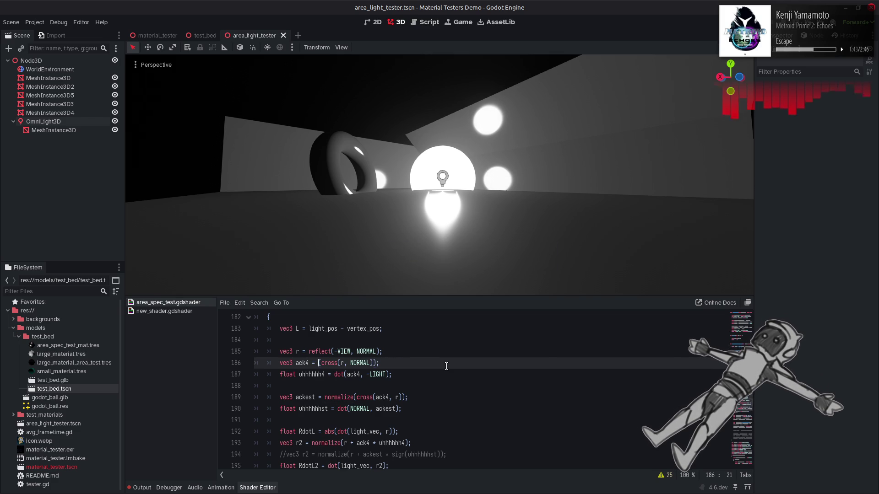
pyautogui.hotkey('ctrl', 's')
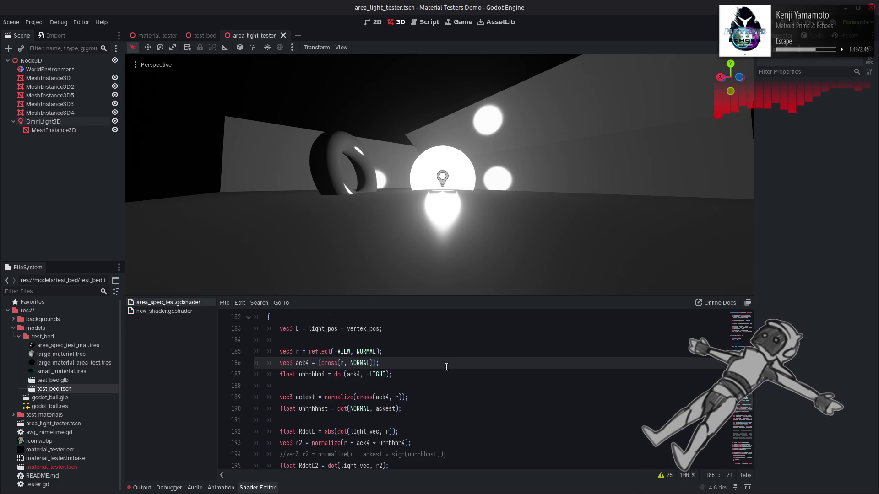
# Replace ack4 with ackest in line 204's plane_point_2 offset and save
pyautogui.scroll(-1, 446, 367)
pyautogui.doubleClick(307, 363)
pyautogui.scroll(-2, 383, 384)
pyautogui.scroll(-2, 390, 391)
pyautogui.doubleClick(400, 398)
pyautogui.hotkey('ctrl', 'v')
pyautogui.hotkey('ctrl', 's')
# Copy uhhhhhhst from line 190 and select uhhhhhh4 on line 204
pyautogui.scroll(3, 338, 364)
pyautogui.doubleClick(313, 340)
pyautogui.scroll(-2, 410, 404)
pyautogui.doubleClick(422, 398)
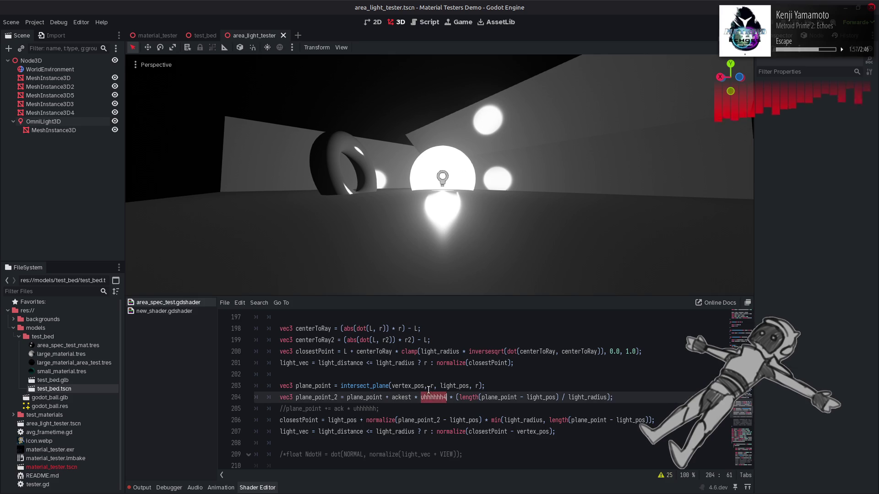
# Swap uhhhhhh4 for uhhhhhhst and save, then undo back to ack4 * uhhhhhh4
pyautogui.write('uhhhhhhst')
pyautogui.hotkey('ctrl', 's')
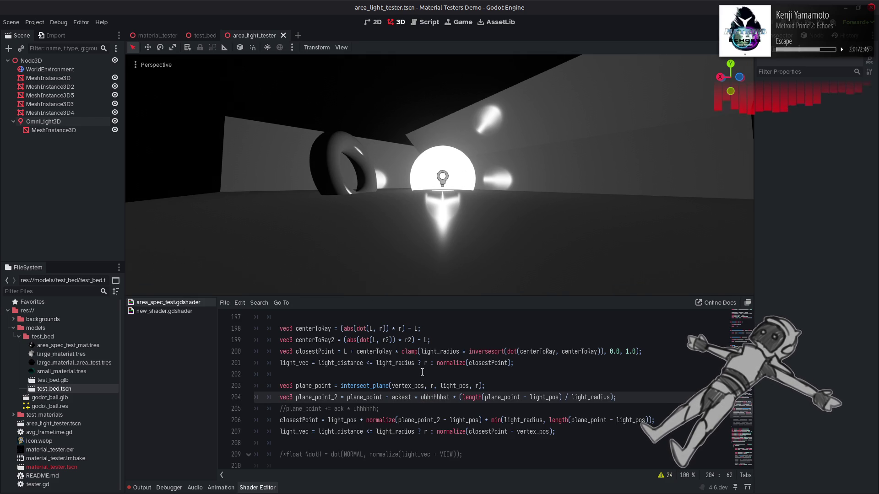
pyautogui.click(387, 397)
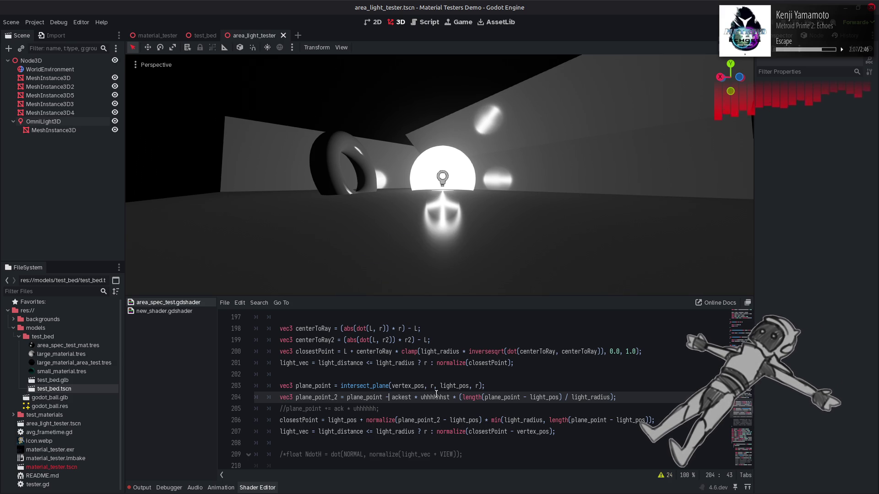
pyautogui.hotkey('ctrl', 'z')
pyautogui.hotkey('ctrl', 'z')
pyautogui.hotkey('ctrl', 'z')
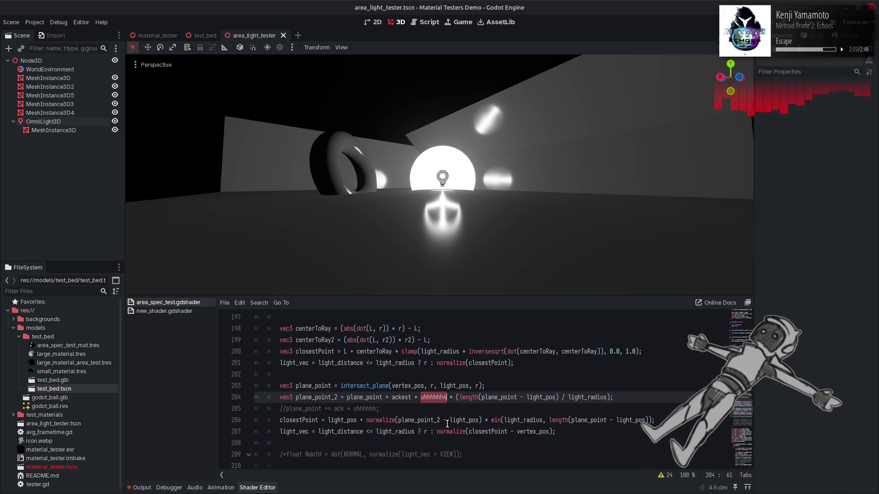
pyautogui.hotkey('ctrl', 'z')
pyautogui.hotkey('ctrl', 'y')
pyautogui.hotkey('ctrl', 'y')
pyautogui.hotkey('ctrl', 'y')
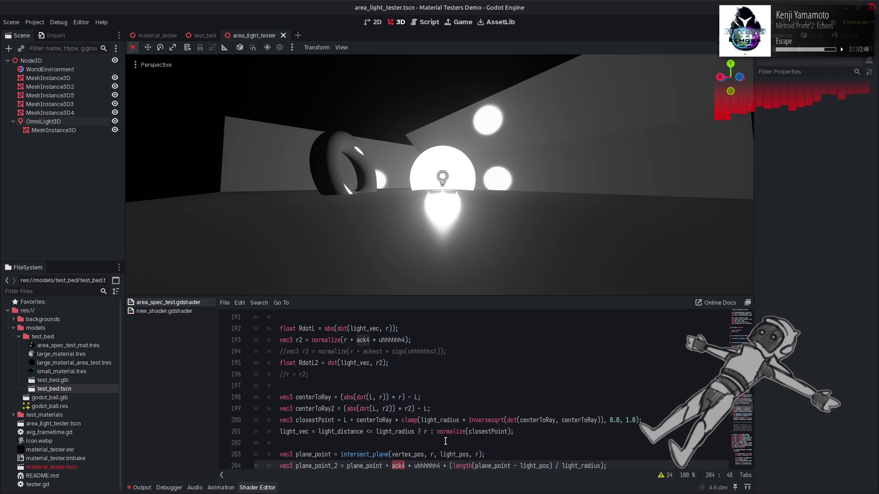
# Trim line 204 to ack * uhhhhhh by deleting both trailing 4s, and save
pyautogui.scroll(-2, 446, 444)
pyautogui.click(440, 397)
pyautogui.press('BackSpace')
pyautogui.click(405, 397)
pyautogui.press('BackSpace')
pyautogui.hotkey('ctrl', 's')
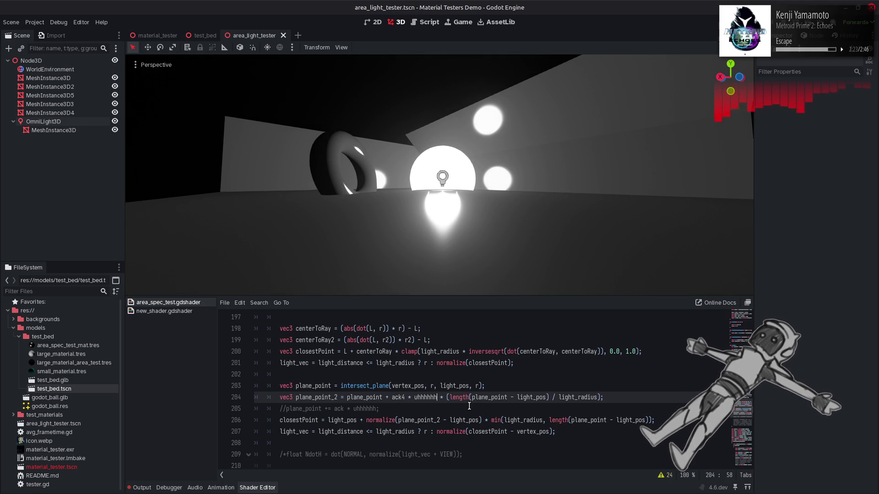
pyautogui.hotkey('ctrl', 's')
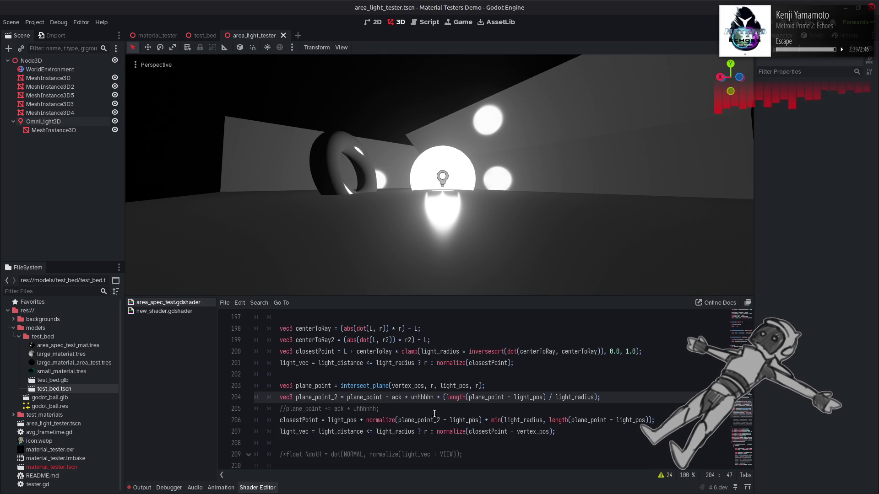
pyautogui.click(320, 398)
pyautogui.doubleClick(320, 398)
pyautogui.hotkey('ctrl', 'c')
pyautogui.doubleClick(589, 420)
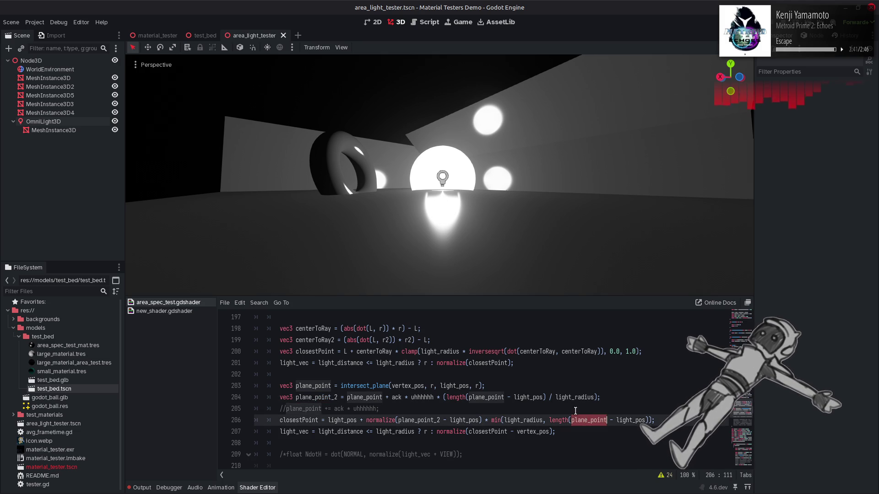
pyautogui.hotkey('ctrl', 'v')
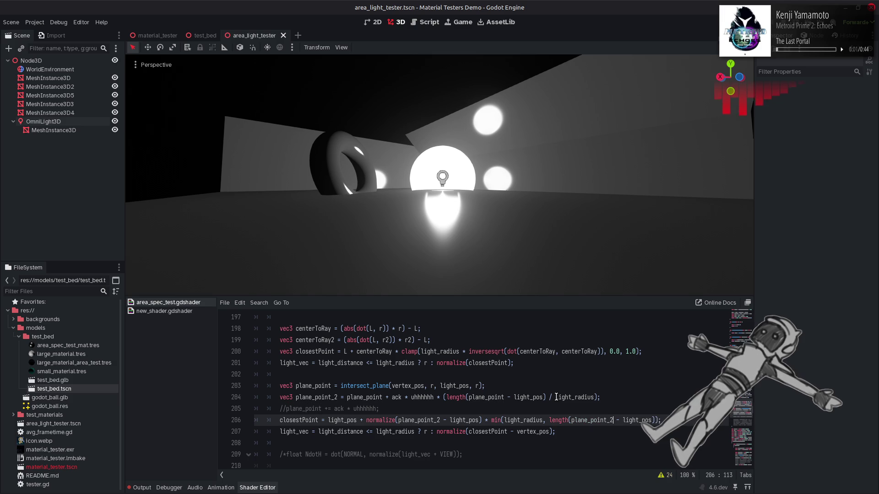
pyautogui.hotkey('ctrl', 'z')
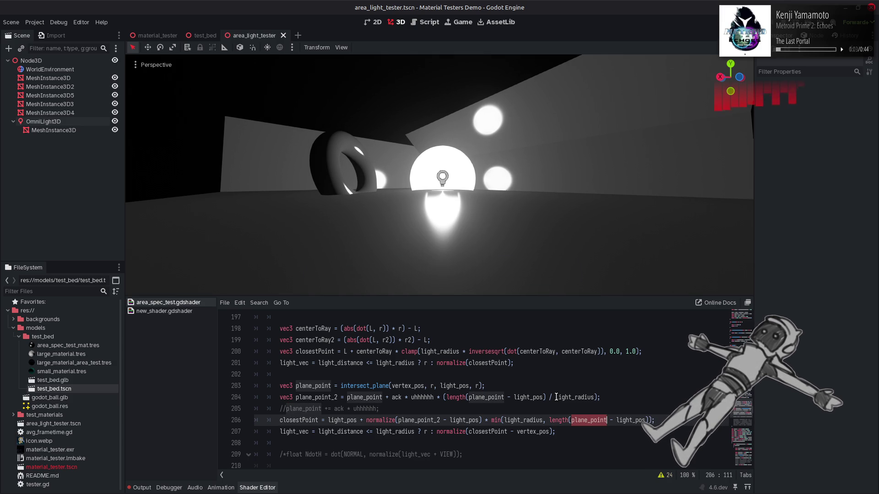
pyautogui.doubleClick(634, 421)
pyautogui.doubleClick(596, 420)
pyautogui.doubleClick(621, 421)
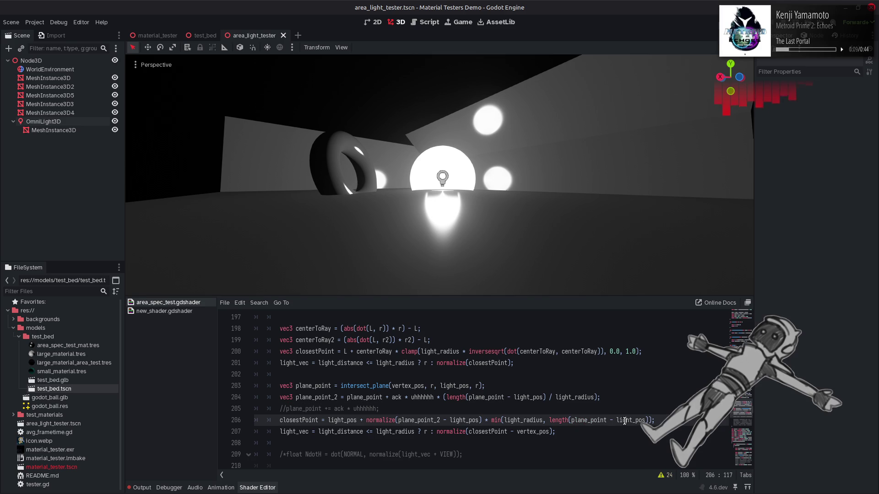
pyautogui.doubleClick(415, 385)
pyautogui.hotkey('ctrl', 'c')
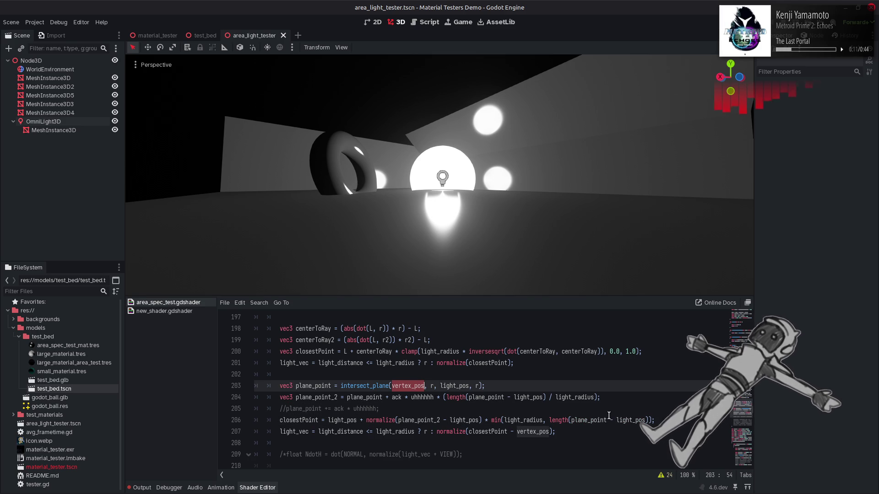
pyautogui.doubleClick(631, 420)
pyautogui.hotkey('ctrl', 'v')
pyautogui.hotkey('ctrl', 's')
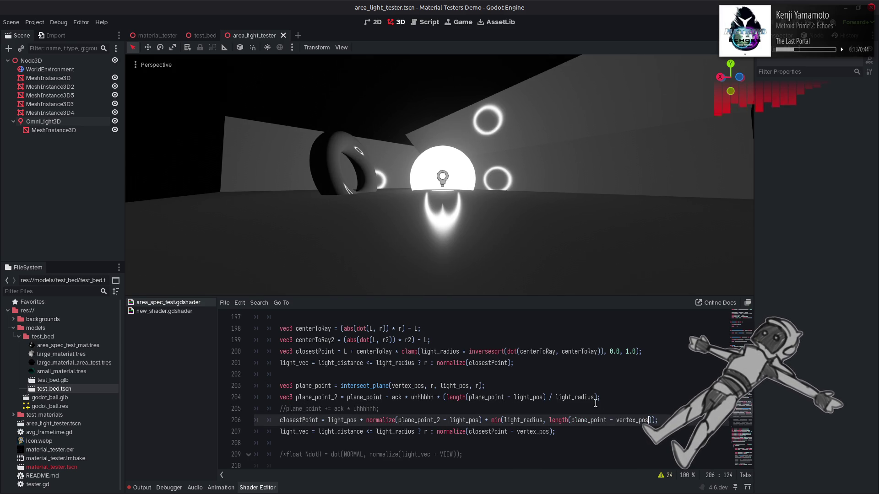
pyautogui.hotkey('ctrl', 'z')
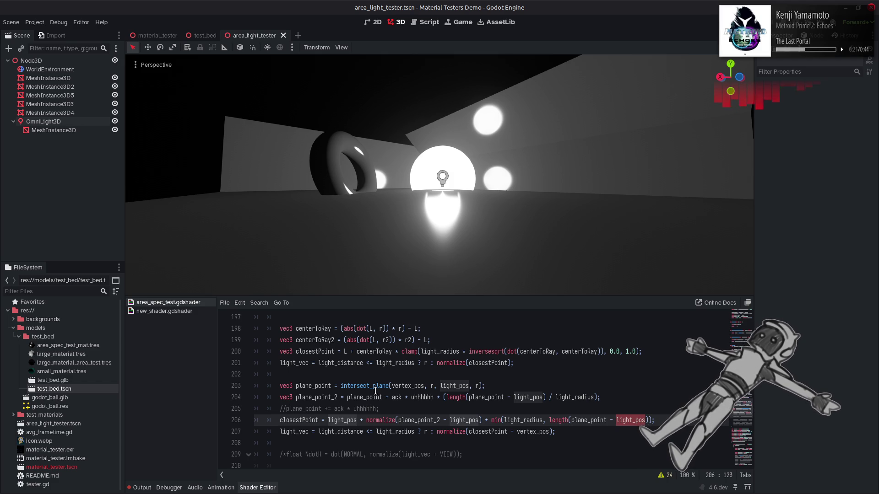
pyautogui.doubleClick(405, 386)
pyautogui.hotkey('ctrl', 'shift', 'z')
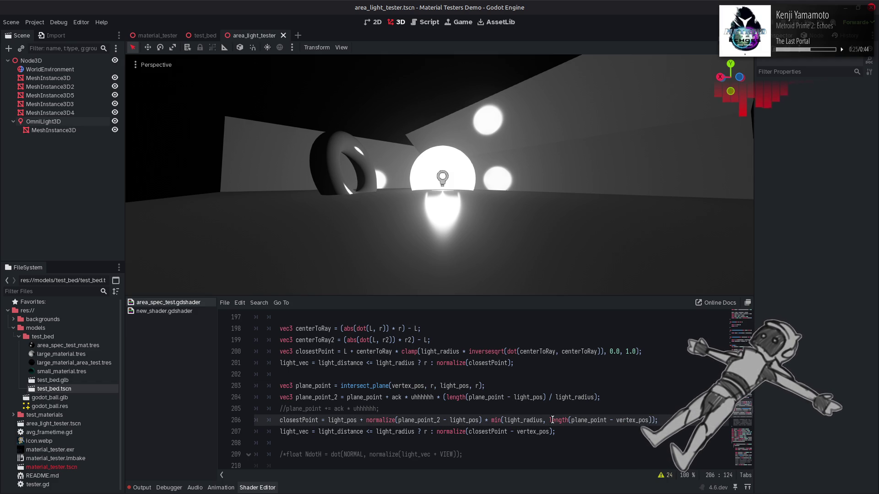
pyautogui.hotkey('ctrl', 'z')
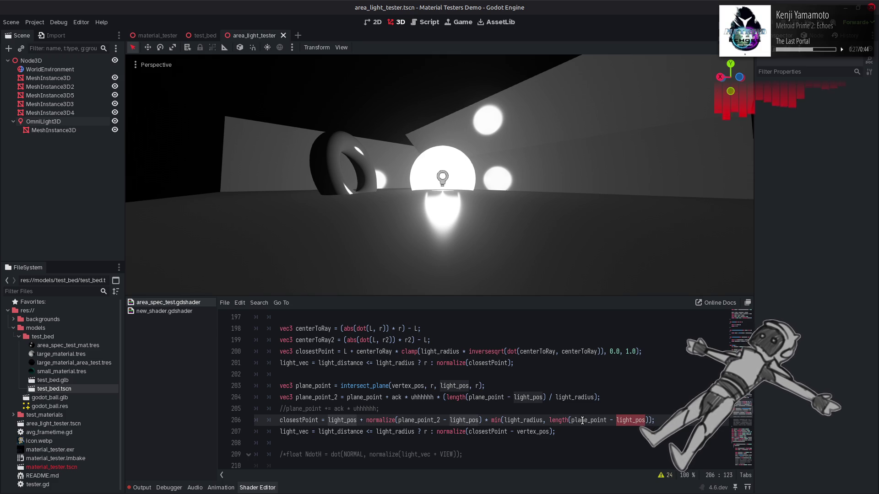
pyautogui.doubleClick(583, 421)
pyautogui.hotkey('ctrl', 'v')
pyautogui.hotkey('ctrl', 's')
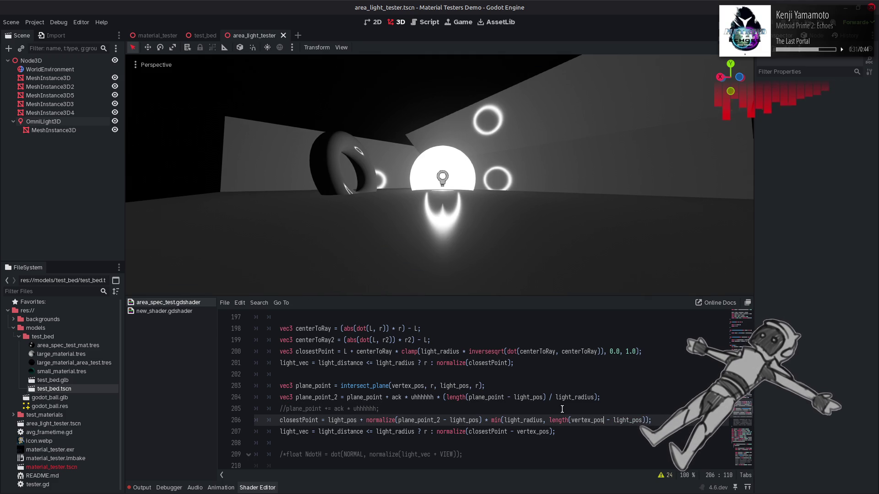
pyautogui.hotkey('ctrl', 'z')
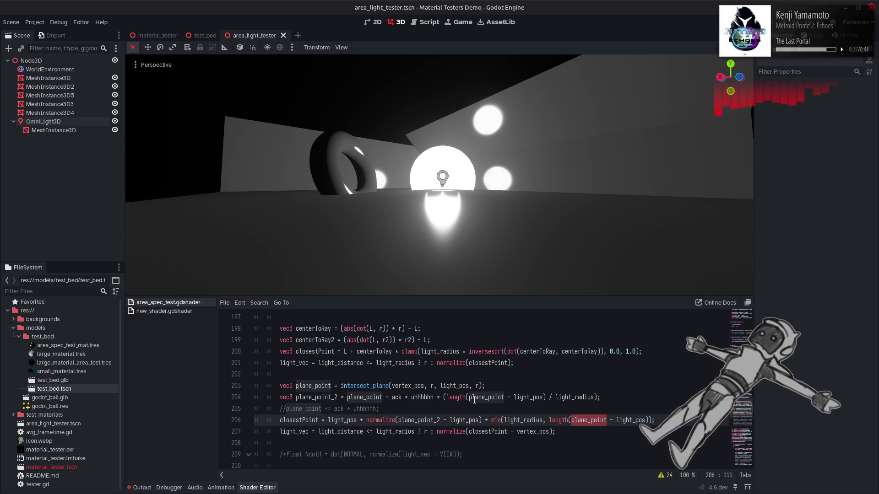
pyautogui.click(440, 416)
pyautogui.press('BackSpace')
pyautogui.press('BackSpace')
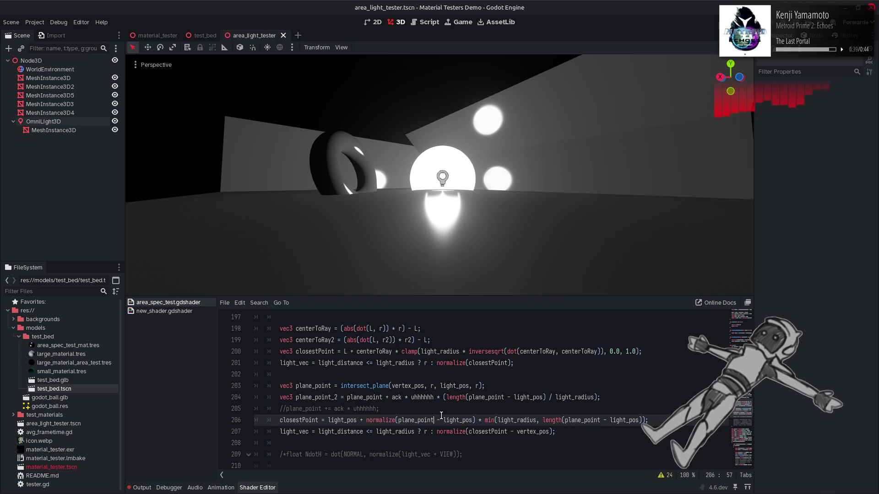
pyautogui.hotkey('ctrl', 's')
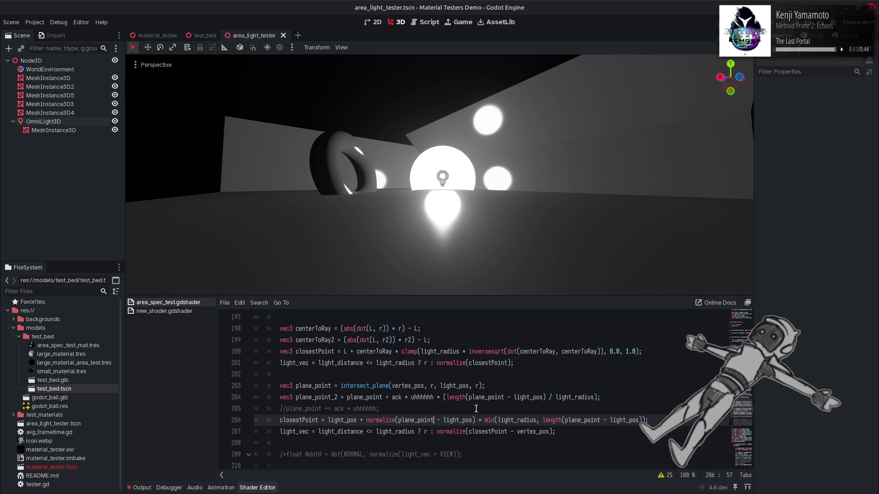
pyautogui.write('_2')
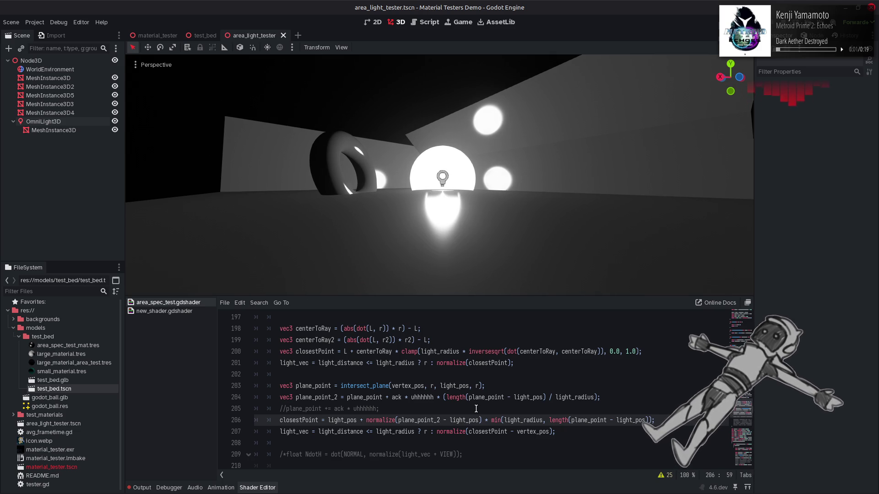
pyautogui.scroll(3, 424, 403)
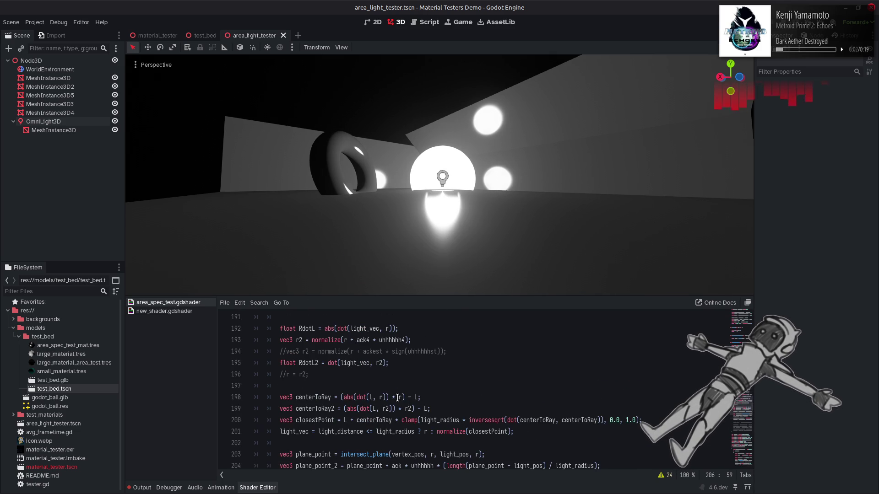
pyautogui.doubleClick(329, 343)
pyautogui.scroll(-3, 415, 384)
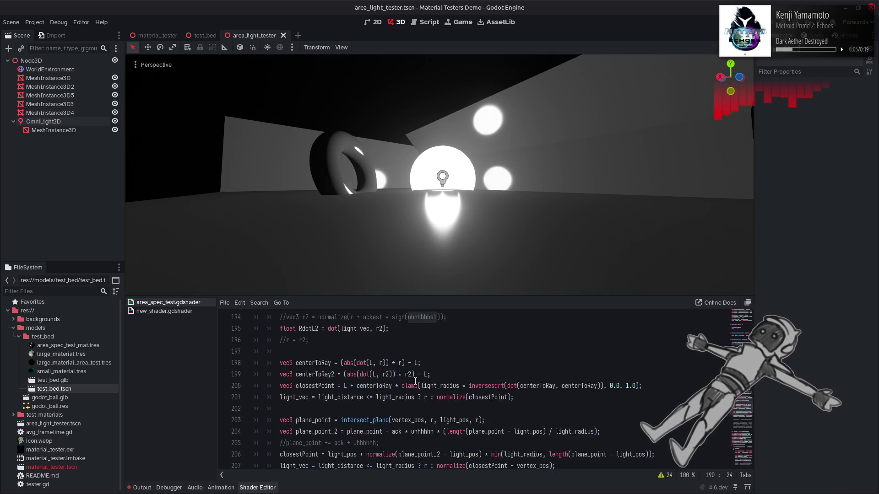
pyautogui.click(598, 397)
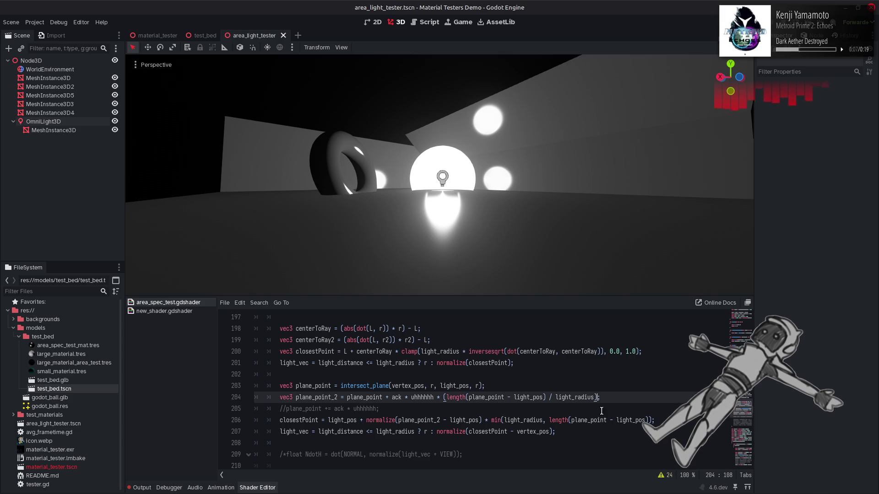
pyautogui.write('* uhhhhhhst')
pyautogui.hotkey('ctrl', 's')
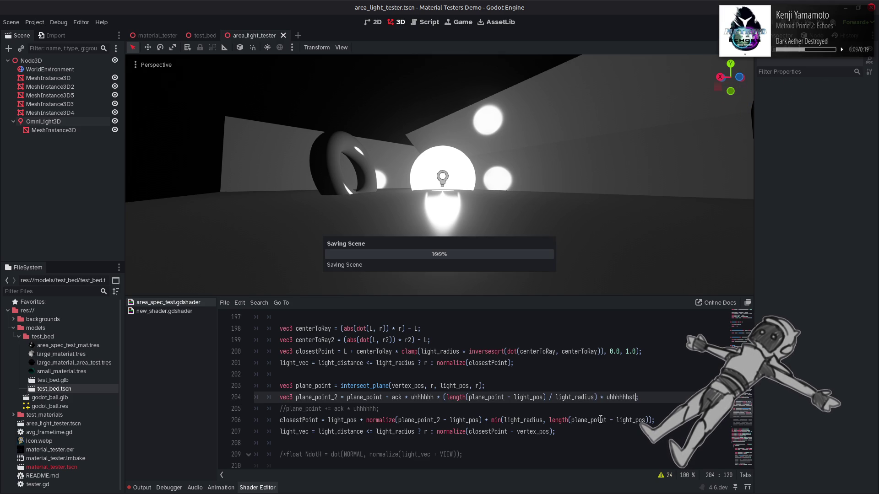
pyautogui.hotkey('ctrl', 'Left')
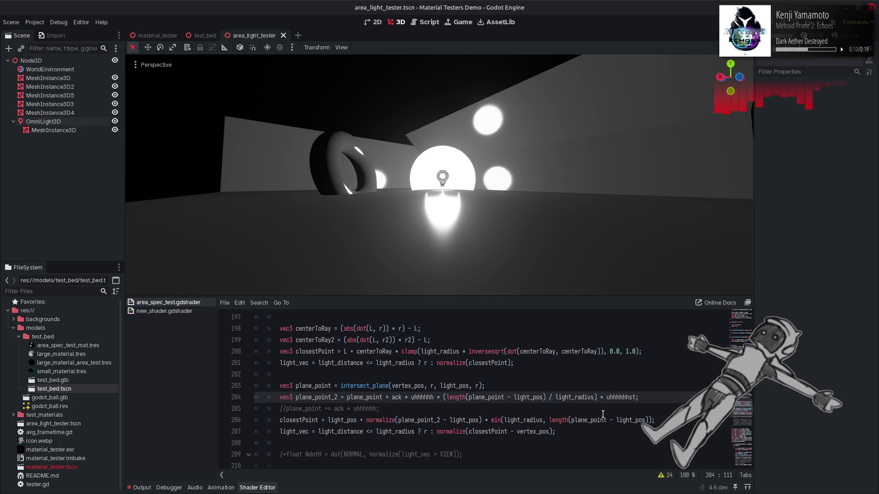
pyautogui.write('max')
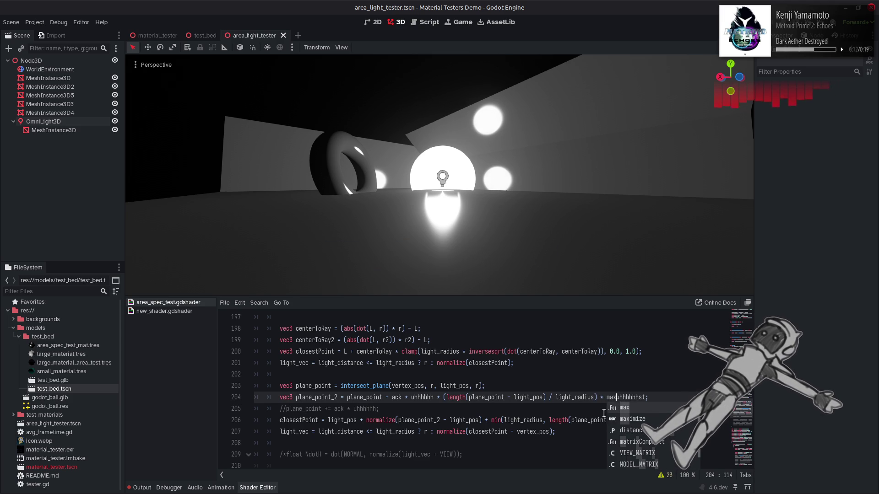
pyautogui.write('(')
pyautogui.click(650, 397)
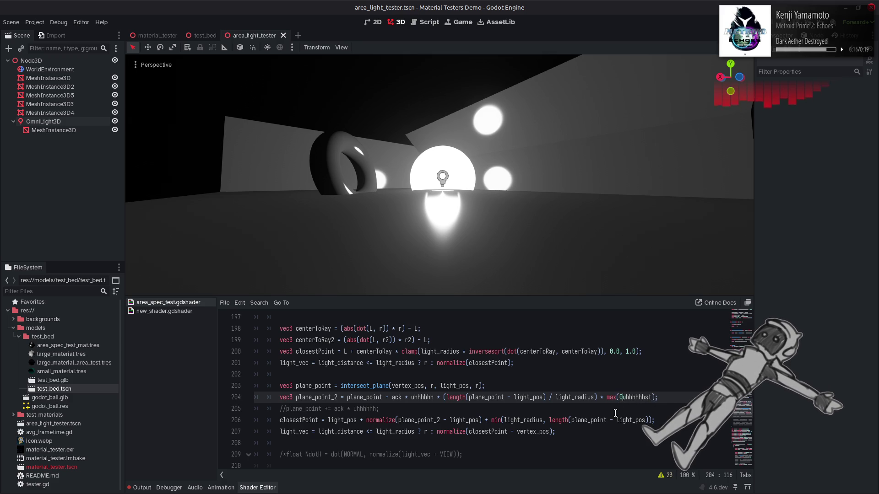
pyautogui.write('.0,')
pyautogui.hotkey('ctrl', 's')
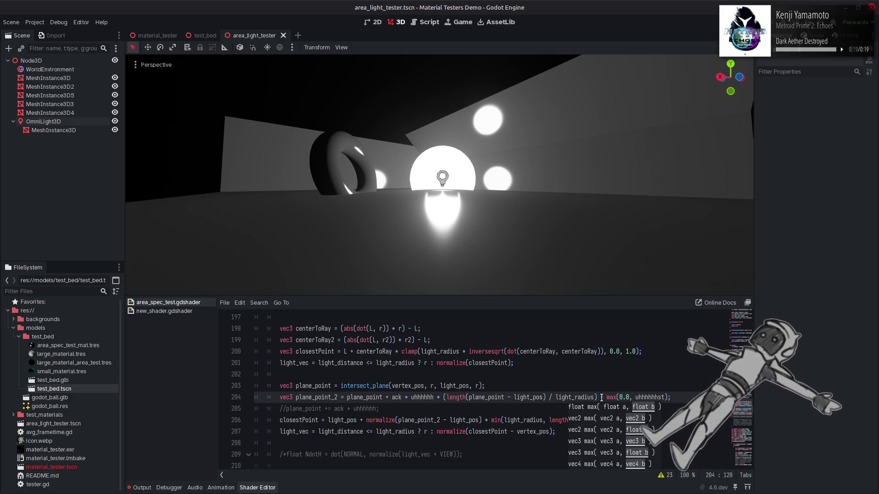
pyautogui.click(469, 397)
pyautogui.scroll(2, 475, 399)
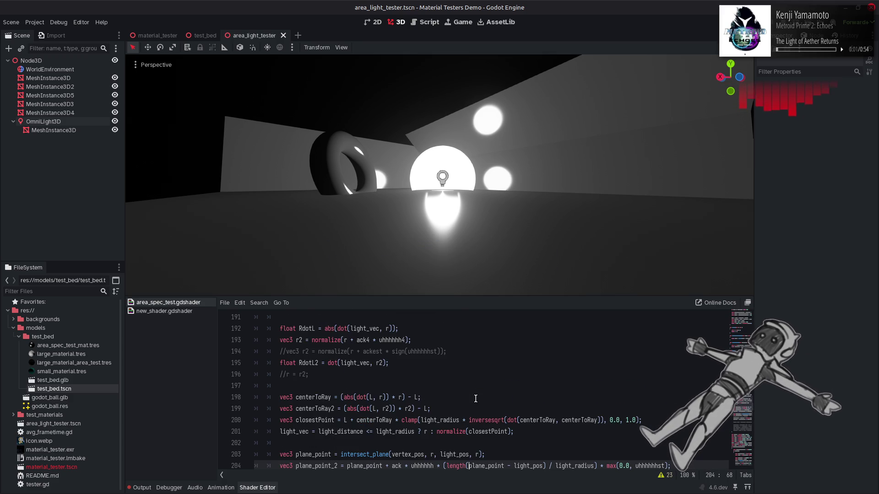
pyautogui.scroll(1, 468, 387)
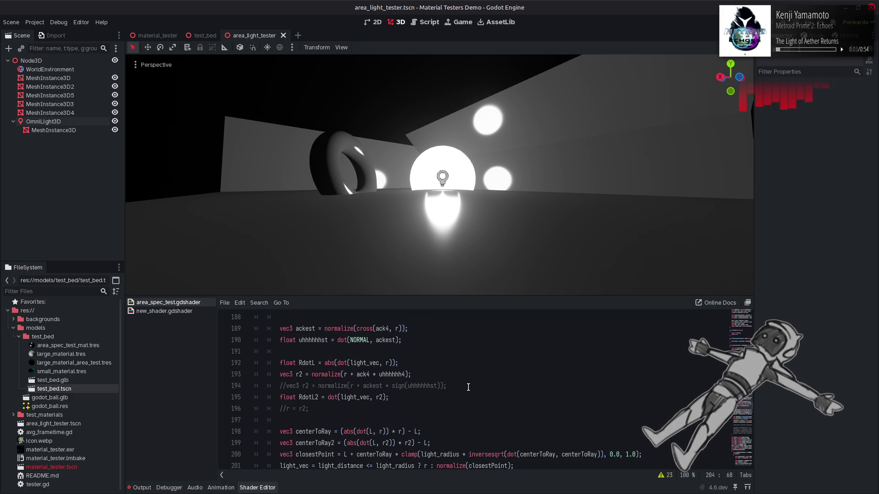
# Preview ackest on line 189 without normalize, then restore it
pyautogui.doubleClick(338, 329)
pyautogui.press('BackSpace')
pyautogui.hotkey('ctrl', 's')
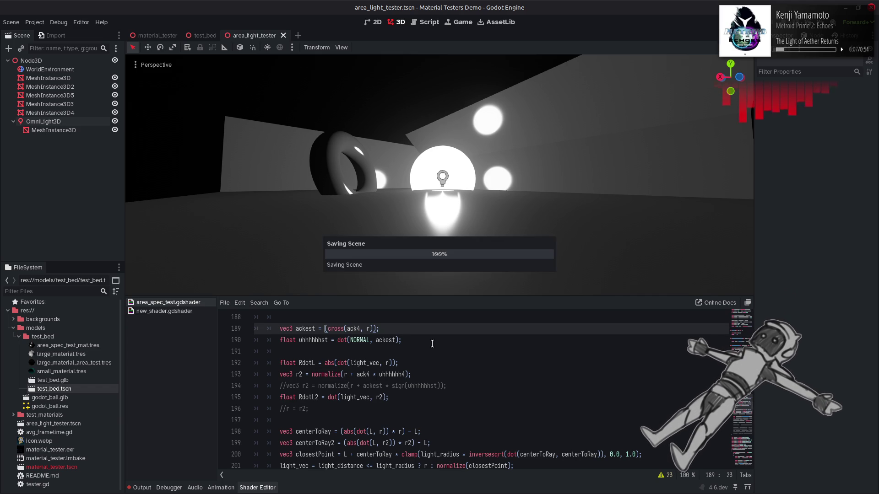
pyautogui.hotkey('ctrl', 'z')
pyautogui.scroll(2, 431, 344)
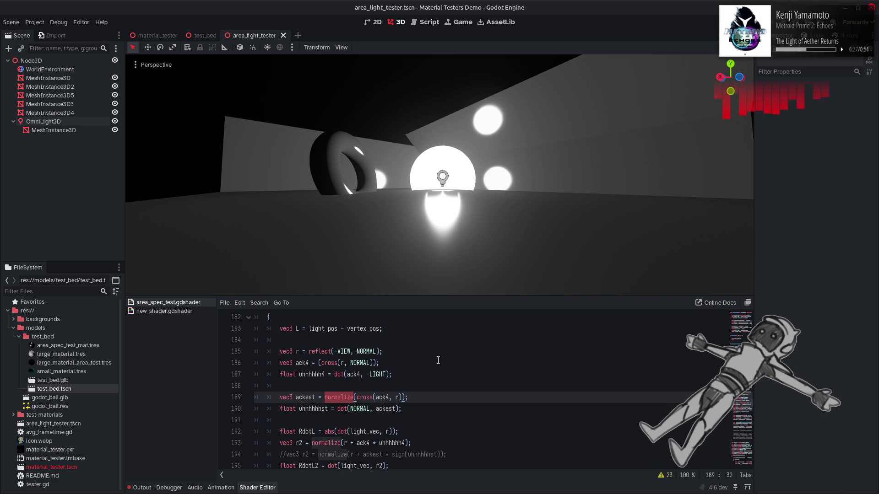
# Change ackest to normalize(cross(ack, r)) by dropping the 4 from ack4
pyautogui.click(386, 397)
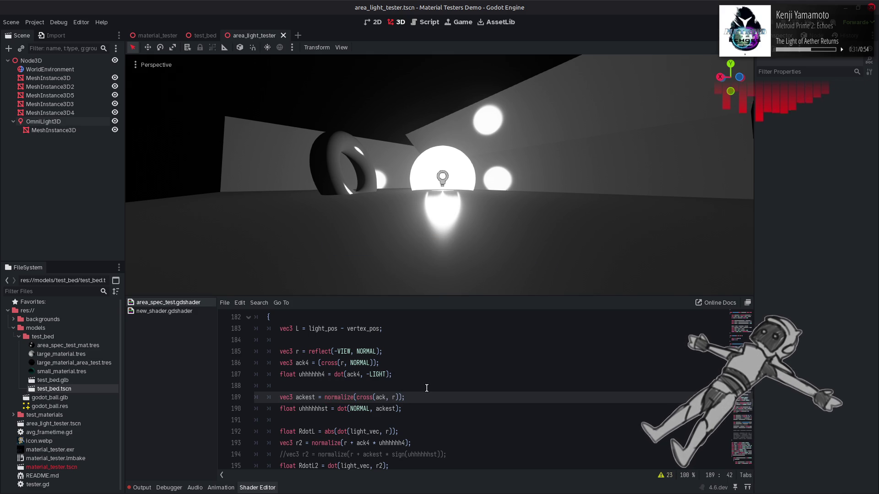
pyautogui.write('4')
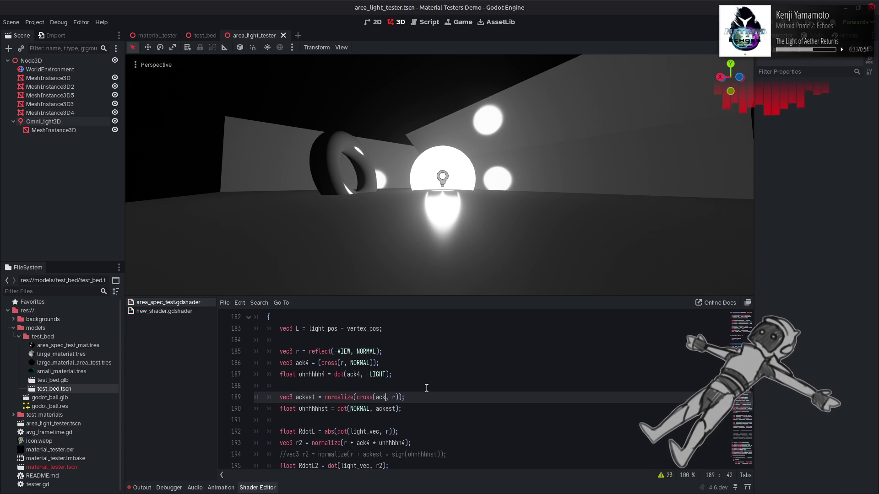
pyautogui.press('BackSpace')
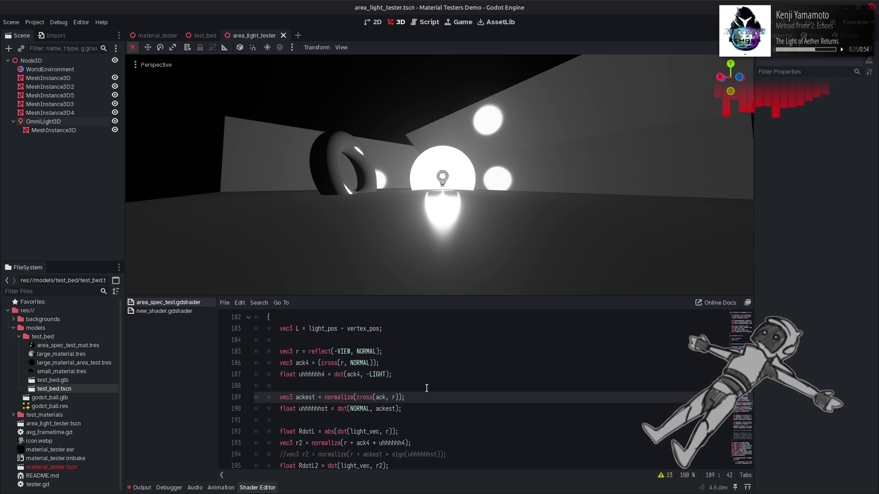
pyautogui.scroll(-3, 570, 392)
pyautogui.scroll(-1, 601, 402)
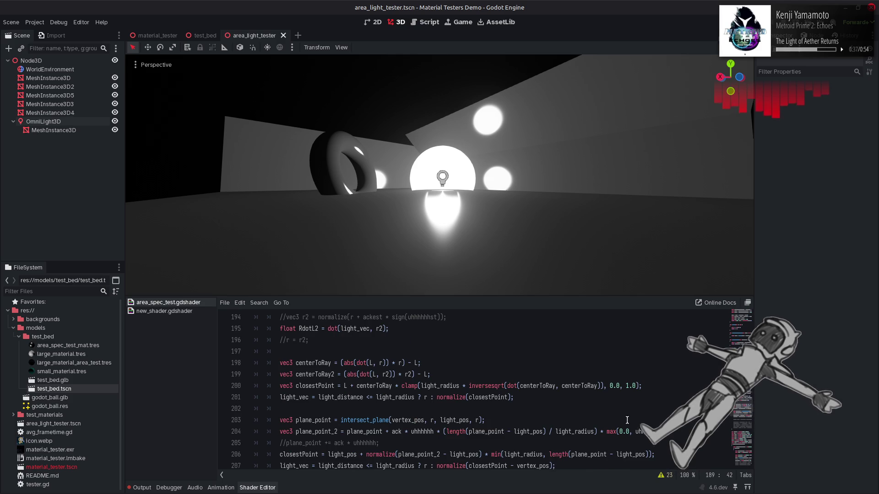
# Preview the shader with the light_vec reassignment commented out, then restore it
pyautogui.click(635, 432)
pyautogui.write('-')
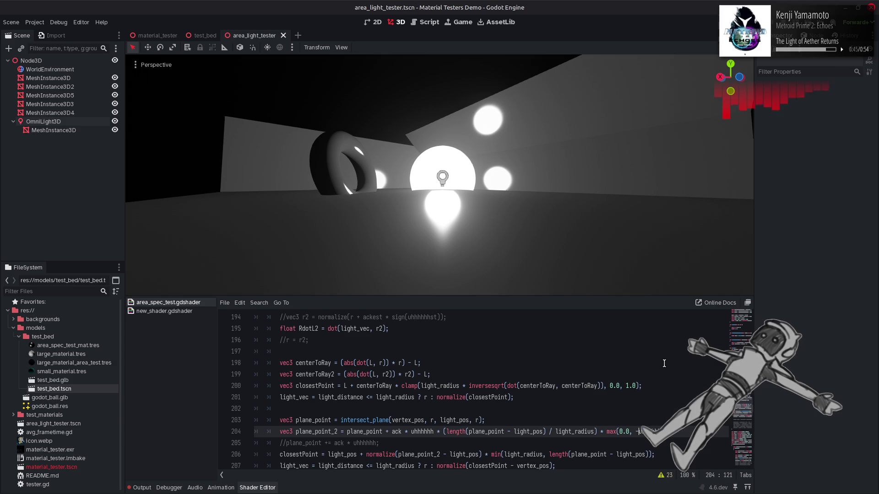
pyautogui.scroll(-1, 665, 364)
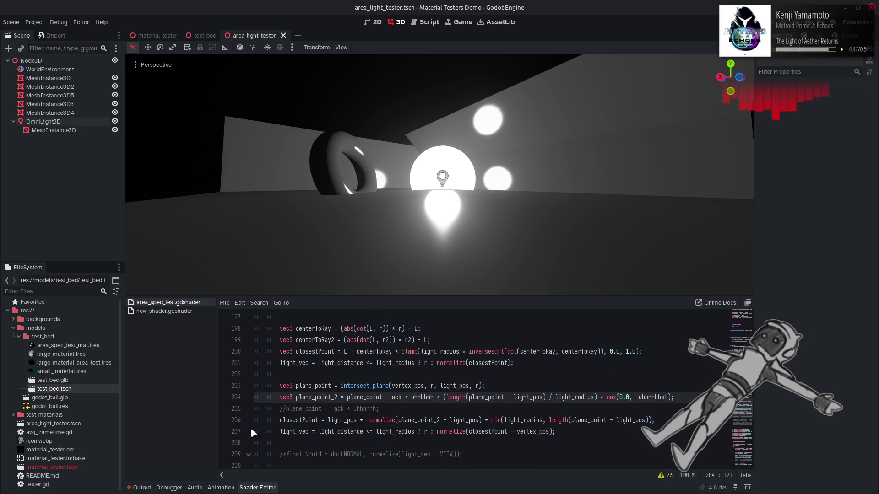
pyautogui.click(278, 432)
pyautogui.hotkey('ctrl', 'k')
pyautogui.hotkey('ctrl', 's')
pyautogui.hotkey('ctrl', 'z')
pyautogui.hotkey('ctrl', 's')
pyautogui.hotkey('ctrl', 'z')
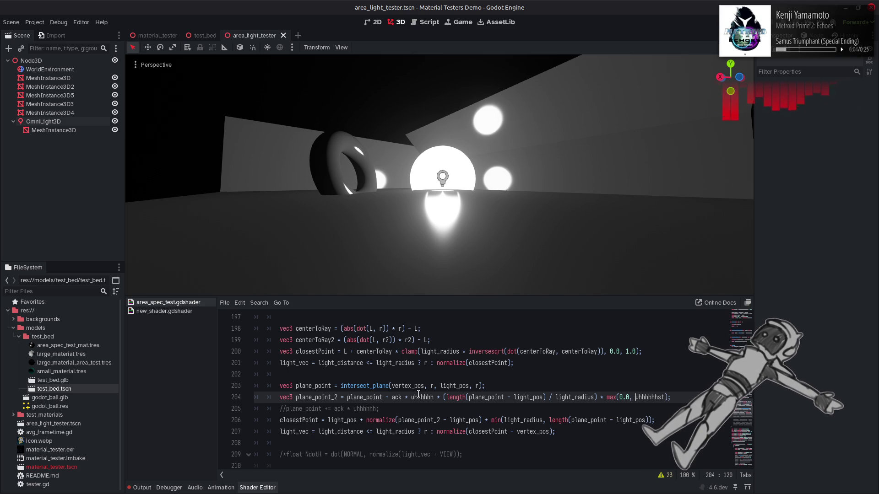
# Try LIGHT as intersect_plane's normal instead of r, then revert it
pyautogui.doubleClick(478, 386)
pyautogui.write('LIGH')
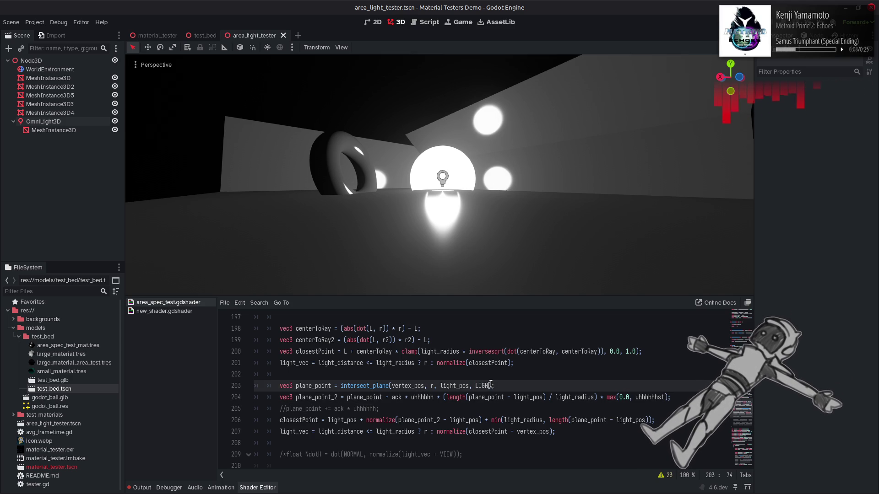
pyautogui.write('T')
pyautogui.hotkey('ctrl', 's')
pyautogui.click(507, 379)
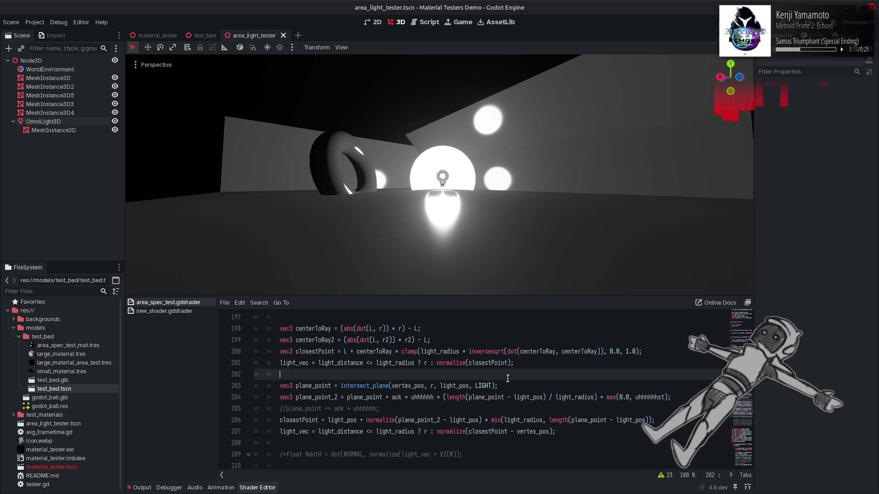
pyautogui.hotkey('ctrl', 'z')
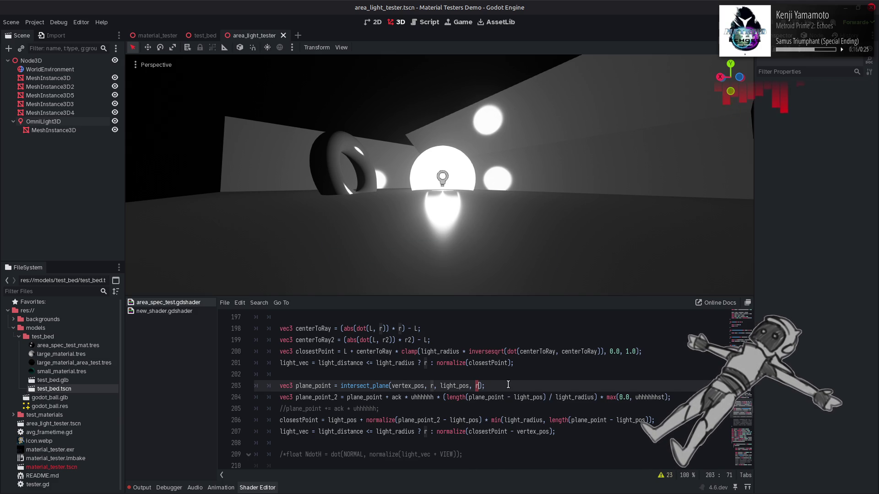
# Wrap plane_point_2's ack offset in project(ack, r) and preview it
pyautogui.click(392, 397)
pyautogui.write('project')
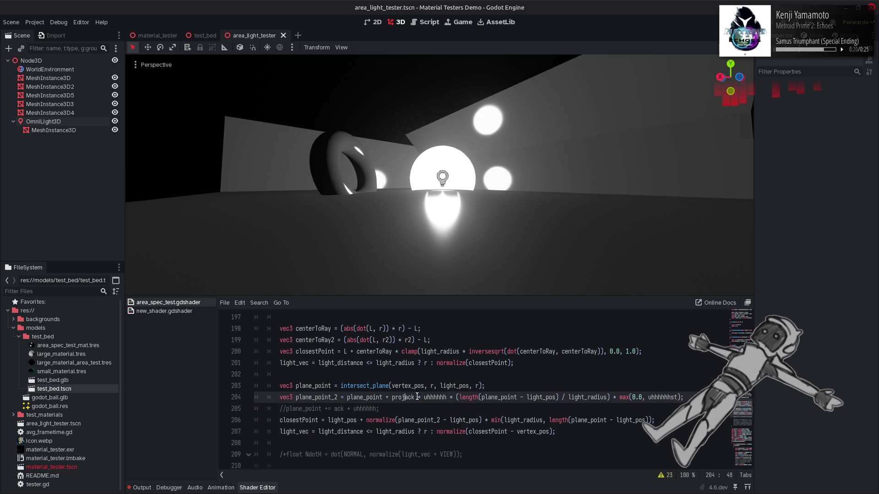
pyautogui.write('(')
pyautogui.press('Right')
pyautogui.press('Right')
pyautogui.press('Right')
pyautogui.write(')')
pyautogui.press('Left')
pyautogui.write(', r')
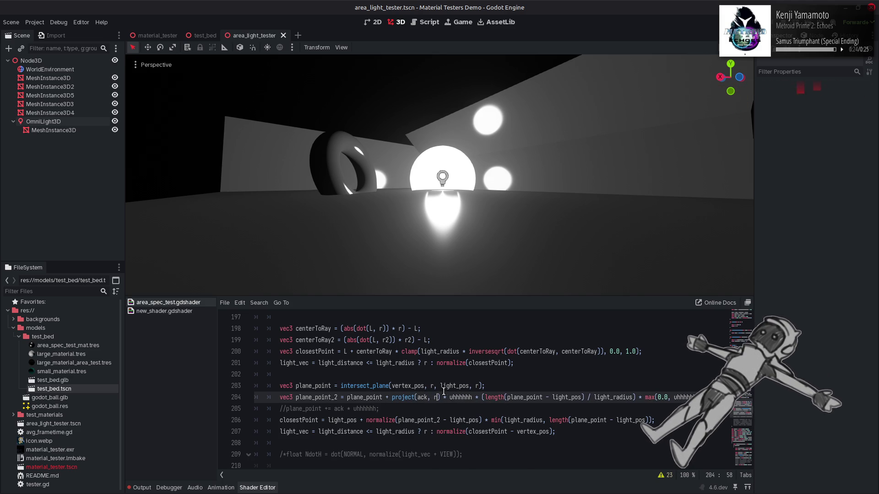
pyautogui.hotkey('ctrl', 's')
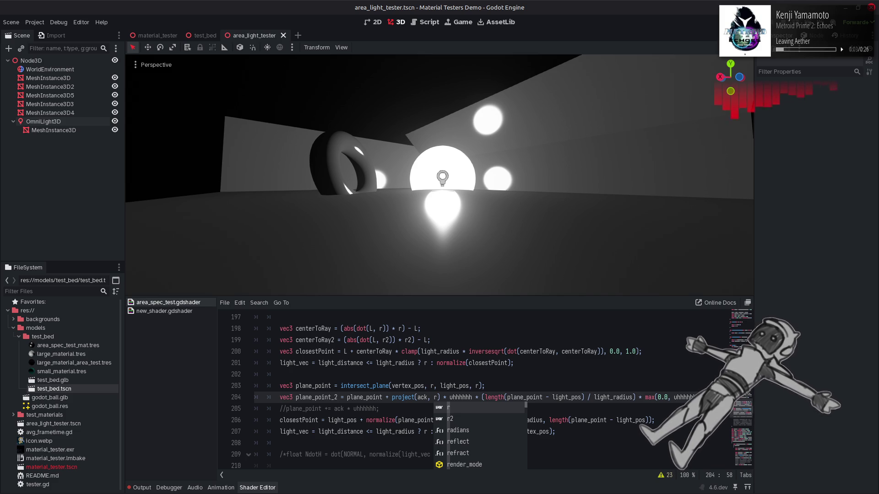
pyautogui.press('End')
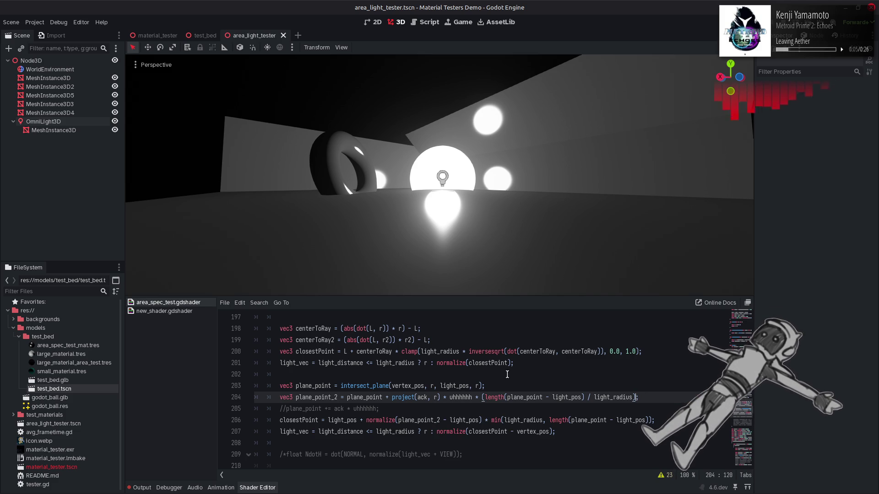
pyautogui.hotkey('ctrl', 's')
# Compare uhhhhhh with and without a sign() wrapper, ending without it
pyautogui.click(450, 397)
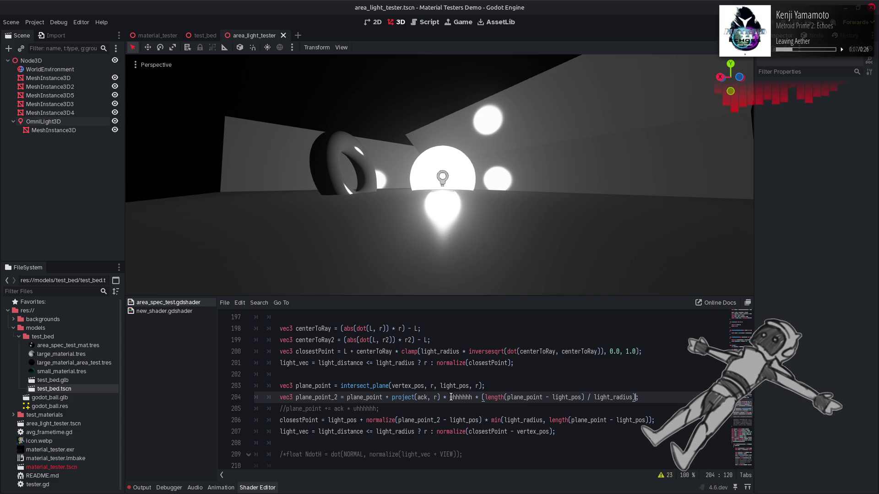
pyautogui.write('sig')
pyautogui.press('Return')
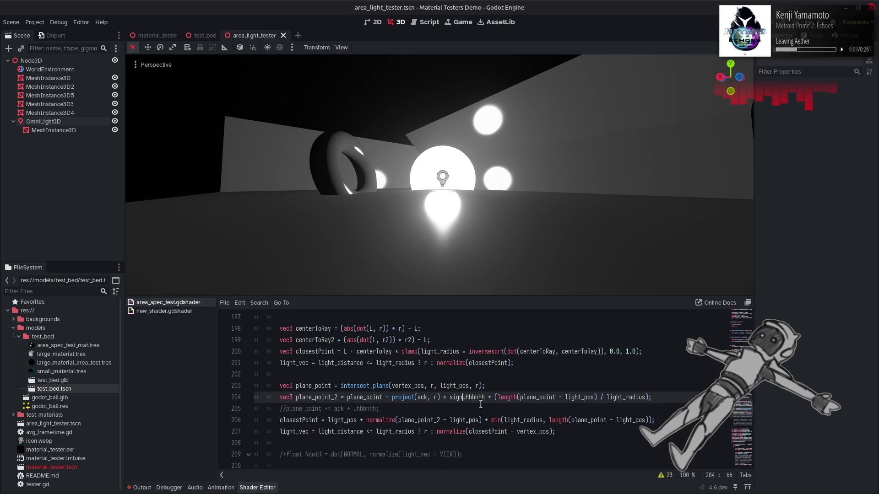
pyautogui.write('(')
pyautogui.click(490, 397)
pyautogui.write(')')
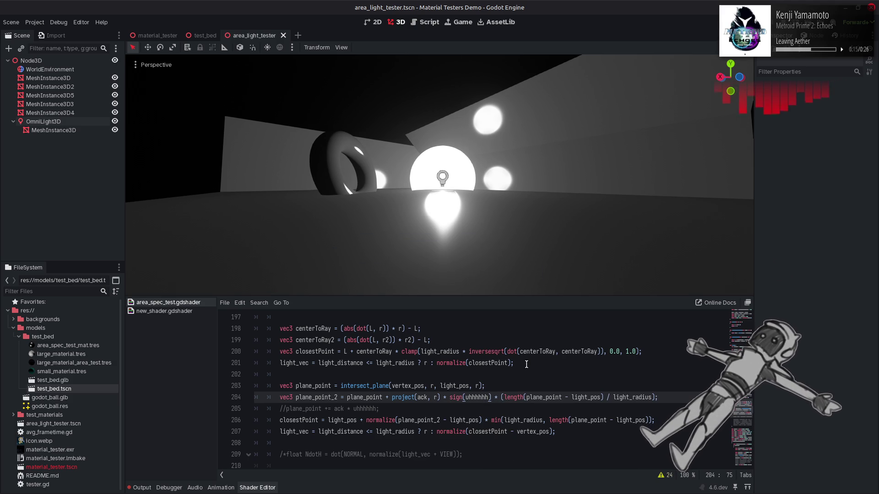
pyautogui.press('BackSpace')
pyautogui.press('Left')
pyautogui.press('Left')
pyautogui.press('Left')
pyautogui.press('BackSpace')
pyautogui.press('BackSpace')
pyautogui.press('BackSpace')
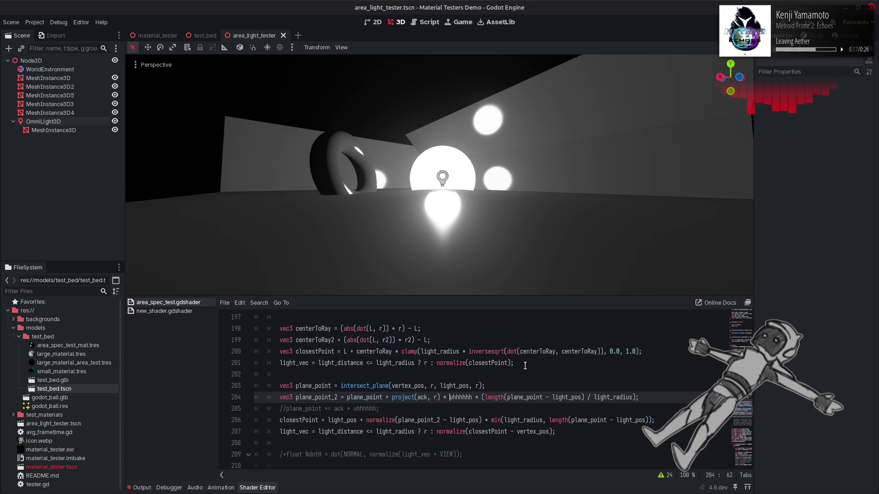
pyautogui.hotkey('ctrl', 'z')
pyautogui.hotkey('ctrl', 'z')
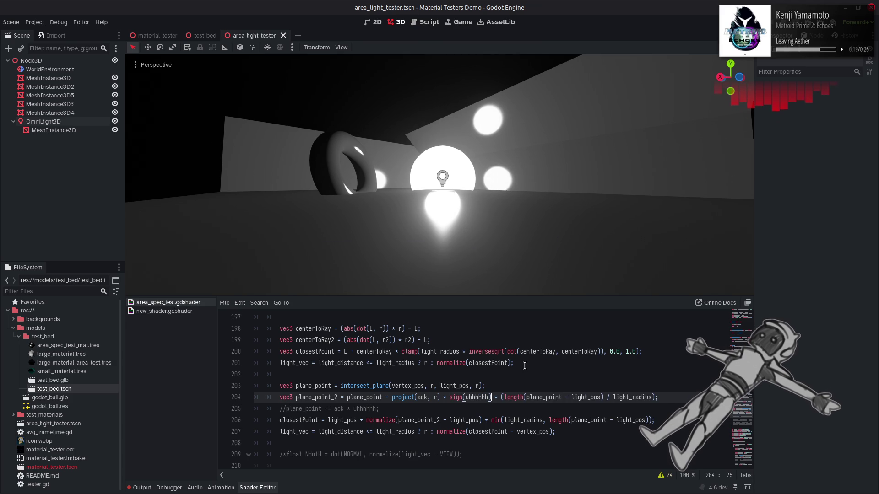
pyautogui.hotkey('ctrl', 's')
pyautogui.hotkey('ctrl', 'shift', 'z')
pyautogui.hotkey('ctrl', 'shift', 'z')
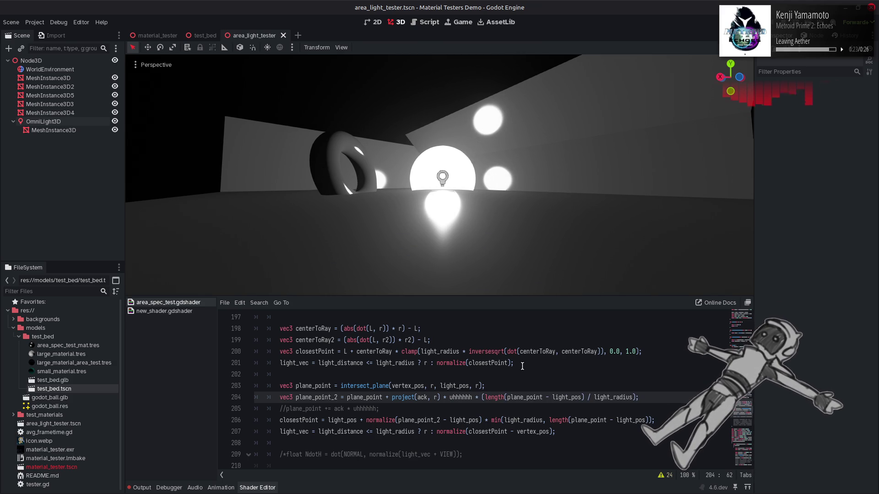
# Test plane_point_2 in the closestPoint length term, then revert and save the restored shader
pyautogui.doubleClick(329, 397)
pyautogui.hotkey('ctrl', 'c')
pyautogui.doubleClick(581, 420)
pyautogui.hotkey('ctrl', 'v')
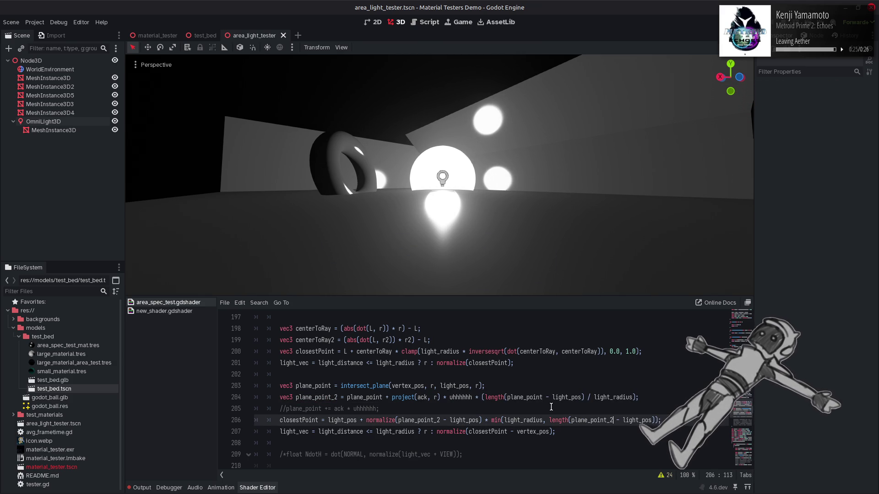
pyautogui.hotkey('ctrl', 's')
pyautogui.hotkey('ctrl', 'z')
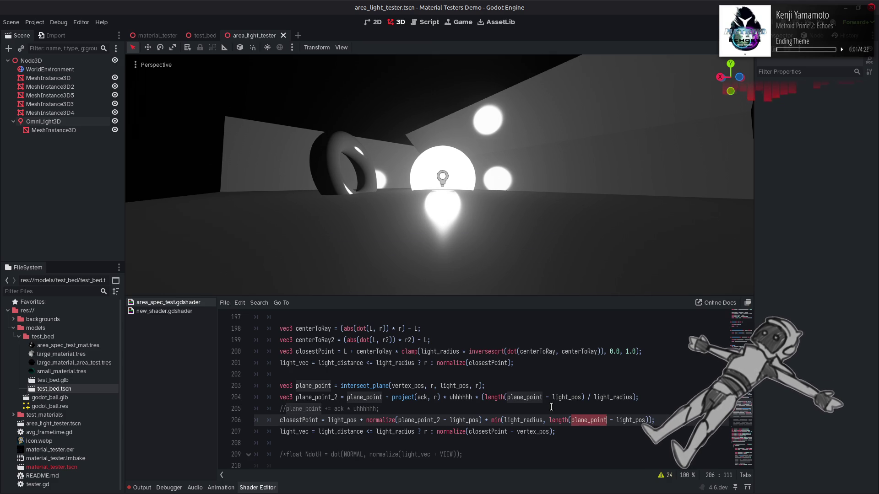
pyautogui.hotkey('ctrl', 'z')
pyautogui.hotkey('ctrl', 'z')
pyautogui.hotkey('ctrl', 'z')
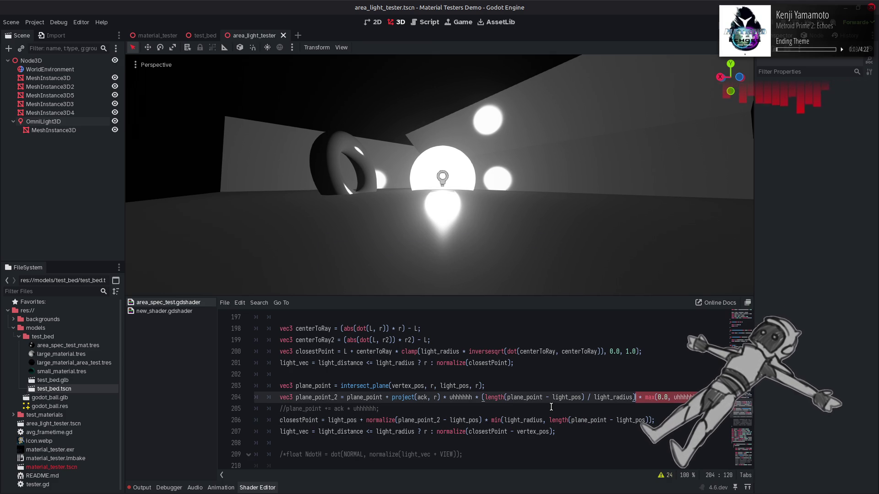
pyautogui.hotkey('ctrl', 's')
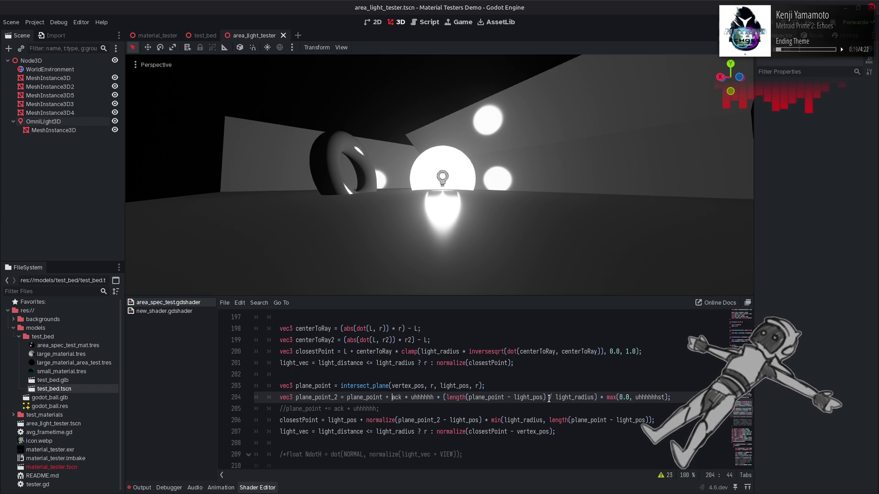
# Restore LIGHT in the ack4 cross product by undoing the NORMAL edit
pyautogui.scroll(1, 512, 403)
pyautogui.scroll(3, 512, 403)
pyautogui.scroll(2, 512, 403)
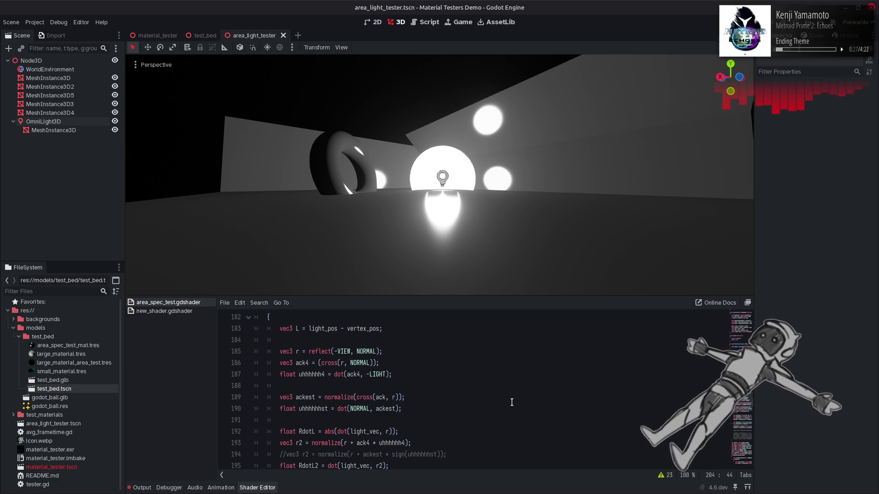
pyautogui.scroll(3, 512, 403)
pyautogui.scroll(2, 512, 403)
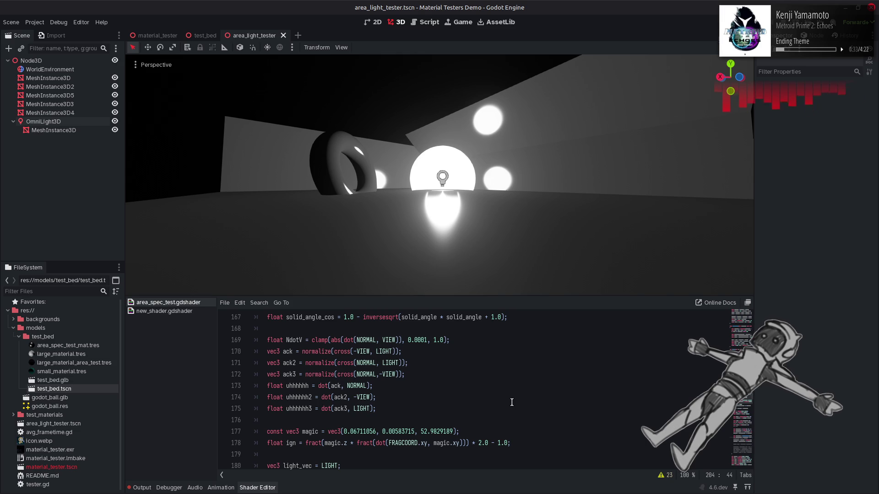
pyautogui.scroll(-4, 421, 402)
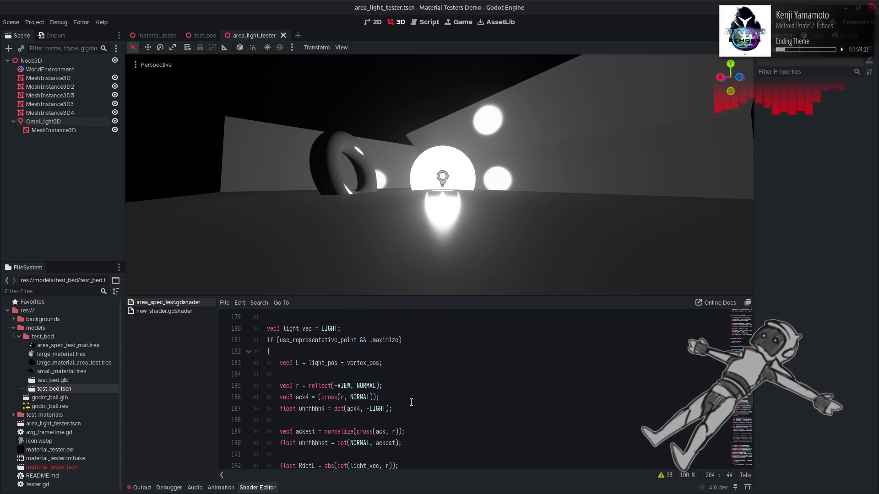
pyautogui.click(372, 399)
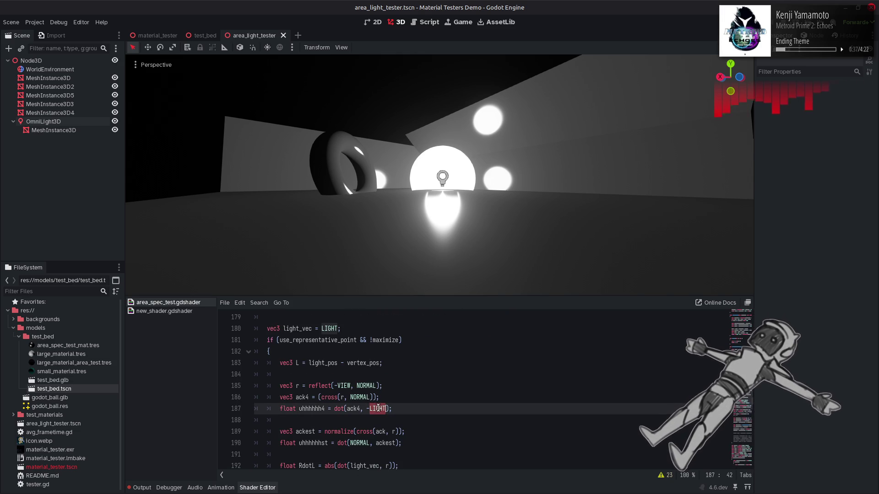
pyautogui.scroll(-1, 441, 401)
pyautogui.hotkey('ctrl', 'z')
# Try removing normalize from the ackest line, then put it back
pyautogui.scroll(-1, 390, 380)
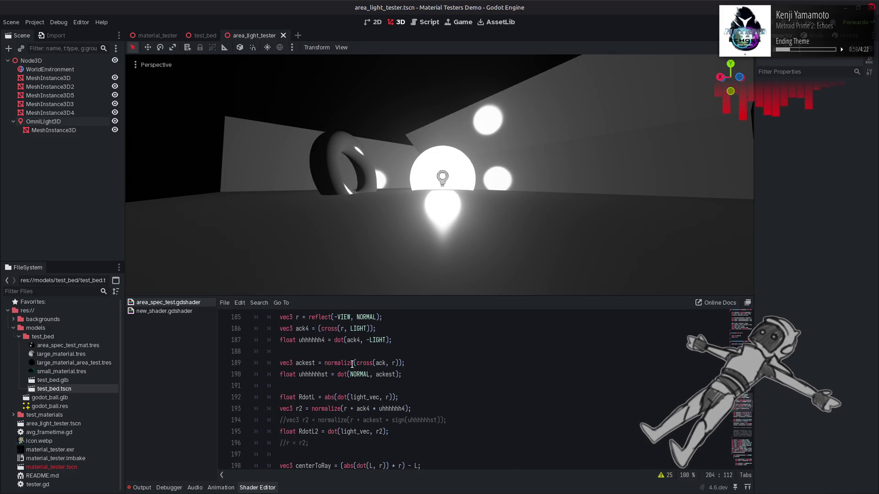
pyautogui.doubleClick(339, 363)
pyautogui.press('BackSpace')
pyautogui.hotkey('ctrl', 'z')
# Swap NORMAL for LIGHT, then VIEW, in the uhhhhhhst dot product, saving to preview
pyautogui.doubleClick(379, 340)
pyautogui.hotkey('ctrl', 'c')
pyautogui.doubleClick(359, 374)
pyautogui.hotkey('ctrl', 'v')
pyautogui.hotkey('ctrl', 's')
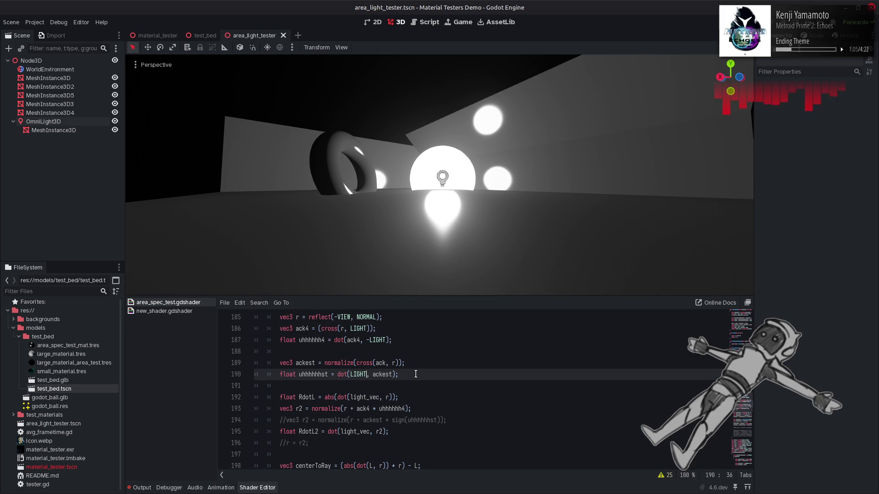
pyautogui.doubleClick(360, 374)
pyautogui.write('VIEW')
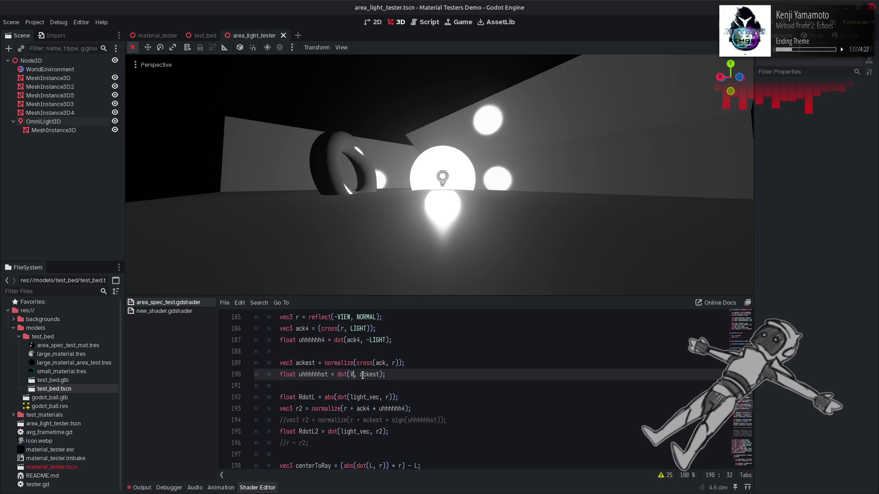
pyautogui.click(402, 370)
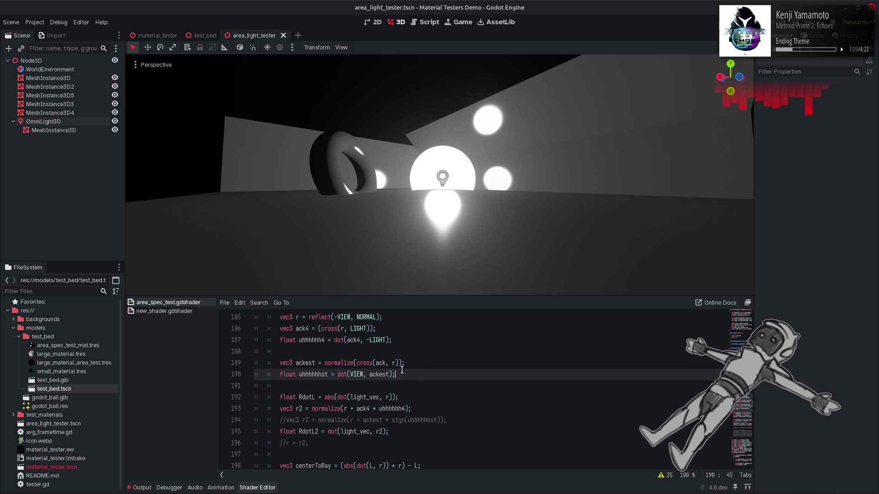
# Step through edit history until plane_point_2 uses uhhhhhh and ackest crosses ack with r
pyautogui.hotkey('ctrl', 'z')
pyautogui.hotkey('ctrl', 'z')
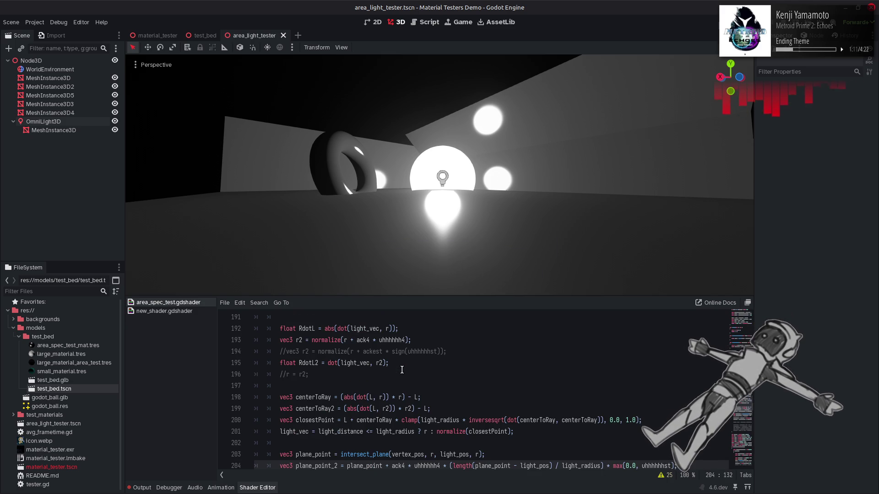
pyautogui.hotkey('ctrl', 'z')
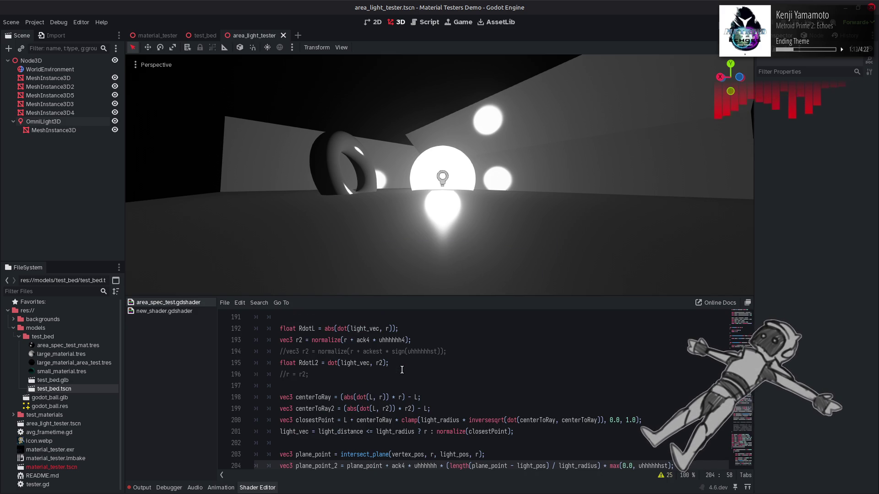
pyautogui.hotkey('ctrl', 'z')
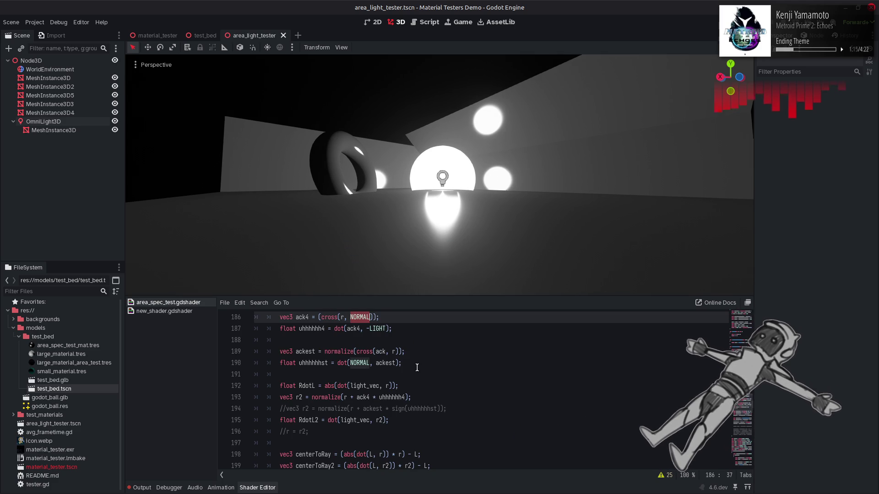
pyautogui.hotkey('ctrl', 'z')
pyautogui.hotkey('ctrl', 'shift', 'z')
pyautogui.hotkey('ctrl', 'shift', 'z')
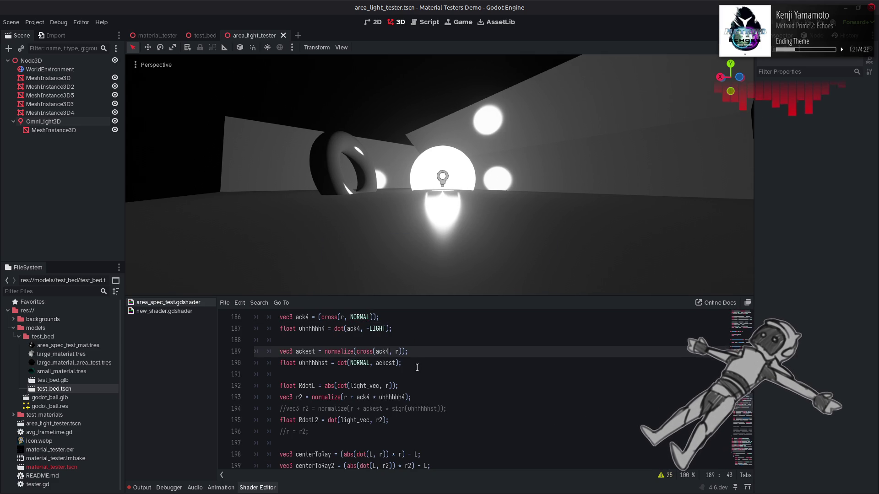
pyautogui.hotkey('ctrl', 'shift', 'z')
pyautogui.hotkey('ctrl', 'z')
pyautogui.hotkey('ctrl', 'z')
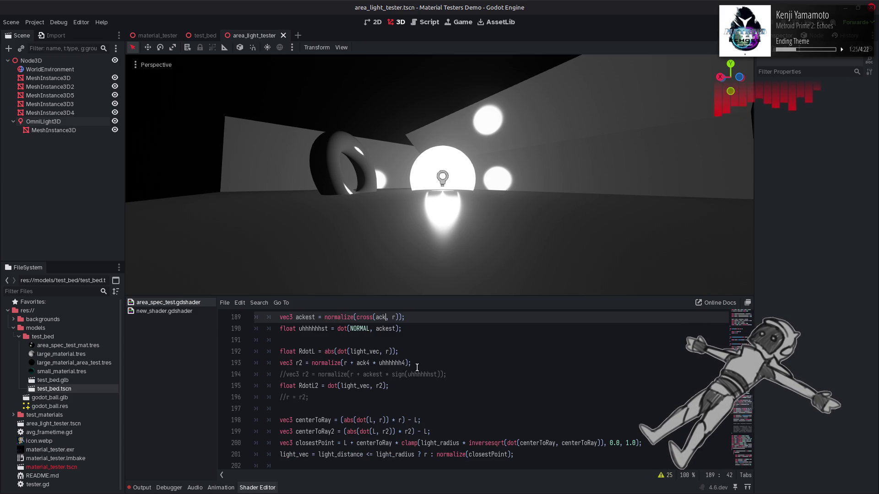
pyautogui.scroll(2, 417, 368)
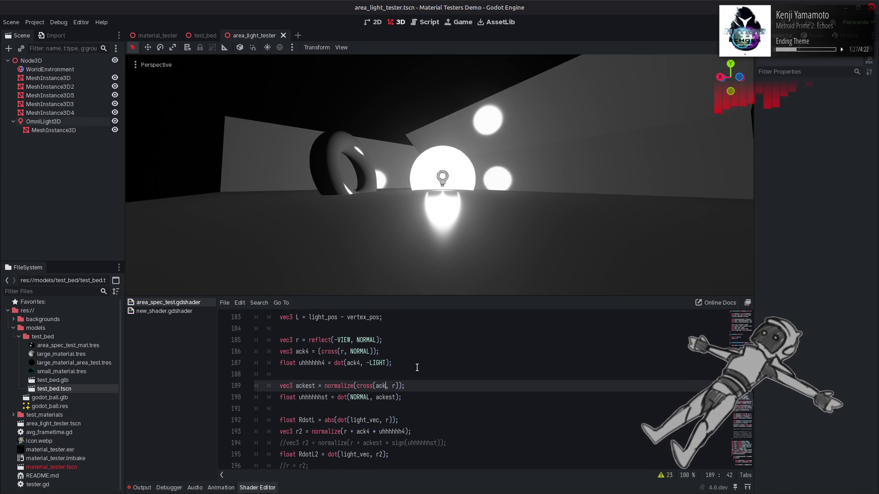
pyautogui.scroll(3, 417, 368)
pyautogui.scroll(2, 417, 368)
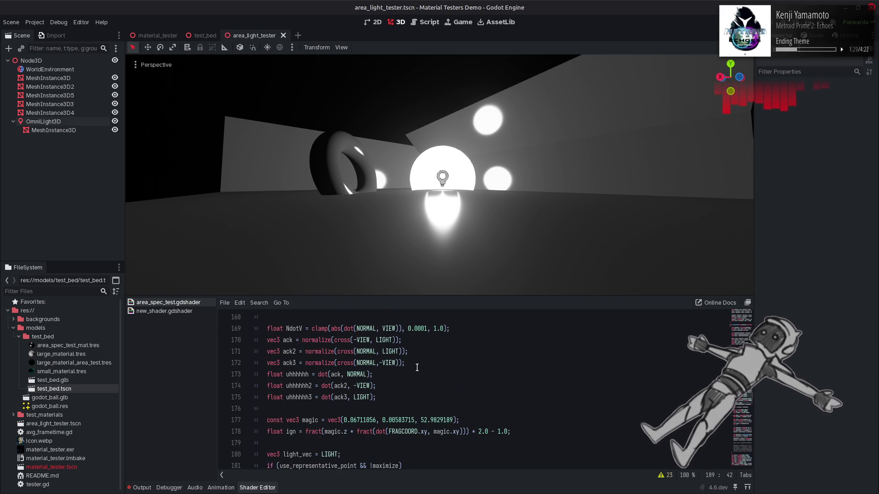
pyautogui.scroll(1, 417, 368)
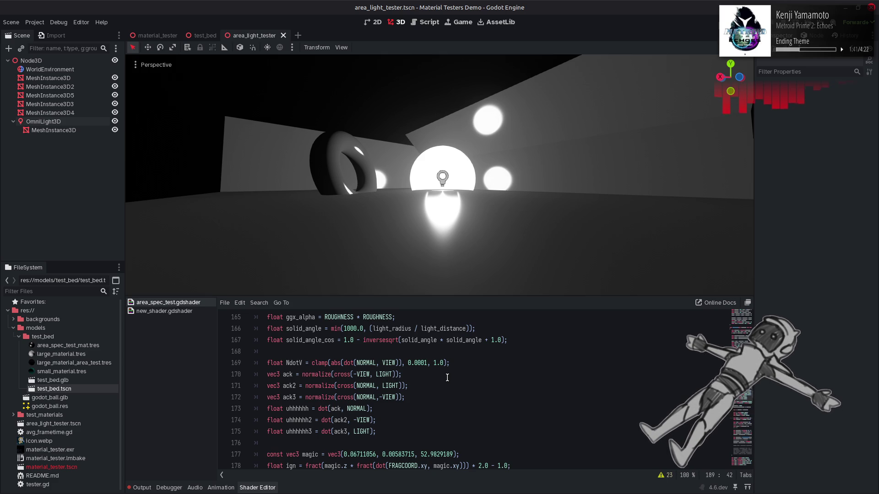
pyautogui.scroll(-5, 447, 377)
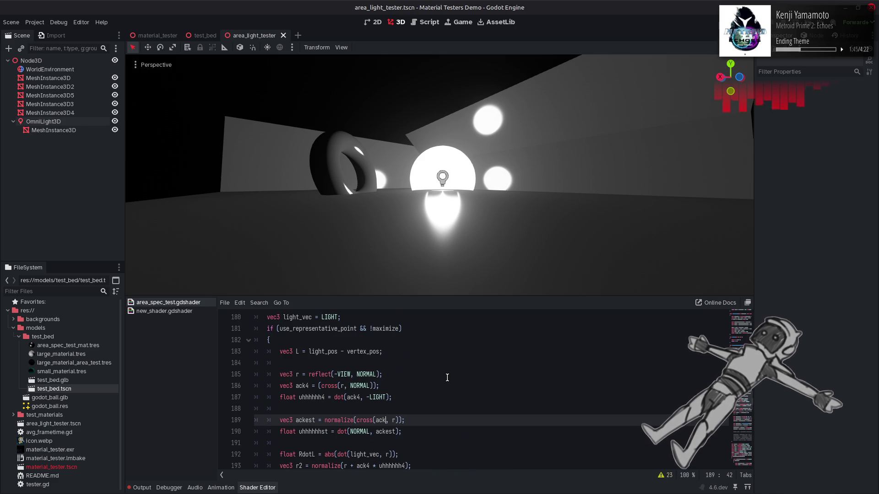
pyautogui.scroll(-2, 448, 378)
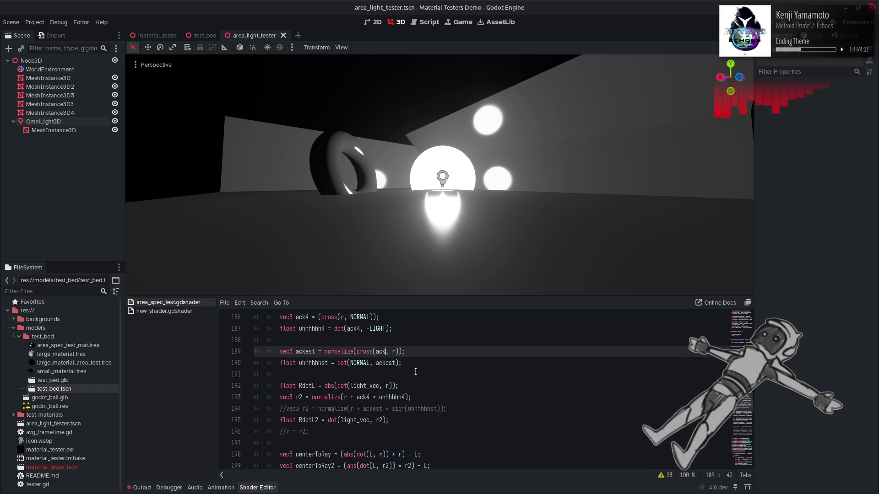
pyautogui.press('Right')
pyautogui.press('Right')
pyautogui.press('Right')
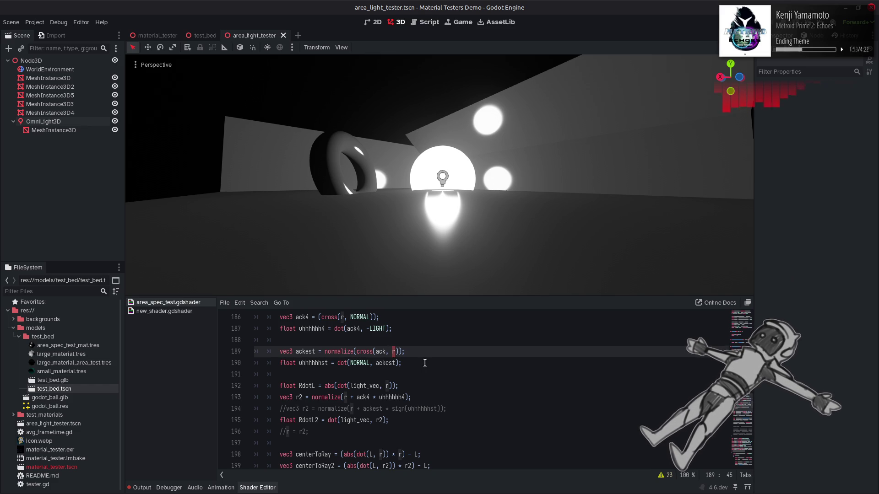
pyautogui.press('BackSpace')
pyautogui.write('-VIEW')
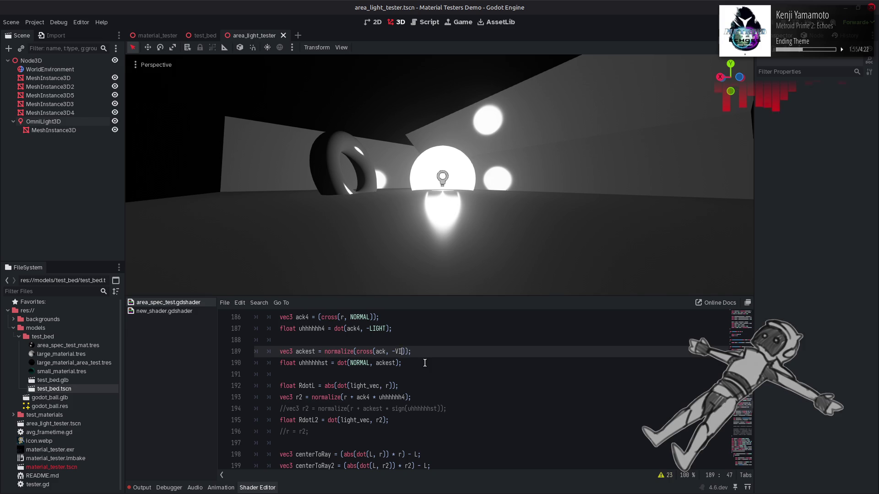
pyautogui.hotkey('ctrl', 's')
pyautogui.press('Escape')
pyautogui.hotkey('ctrl', 'z')
pyautogui.hotkey('ctrl', 'shift', 'z')
pyautogui.hotkey('ctrl', 's')
pyautogui.moveTo(392, 354); pyautogui.dragTo(411, 353)
pyautogui.write('LIGHT')
pyautogui.click(438, 350)
pyautogui.hotkey('ctrl', 'z')
pyautogui.scroll(-2, 438, 351)
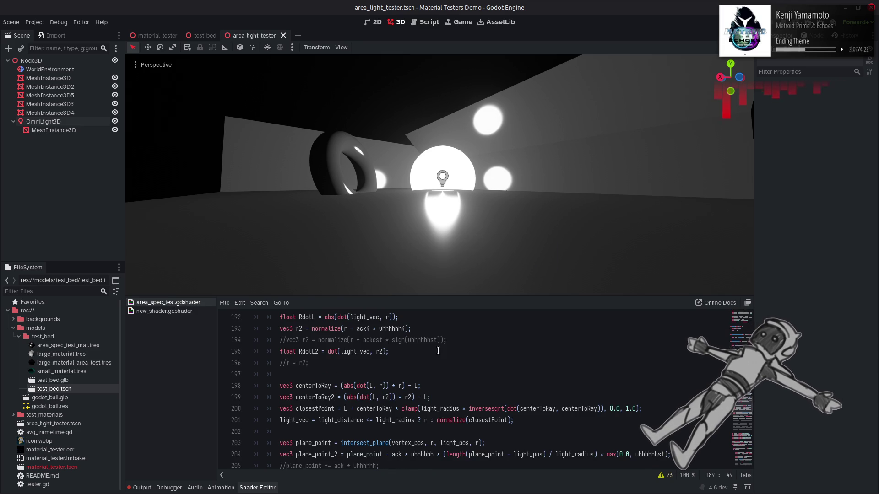
pyautogui.scroll(1, 439, 351)
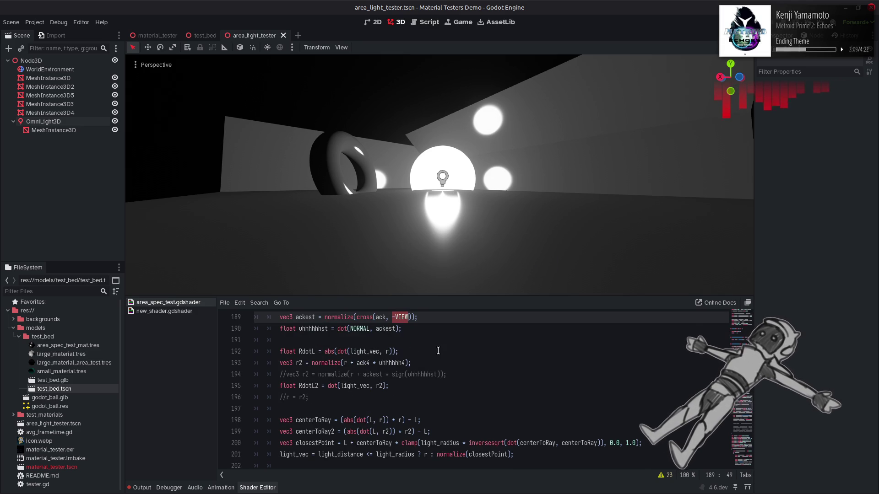
pyautogui.scroll(-2, 438, 351)
pyautogui.scroll(3, 438, 350)
pyautogui.write('r')
pyautogui.press('Left')
pyautogui.press('Left')
pyautogui.press('Left')
pyautogui.write('4')
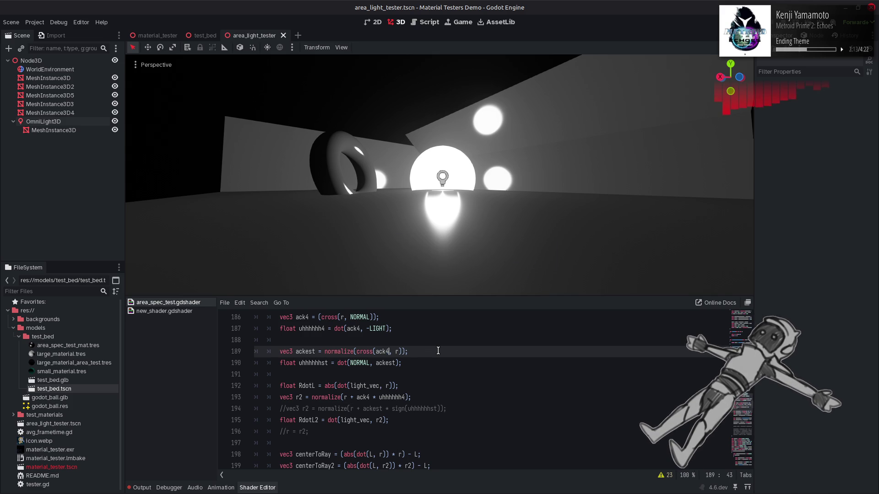
pyautogui.press('BackSpace')
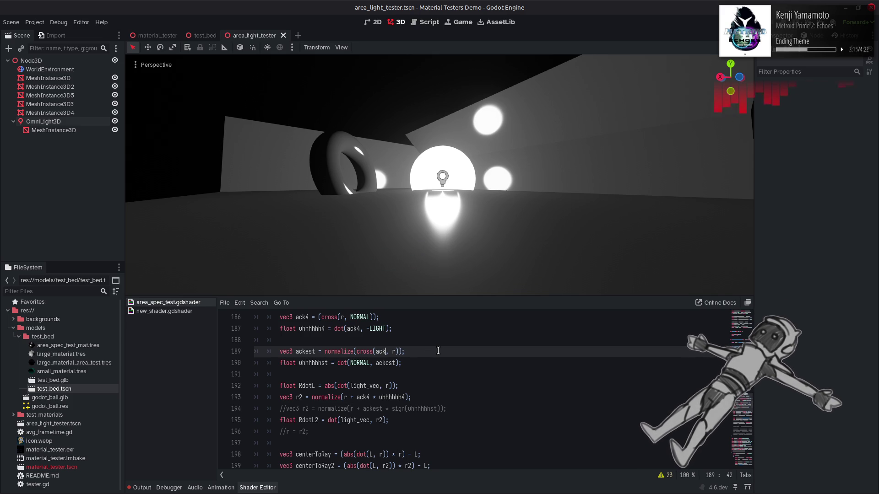
pyautogui.scroll(-3, 638, 420)
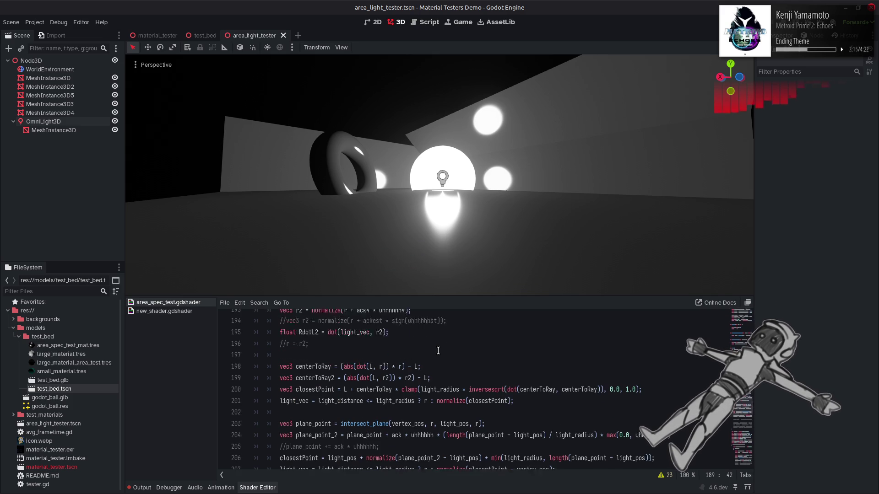
pyautogui.click(656, 420)
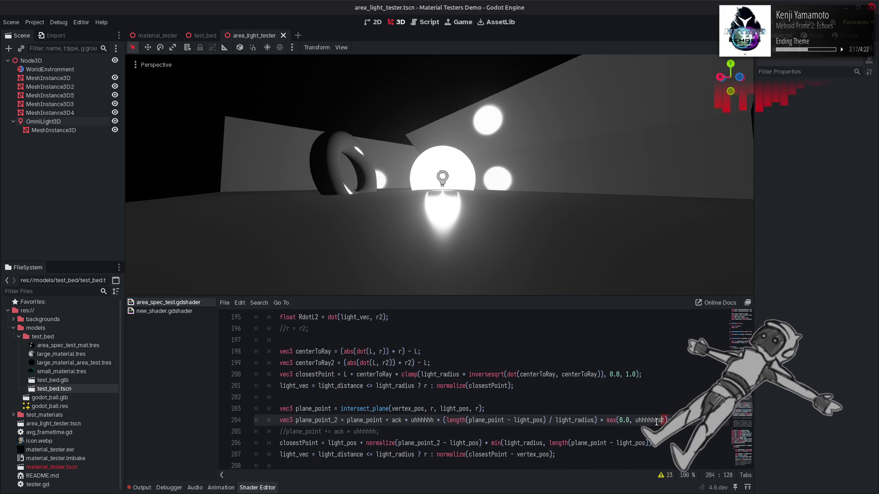
pyautogui.click(597, 421)
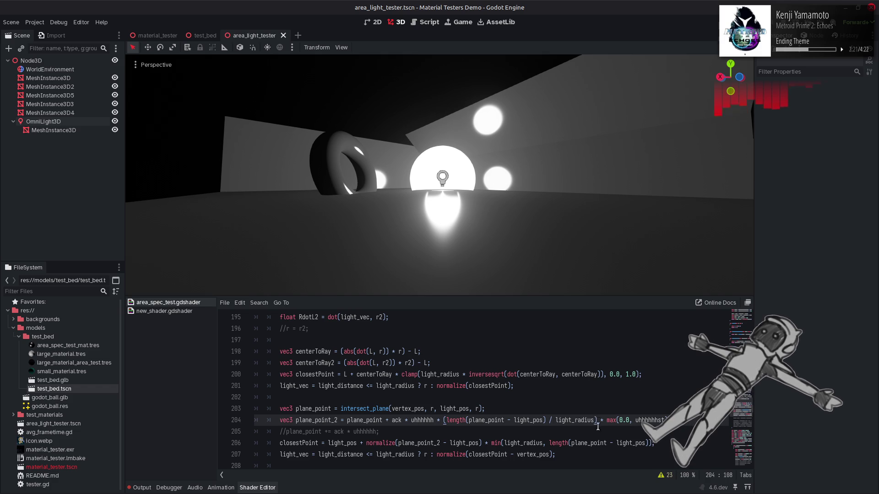
pyautogui.moveTo(597, 420); pyautogui.dragTo(667, 419)
pyautogui.press('BackSpace')
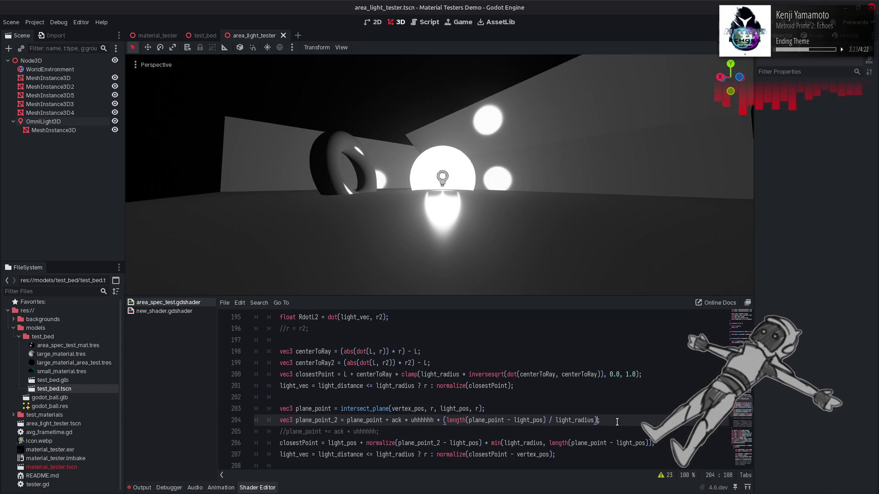
pyautogui.hotkey('ctrl', 's')
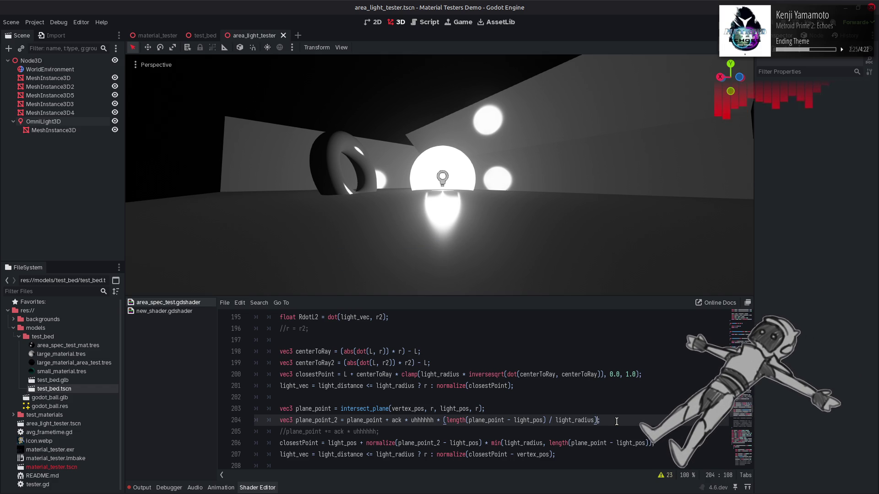
pyautogui.hotkey('ctrl', 'z')
pyautogui.hotkey('ctrl', 's')
pyautogui.hotkey('ctrl', 's')
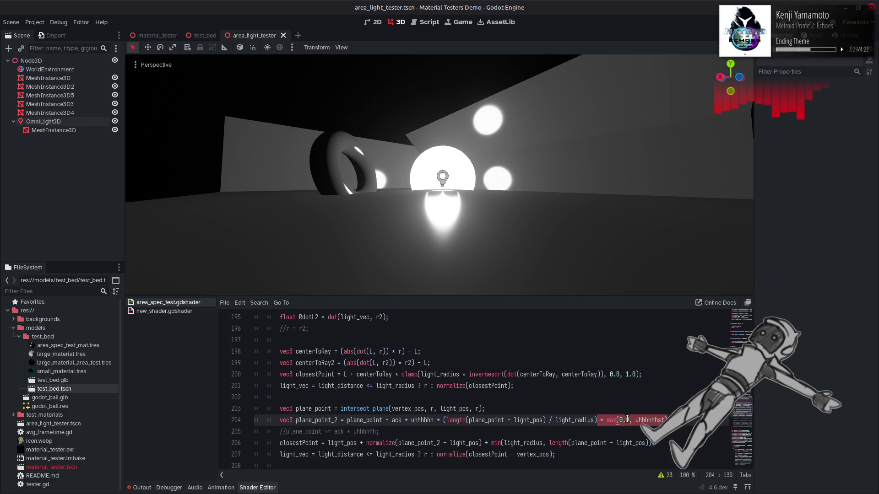
pyautogui.click(629, 420)
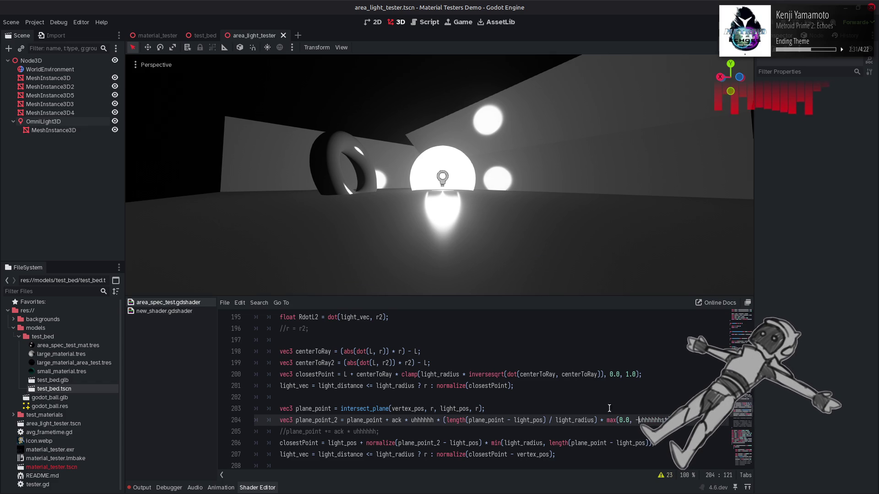
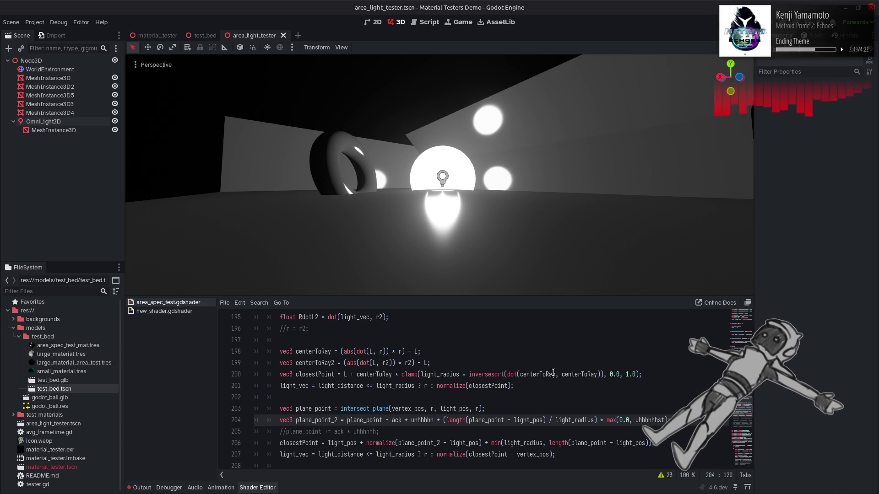
# Replace r with NORMAL in line 189's cross product
pyautogui.scroll(2, 554, 373)
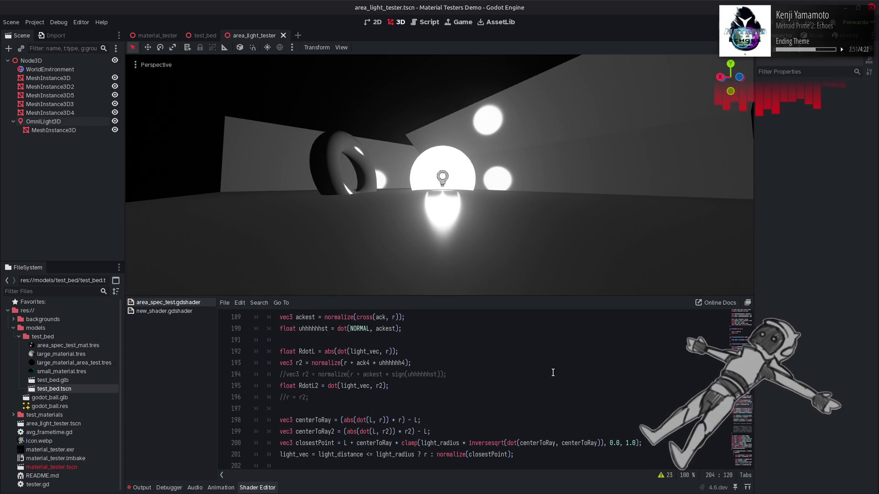
pyautogui.scroll(1, 394, 365)
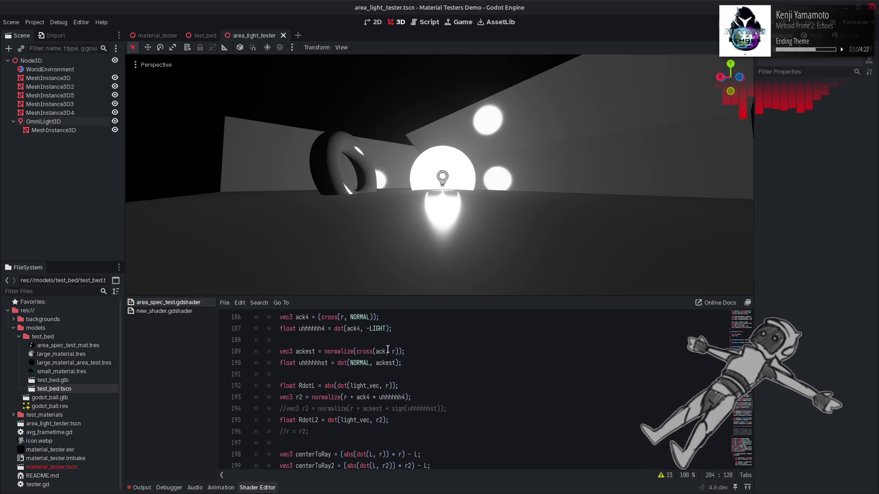
pyautogui.click(393, 352)
pyautogui.press('BackSpace')
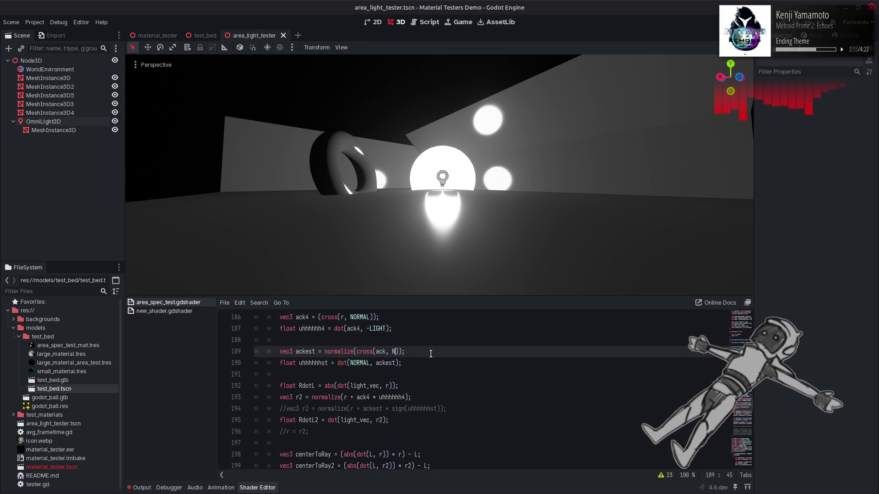
pyautogui.write('NORMAL')
pyautogui.hotkey('ctrl', 's')
pyautogui.click(490, 344)
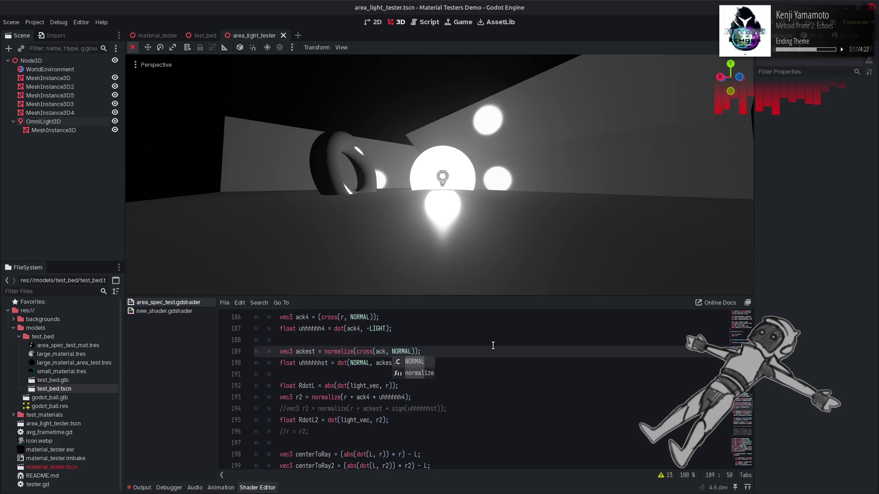
# Recompile the shader with the caret on line 204's falloff term
pyautogui.scroll(-3, 490, 345)
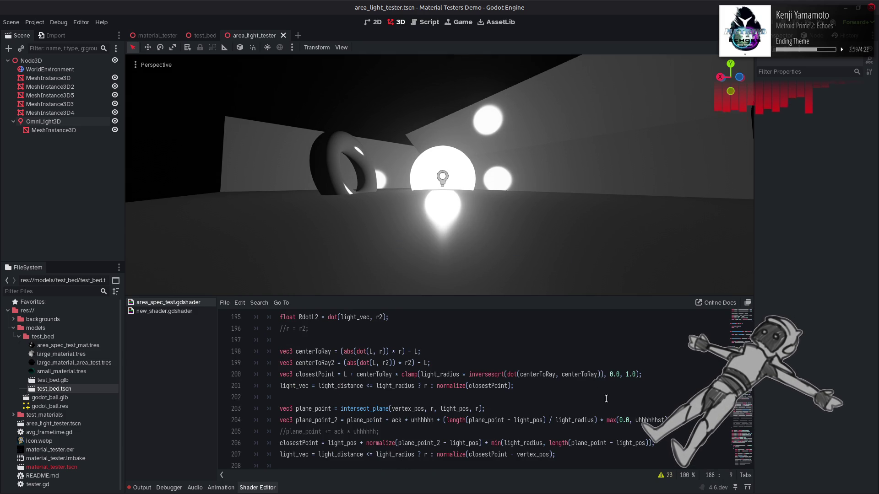
pyautogui.click(635, 420)
pyautogui.hotkey('ctrl', 's')
pyautogui.write('-')
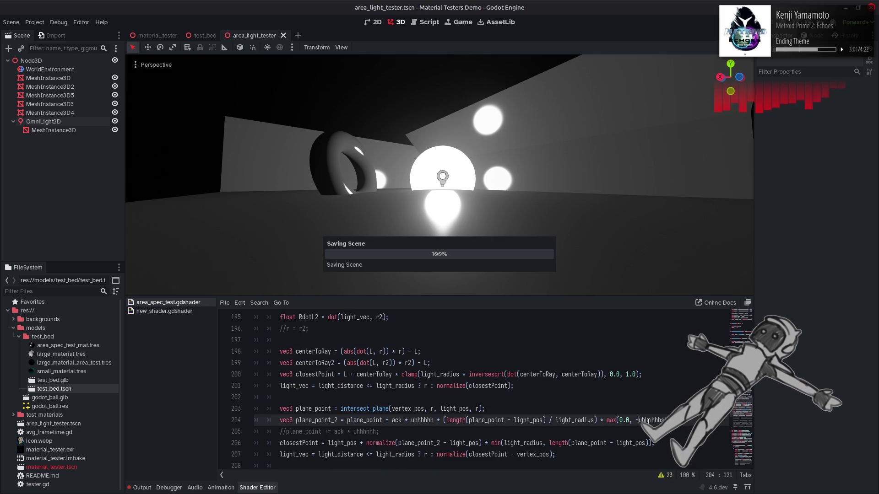
pyautogui.click(619, 386)
pyautogui.press('Down')
pyautogui.press('Down')
pyautogui.press('Down')
# Orbit the viewport camera to look up at the area light above the torus
pyautogui.scroll(4, 508, 389)
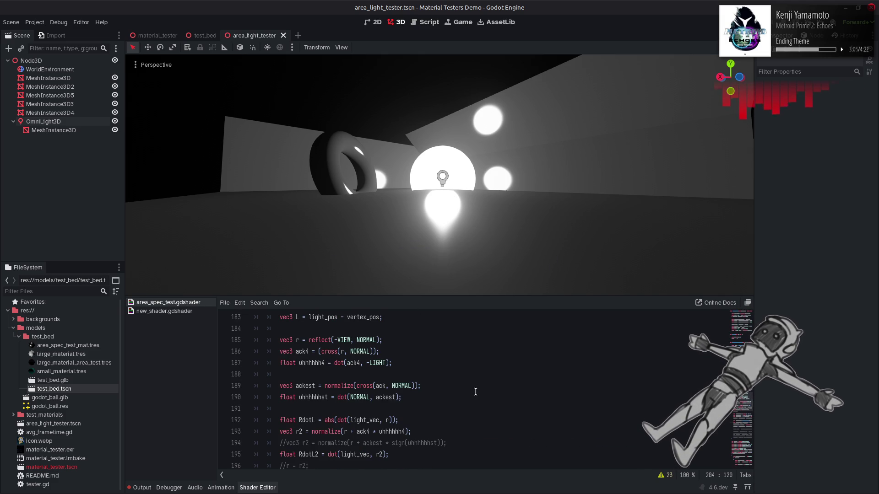
pyautogui.moveTo(487, 197)
pyautogui.mouseDown()
pyautogui.moveTo(454, 234)
pyautogui.moveTo(439, 228)
pyautogui.moveTo(432, 238)
pyautogui.moveTo(439, 229)
pyautogui.mouseUp()
pyautogui.scroll(-4, 522, 384)
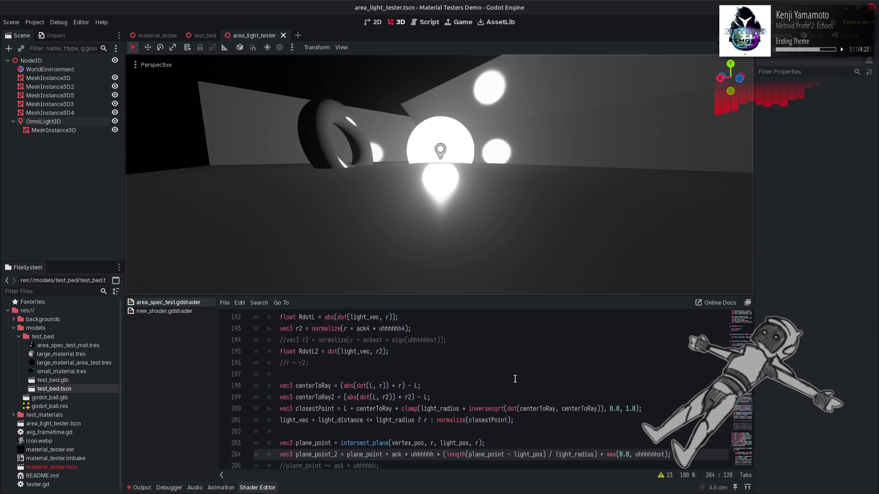
pyautogui.scroll(-1, 513, 376)
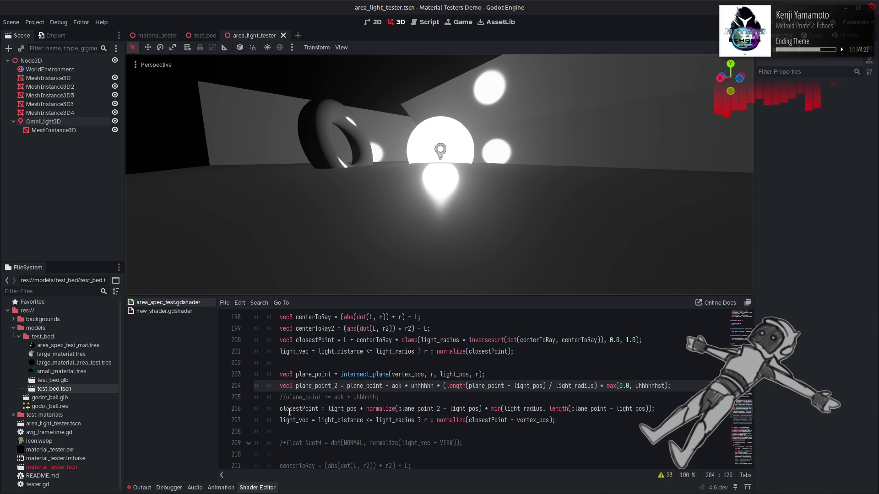
pyautogui.moveTo(356, 269); pyautogui.dragTo(346, 254)
# Comment out line 207, restore line 189 to cross(ack4, r), then delete ack4's 4
pyautogui.click(285, 419)
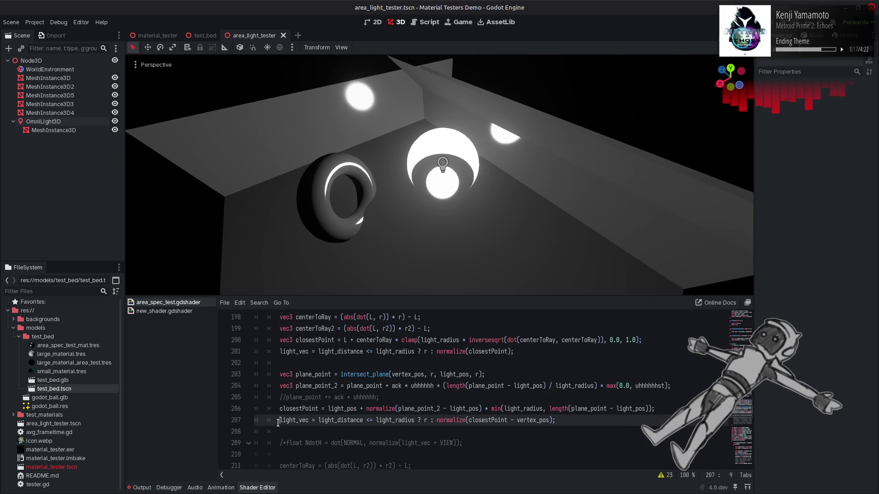
pyautogui.hotkey('ctrl', 'k')
pyautogui.hotkey('ctrl', 'k')
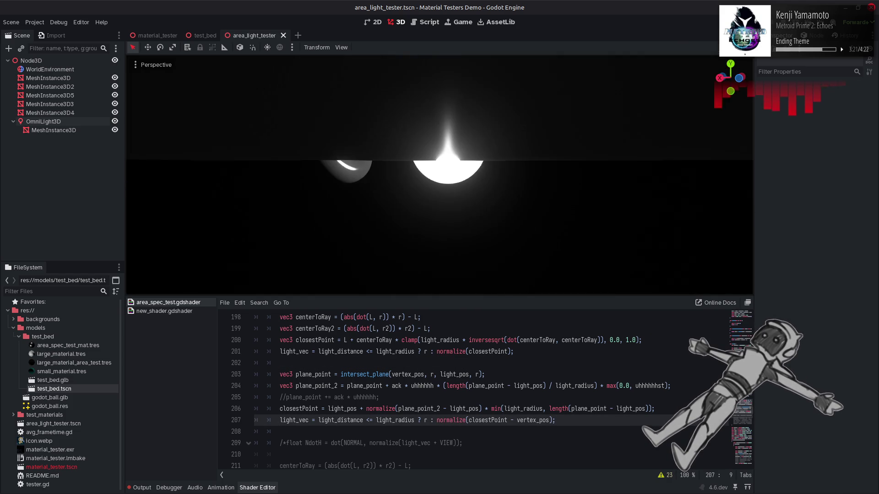
pyautogui.hotkey('ctrl', 'z')
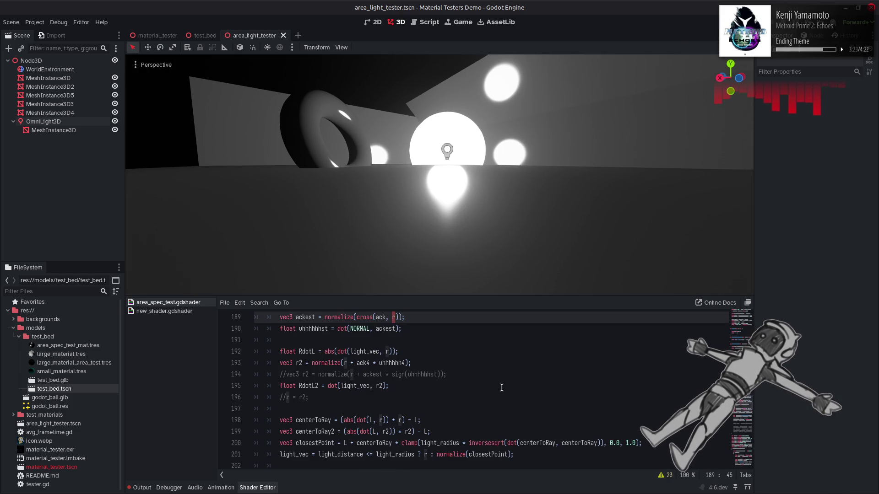
pyautogui.hotkey('ctrl', 'z')
pyautogui.hotkey('ctrl', 'z')
pyautogui.hotkey('ctrl', 'z')
pyautogui.hotkey('ctrl', 's')
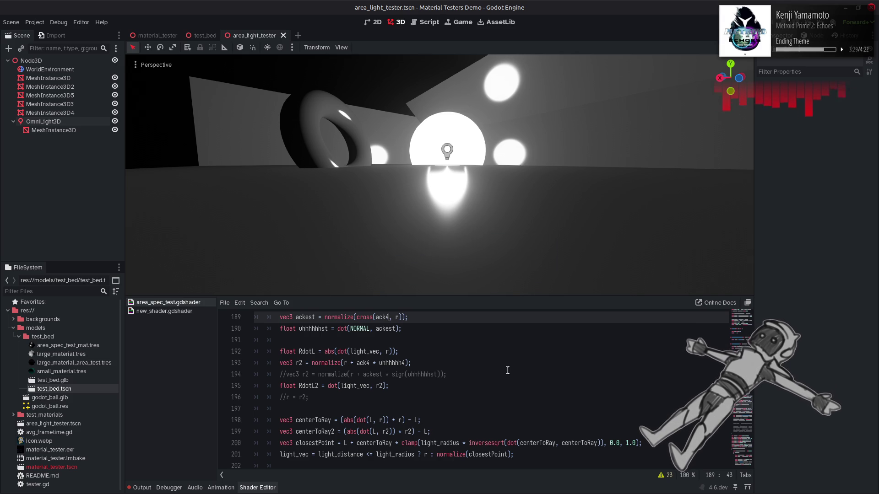
pyautogui.press('BackSpace')
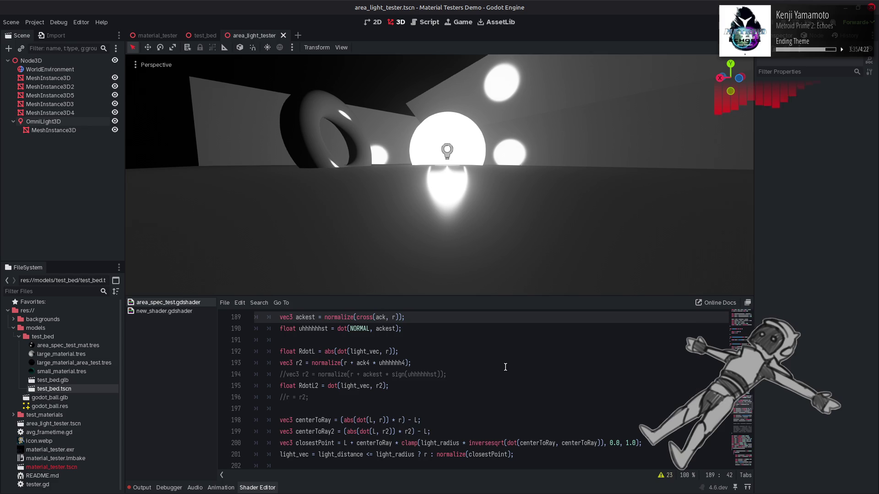
# Replace NORMAL with VIEW in line 190's dot product
pyautogui.scroll(-2, 506, 367)
pyautogui.scroll(1, 505, 367)
pyautogui.scroll(2, 404, 378)
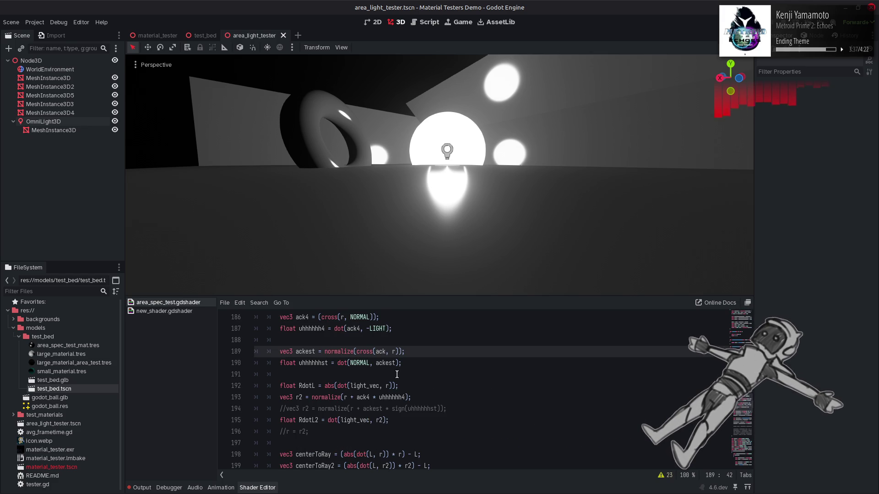
pyautogui.click(362, 365)
pyautogui.scroll(1, 363, 365)
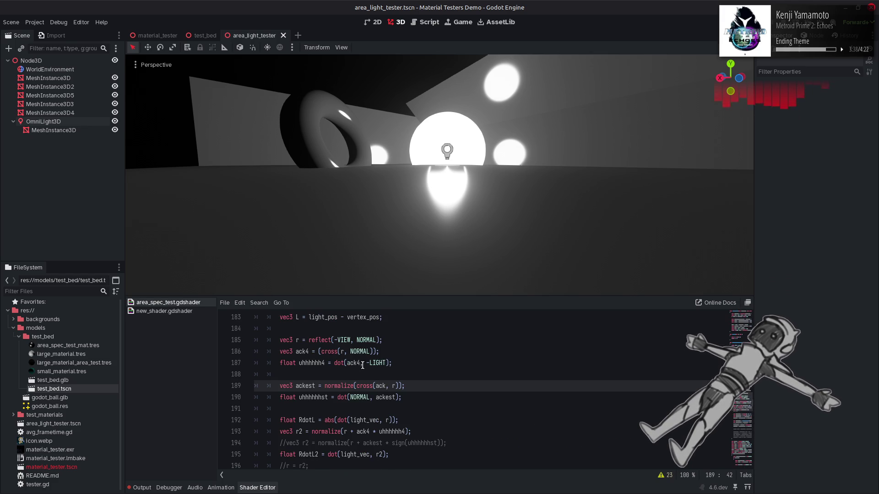
pyautogui.scroll(1, 360, 396)
pyautogui.doubleClick(359, 396)
pyautogui.write('VIEW')
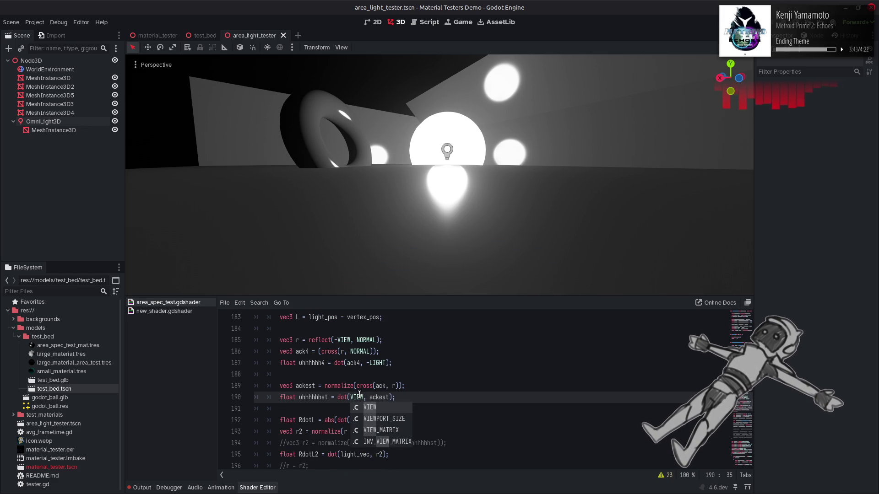
pyautogui.press('Escape')
# Try negating VIEW and swapping in NORMAL on line 190, then revert to VIEW
pyautogui.click(350, 397)
pyautogui.write('-')
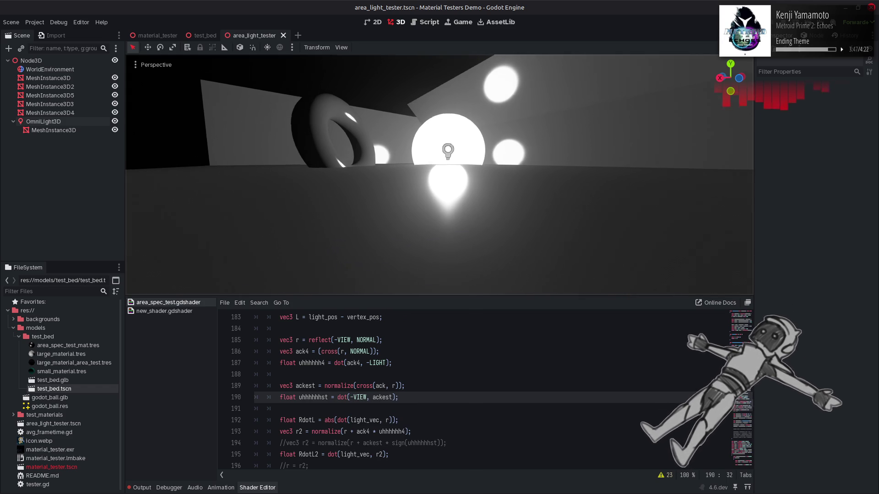
pyautogui.press('BackSpace')
pyautogui.hotkey('ctrl', 'shift', 'Right')
pyautogui.write('NORMAL')
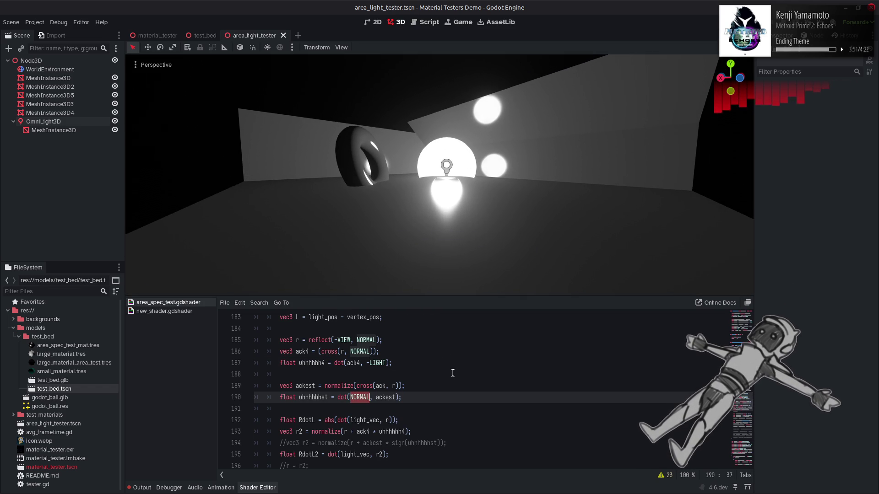
pyautogui.hotkey('ctrl', 'z')
pyautogui.hotkey('ctrl', 's')
pyautogui.hotkey('ctrl', 'y')
pyautogui.hotkey('ctrl', 's')
pyautogui.hotkey('ctrl', 'z')
# Change line 190's dot product to use -LIGHT and recompile
pyautogui.doubleClick(357, 398)
pyautogui.write('LIGHT')
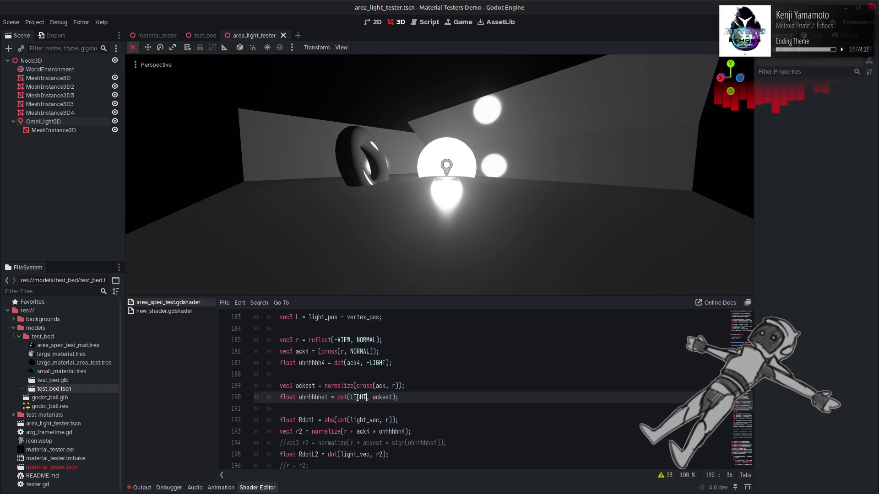
pyautogui.hotkey('ctrl', 's')
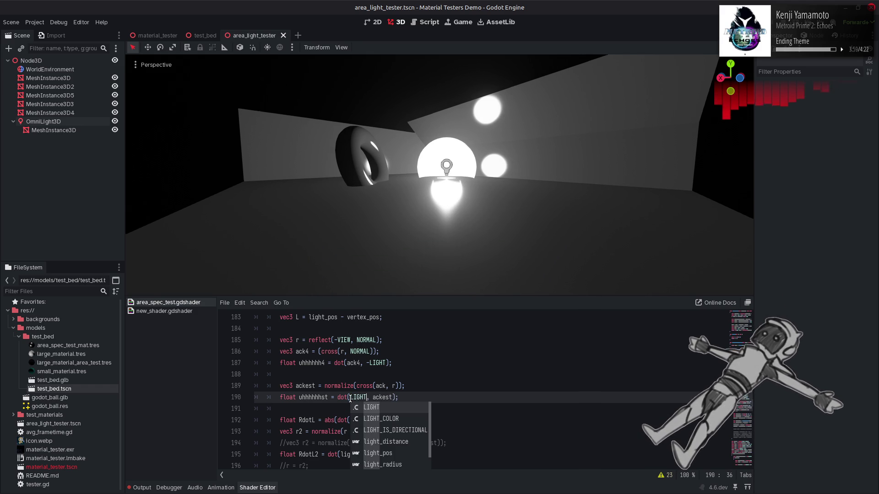
pyautogui.click(352, 397)
pyautogui.write('-')
pyautogui.hotkey('ctrl', 's')
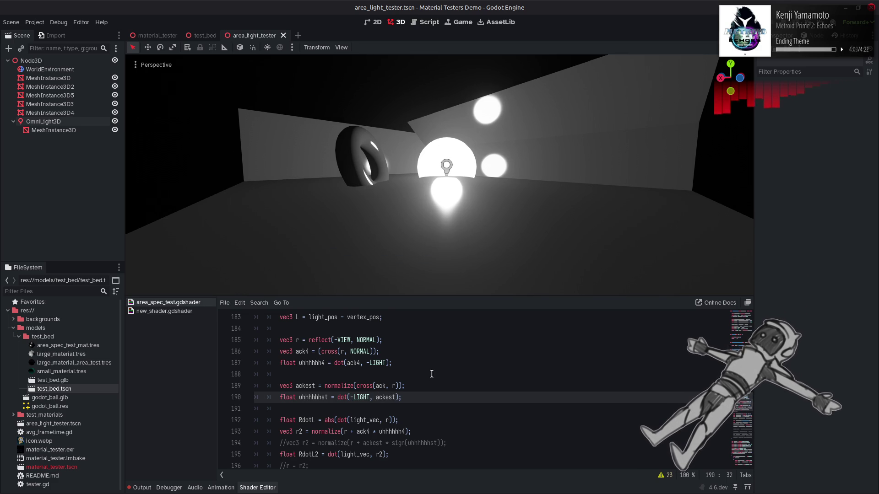
# Comment out line 207's light_vec assignment with // and reframe the lit scene
pyautogui.scroll(-4, 320, 389)
pyautogui.scroll(-1, 307, 397)
pyautogui.click(280, 420)
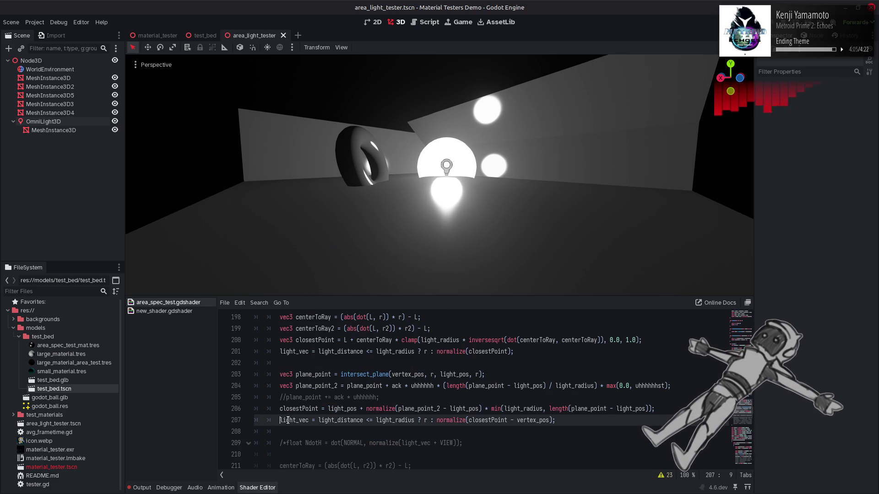
pyautogui.write('//')
pyautogui.hotkey('ctrl', 's')
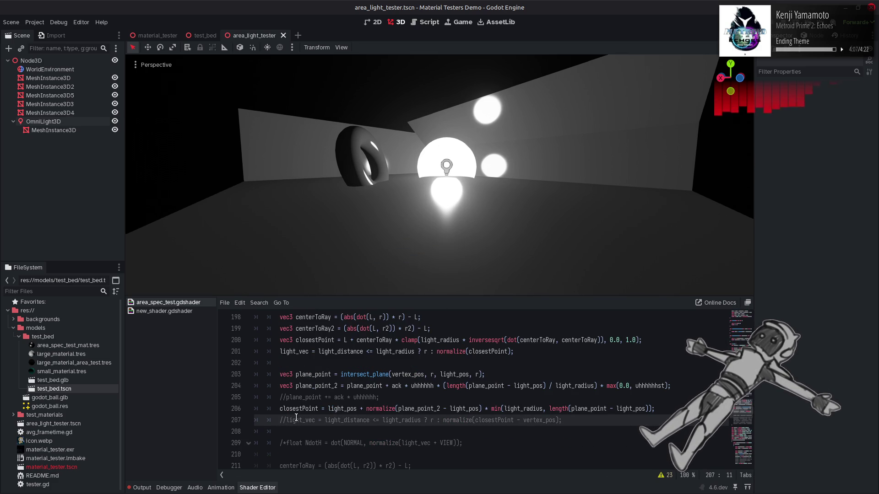
pyautogui.moveTo(349, 249); pyautogui.dragTo(352, 234)
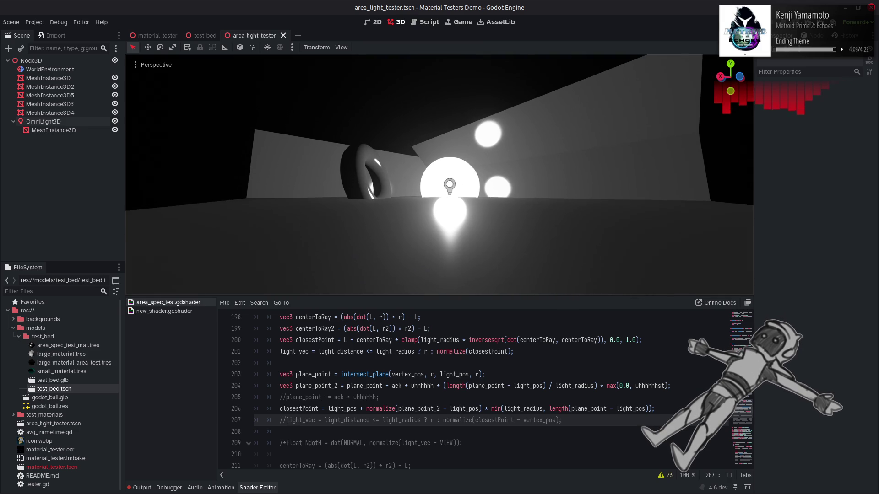
# Set line 190 back to NORMAL without the minus and remove the 4 from ack4
pyautogui.click(398, 409)
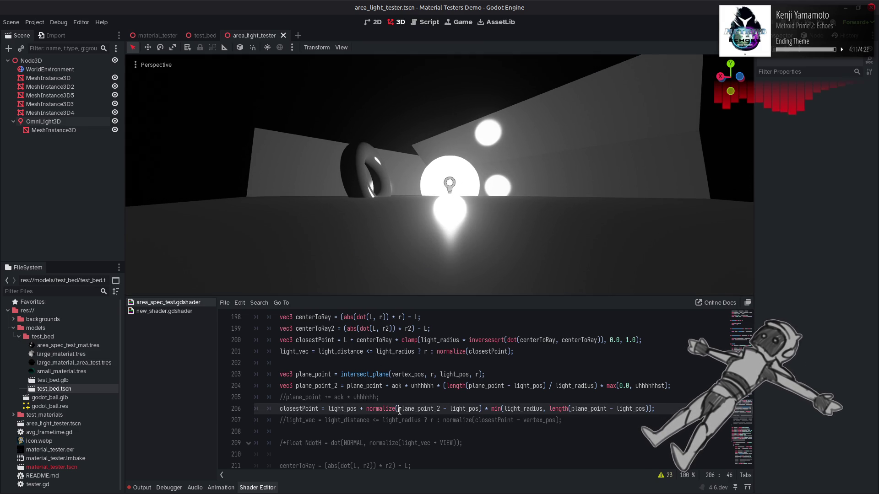
pyautogui.hotkey('ctrl', 's')
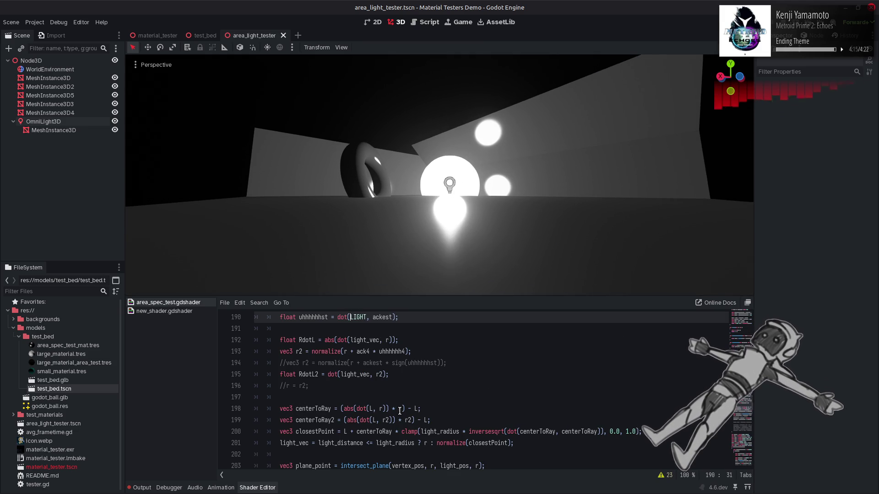
pyautogui.hotkey('ctrl', 'shift', 'Right')
pyautogui.write('NORMAL')
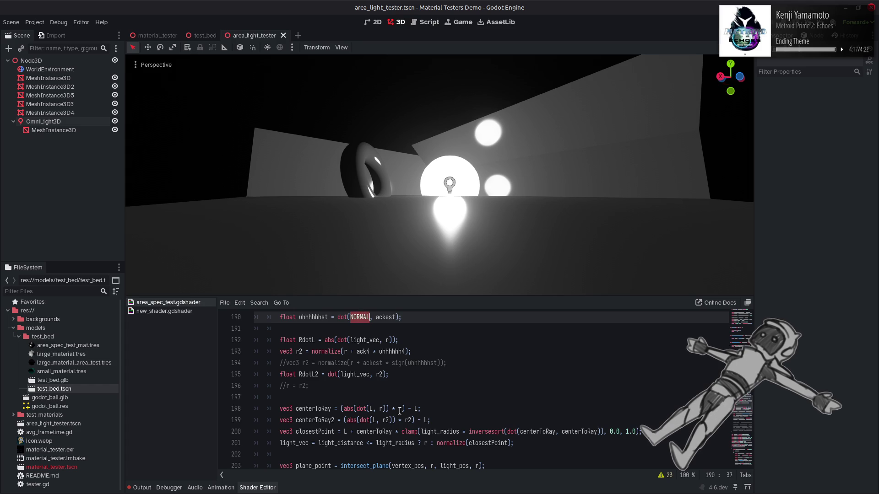
pyautogui.press('Up')
pyautogui.hotkey('ctrl', 'Right')
pyautogui.hotkey('ctrl', 'Right')
pyautogui.press('BackSpace')
pyautogui.click(350, 331)
pyautogui.write('-')
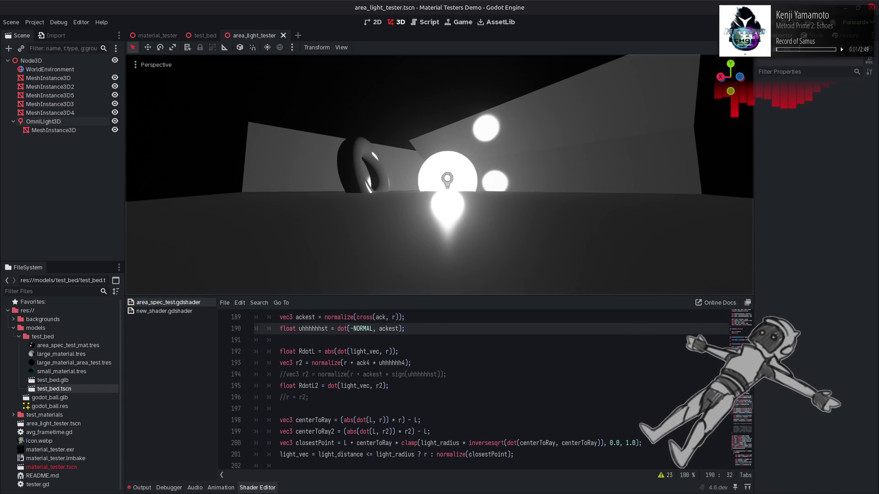
pyautogui.press('BackSpace')
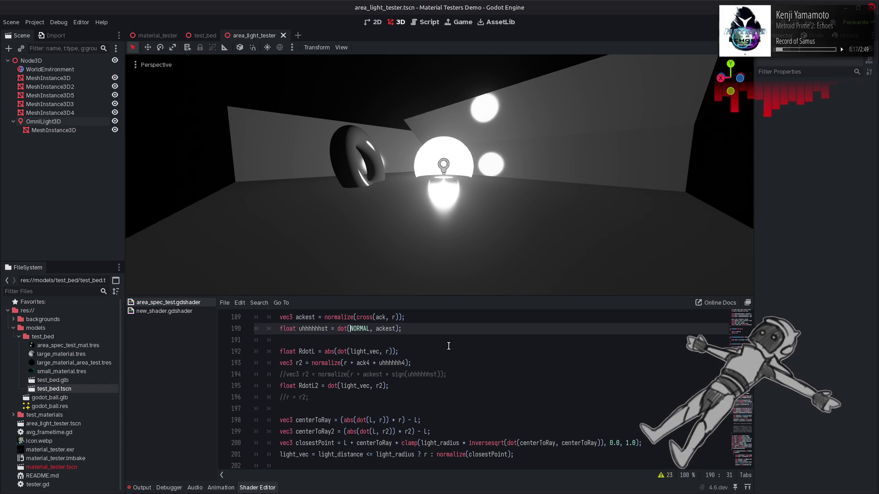
# Scroll down to line 204 and place the caret on its max term
pyautogui.press('Up')
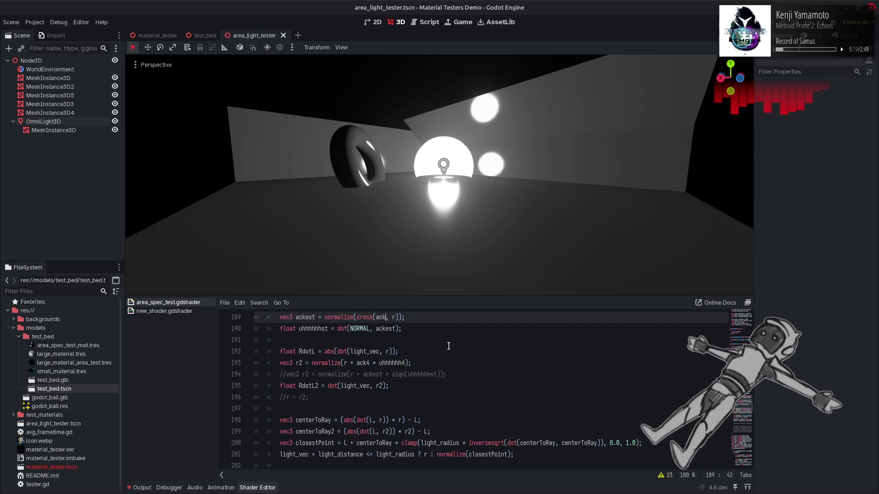
pyautogui.scroll(-3, 448, 347)
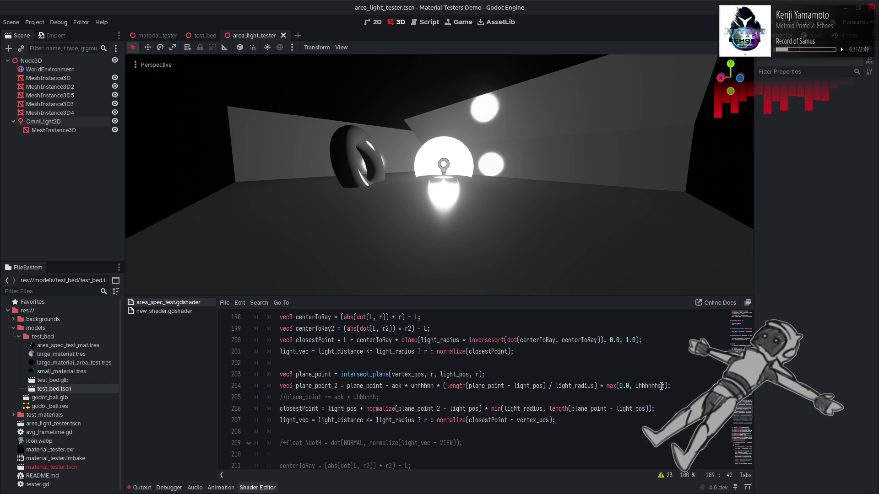
pyautogui.click(616, 386)
# Strip max(0.0, uhhhhhhst) from line 204 and start a dot() call in its place
pyautogui.press('BackSpace')
pyautogui.press('BackSpace')
pyautogui.press('BackSpace')
pyautogui.doubleClick(615, 387)
pyautogui.moveTo(625, 387); pyautogui.dragTo(656, 386)
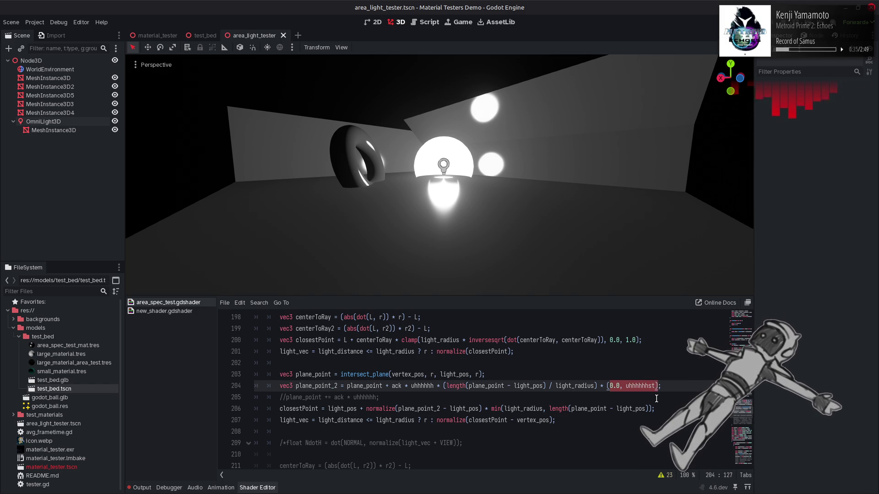
pyautogui.press('BackSpace')
pyautogui.press('BackSpace')
pyautogui.write('(d')
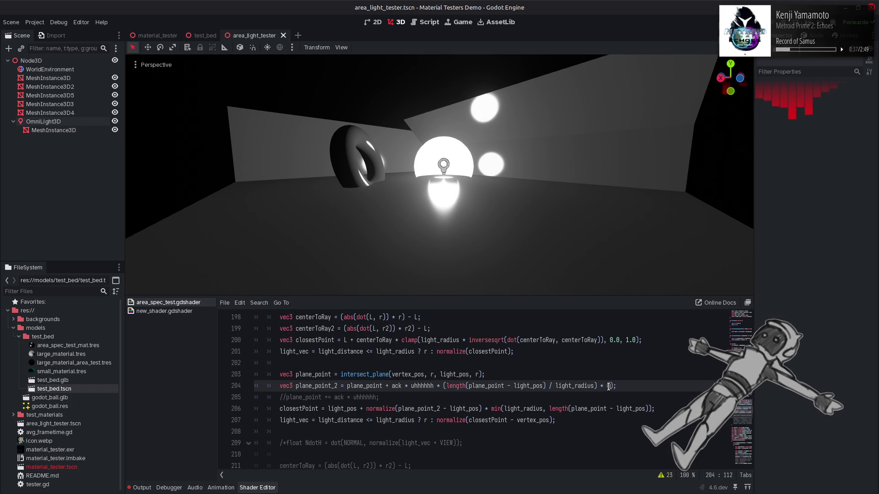
pyautogui.write('ot(')
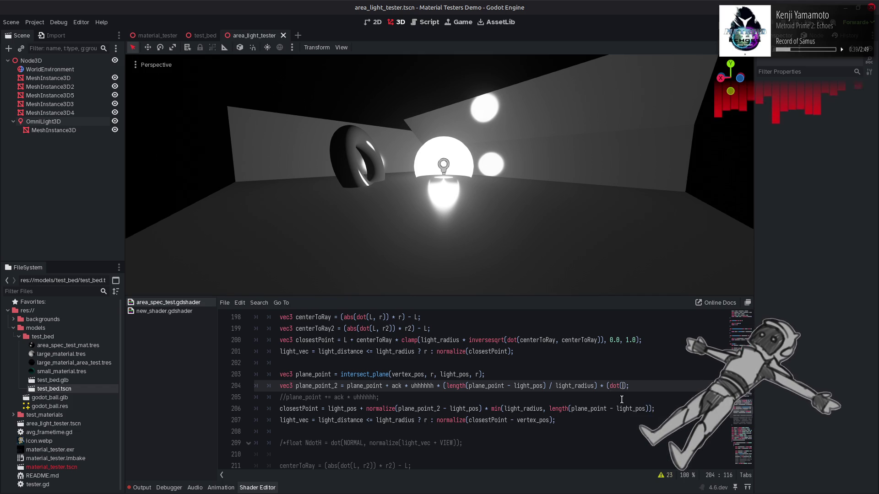
pyautogui.press('Return')
# Fill dot() with plane_point - light_pos and NORMAL, completing the > 0.0 ? 1.0 : 0.0 check, and save
pyautogui.doubleClick(329, 375)
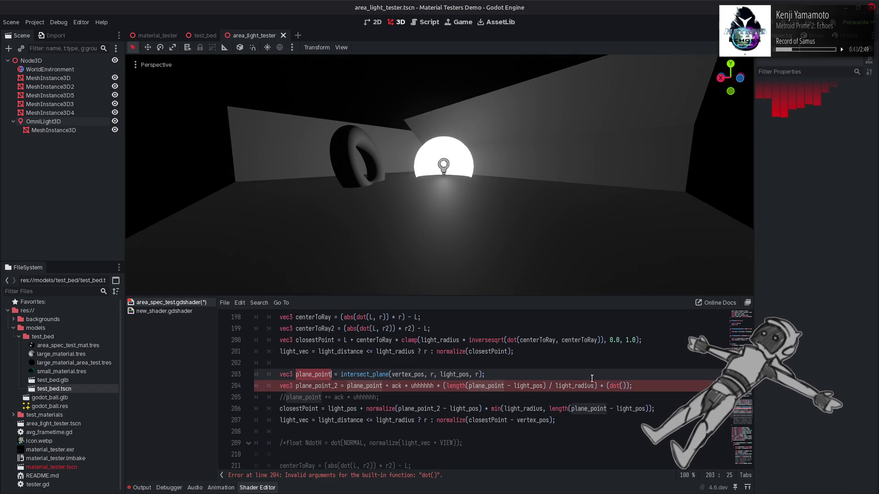
pyautogui.click(623, 386)
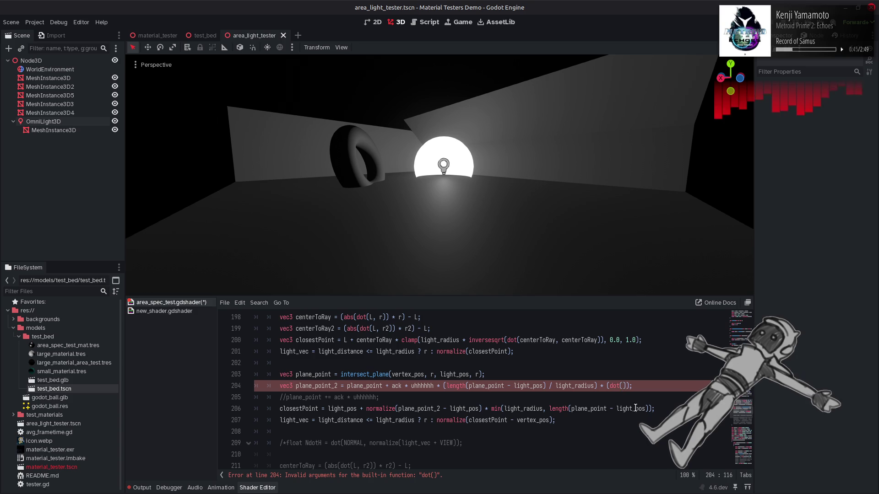
pyautogui.moveTo(647, 409); pyautogui.dragTo(571, 409)
pyautogui.hotkey('ctrl', 'c')
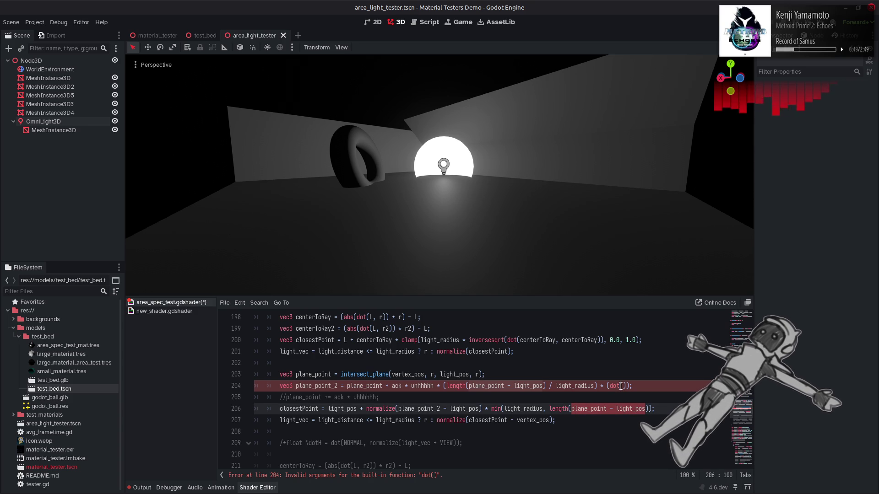
pyautogui.click(623, 386)
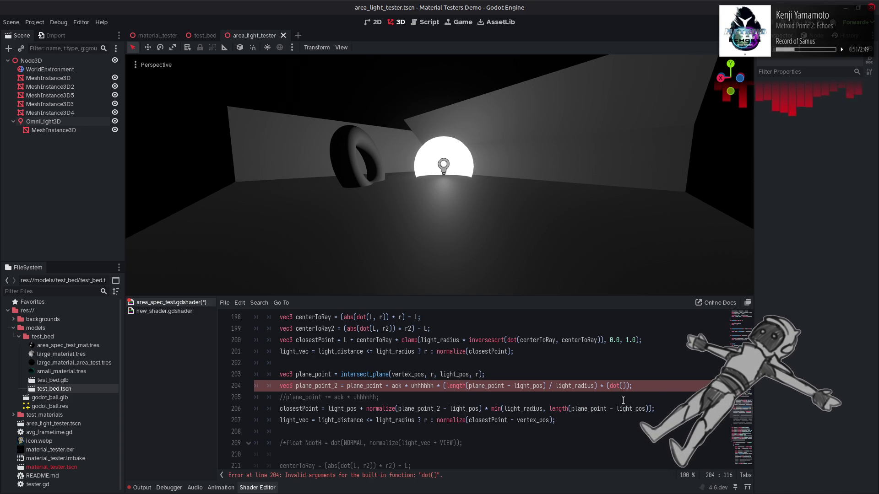
pyautogui.hotkey('ctrl', 'v')
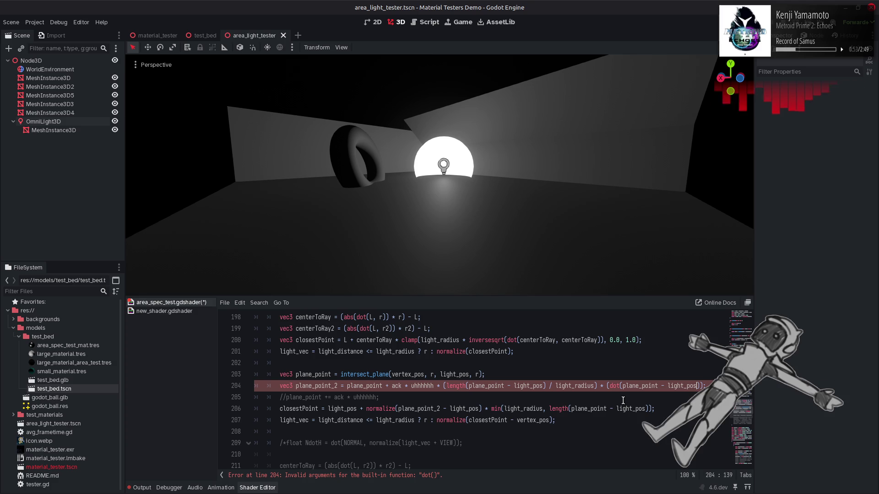
pyautogui.write(',')
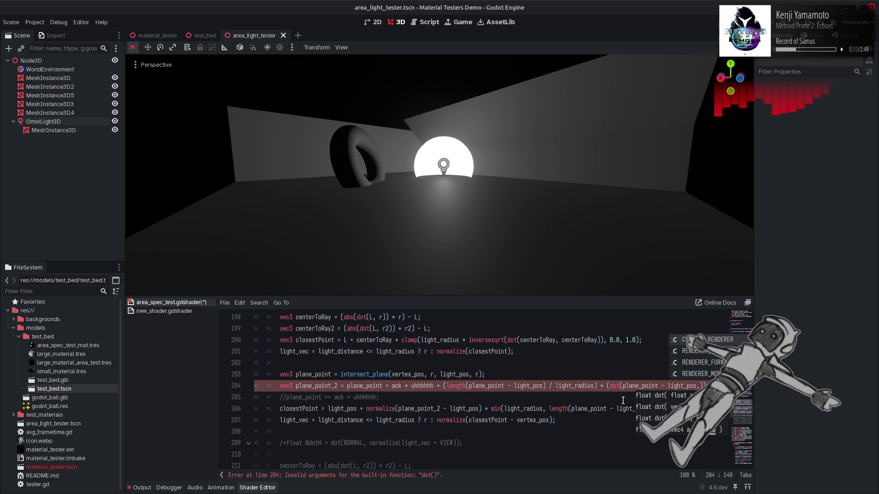
pyautogui.write('MAL')
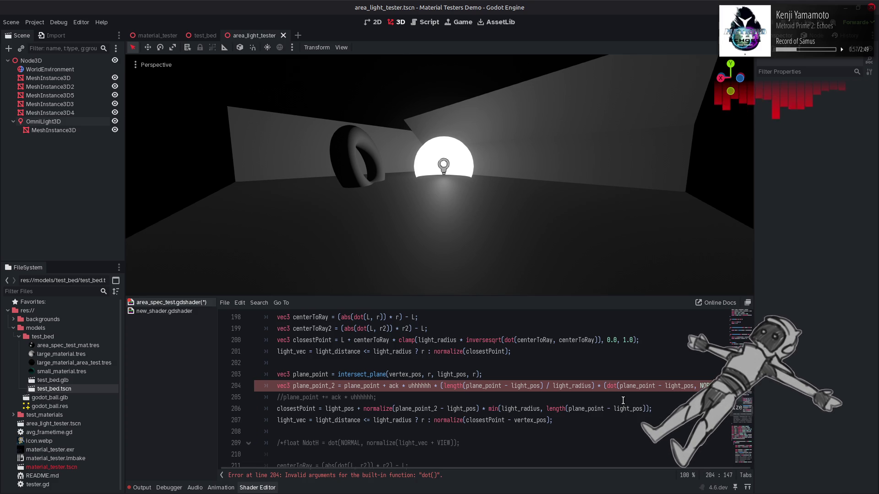
pyautogui.write(') * ')
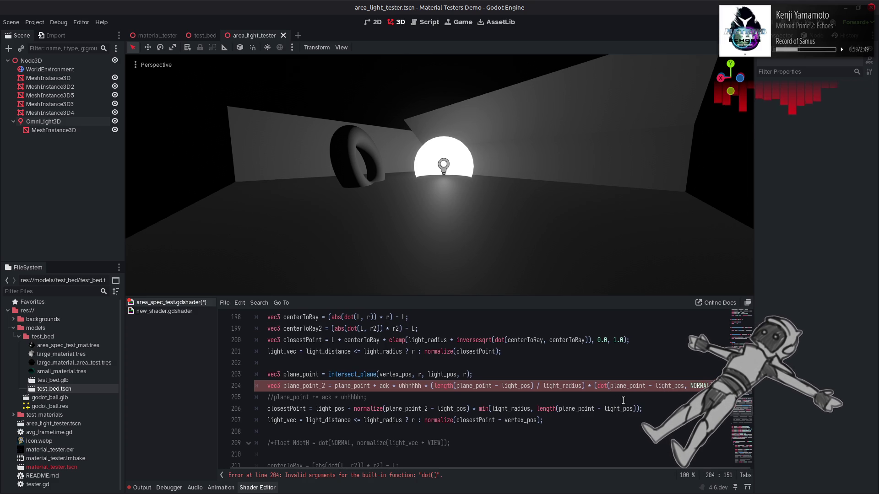
pyautogui.write('0.0)? 1.0 : ')
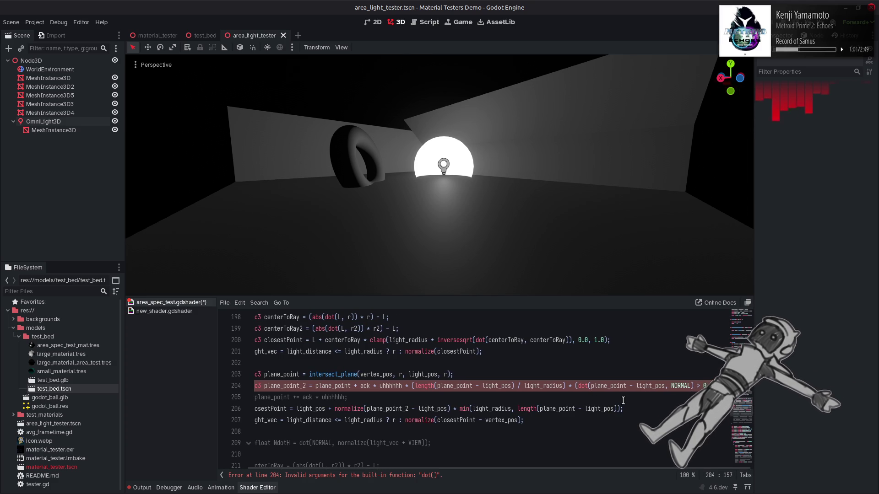
pyautogui.write('0.0 ? 1.0 :')
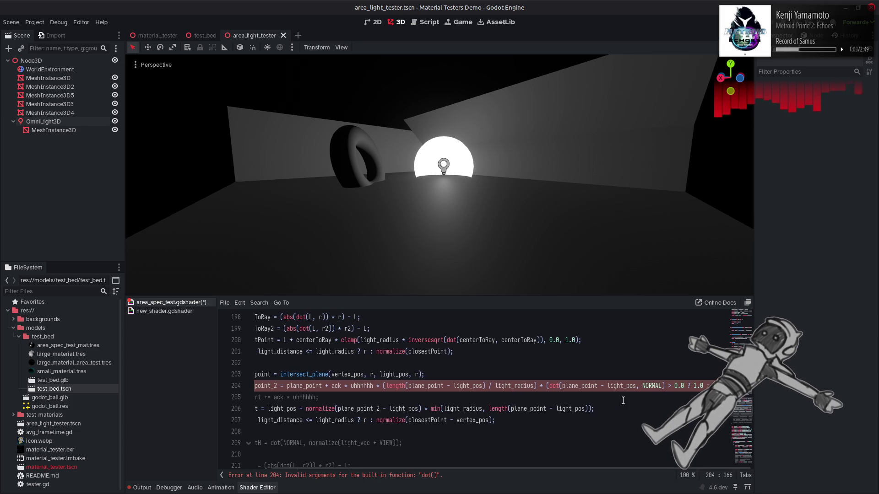
pyautogui.hotkey('ctrl', 's')
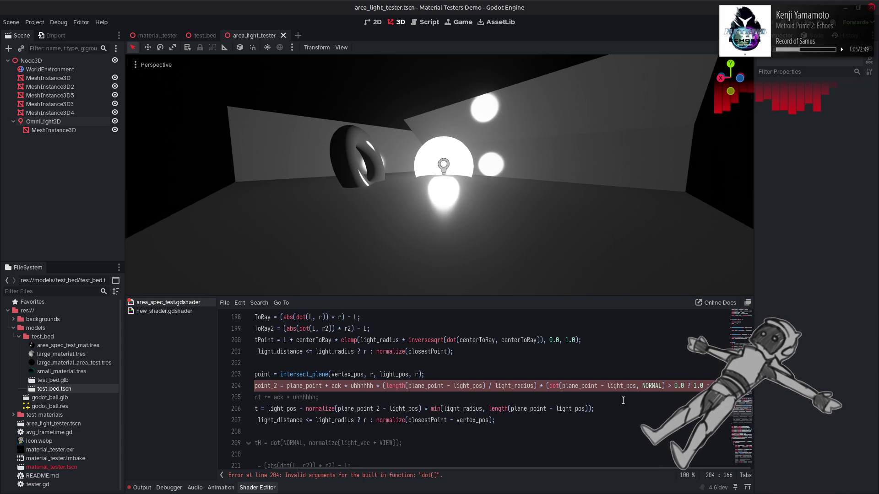
pyautogui.scroll(-1, 527, 430)
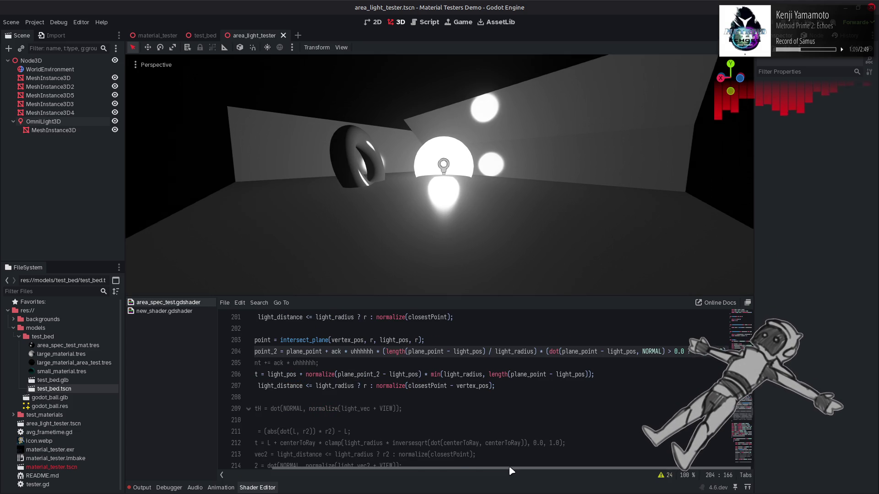
pyautogui.moveTo(510, 469); pyautogui.dragTo(471, 469)
pyautogui.click(282, 386)
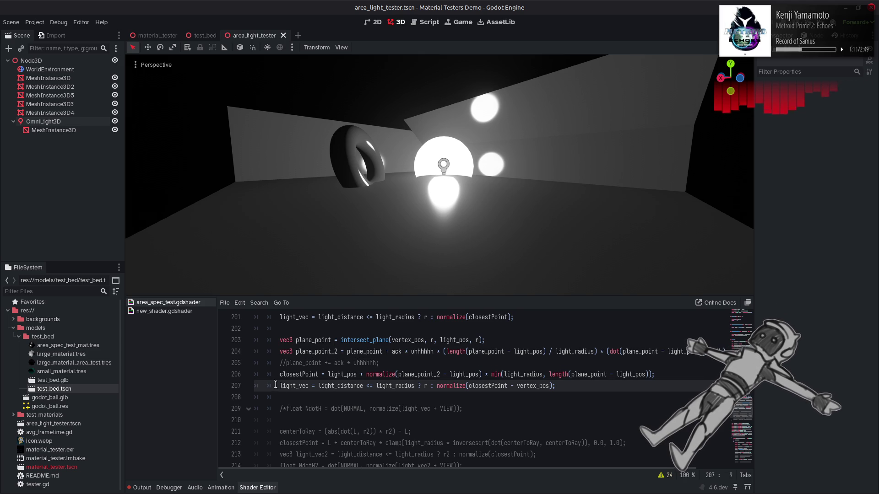
pyautogui.hotkey('ctrl', 'k')
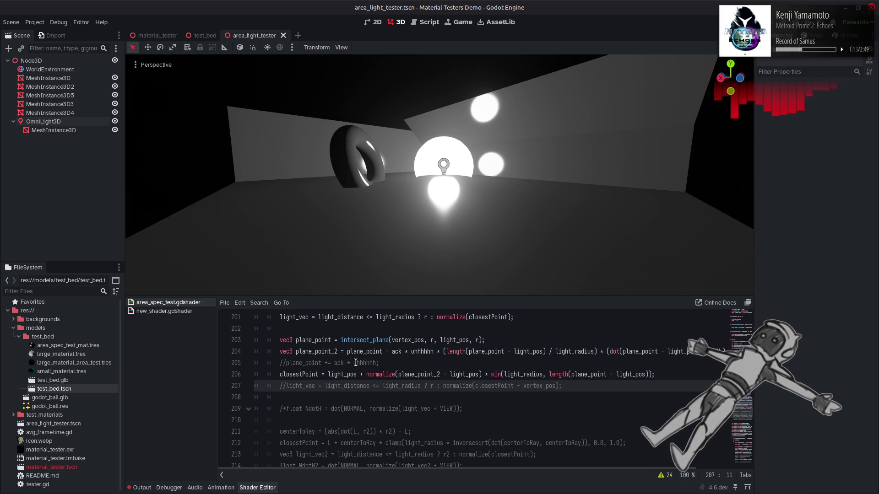
pyautogui.hotkey('ctrl', 'k')
pyautogui.hotkey('ctrl', 's')
pyautogui.hotkey('ctrl', 'k')
pyautogui.hotkey('ctrl', 's')
pyautogui.hotkey('ctrl', 'k')
pyautogui.hotkey('ctrl', 's')
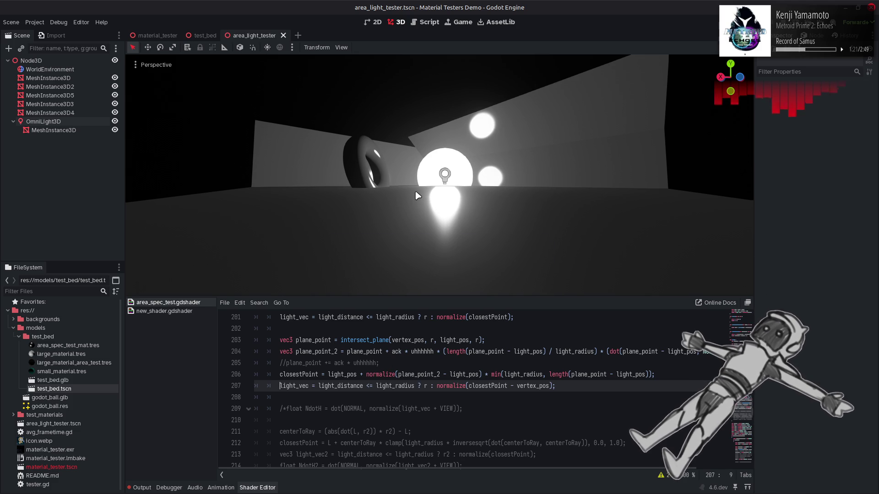
pyautogui.hotkey('ctrl', 'k')
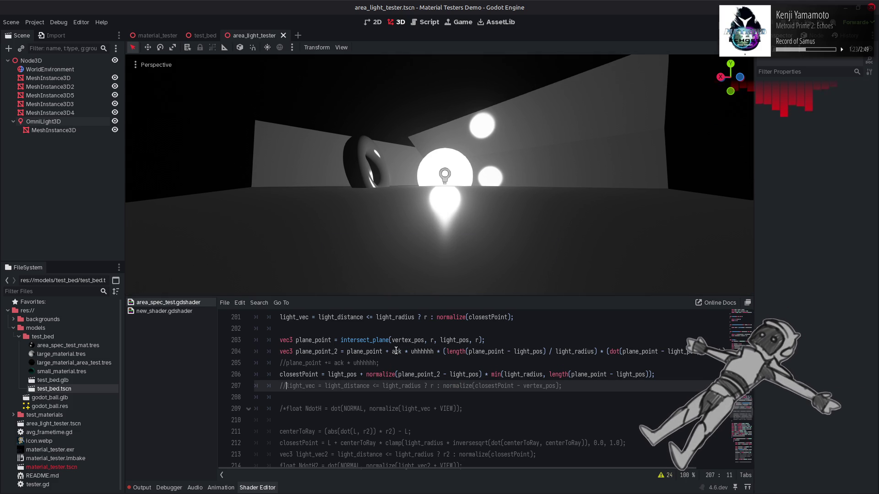
pyautogui.hotkey('ctrl', 'k')
pyautogui.hotkey('ctrl', 's')
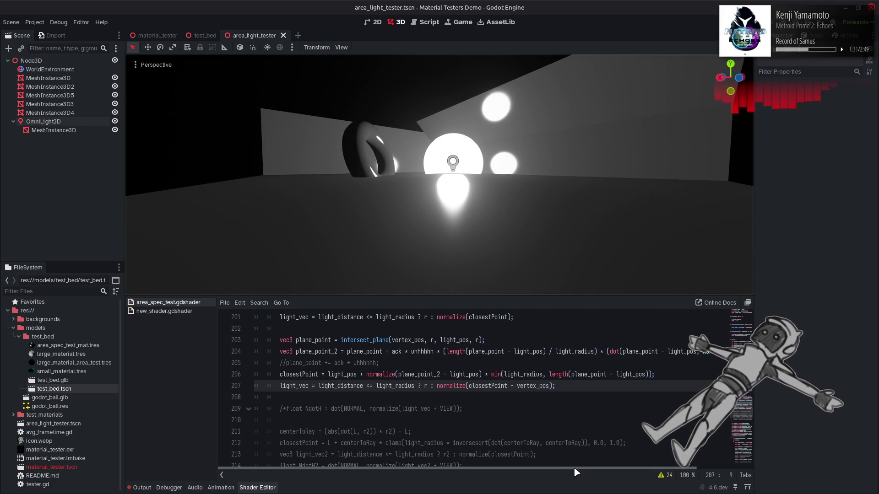
# Try r and -LIGHT in place of NORMAL inside line 204's dot(), then revert to NORMAL
pyautogui.hscroll(2, 646, 392)
pyautogui.doubleClick(684, 352)
pyautogui.write('r')
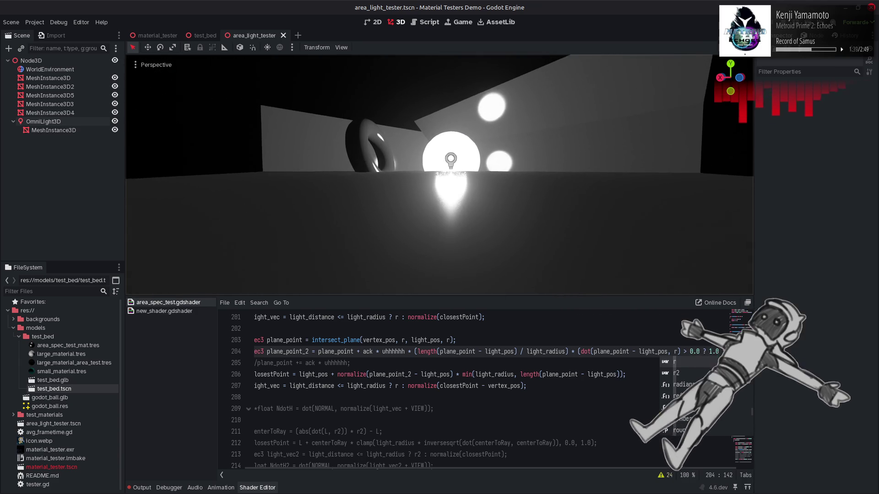
pyautogui.hotkey('ctrl', 'z')
pyautogui.hotkey('ctrl', 's')
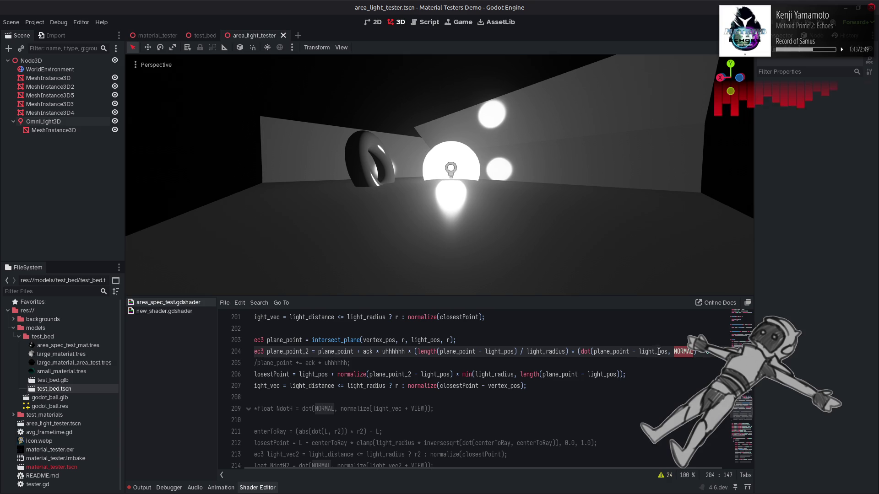
pyautogui.write('L')
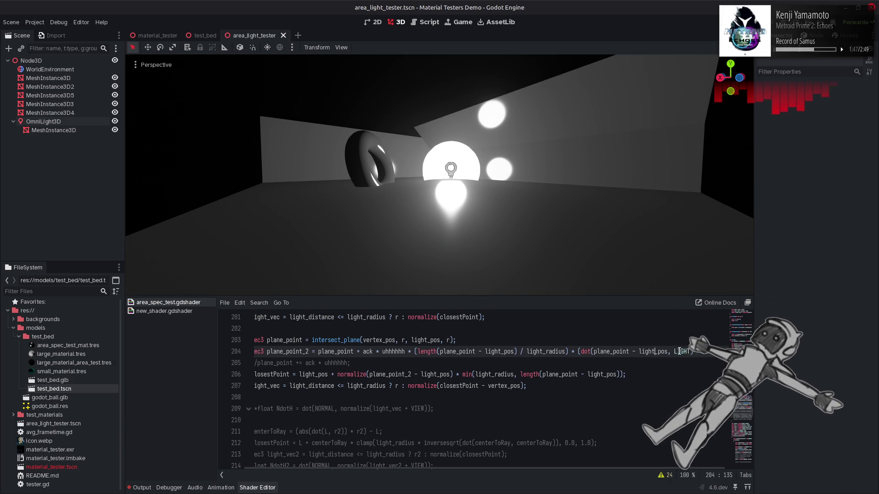
pyautogui.write('-')
pyautogui.hotkey('ctrl', 's')
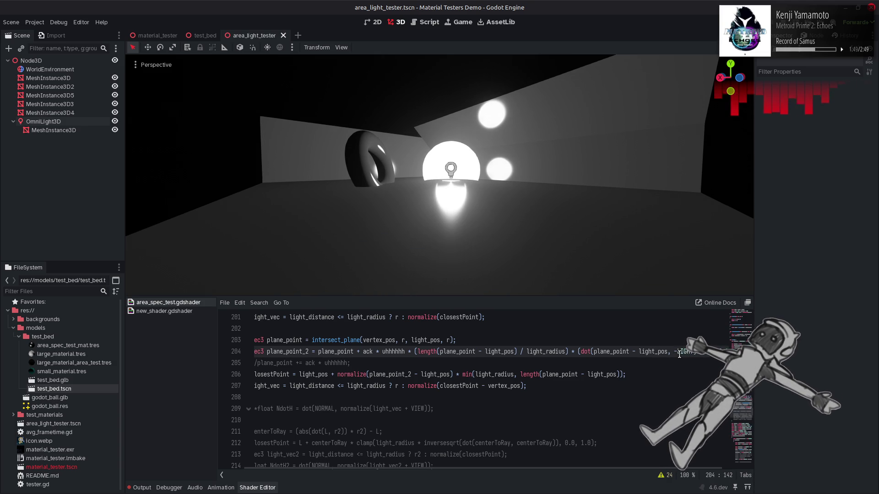
pyautogui.hotkey('ctrl', 'z')
pyautogui.hotkey('ctrl', 'z')
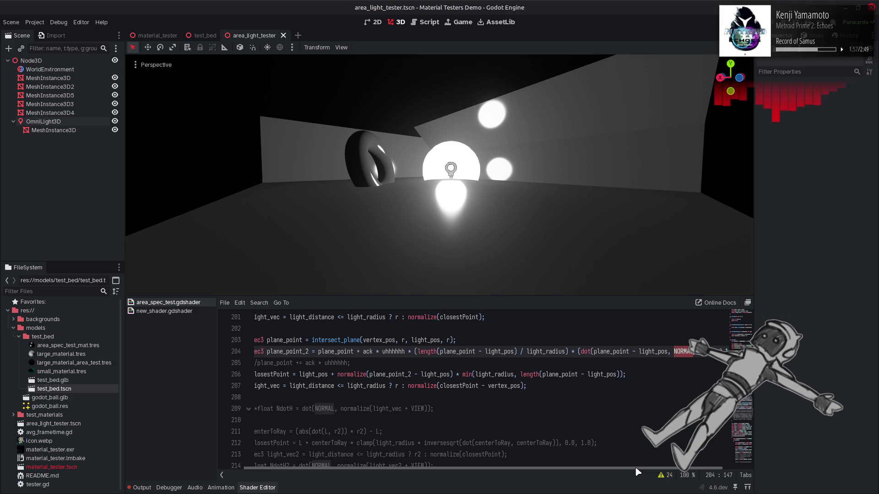
# Wrap the dot term in max( with 0.0, as its first argument
pyautogui.hscroll(2, 689, 426)
pyautogui.click(546, 351)
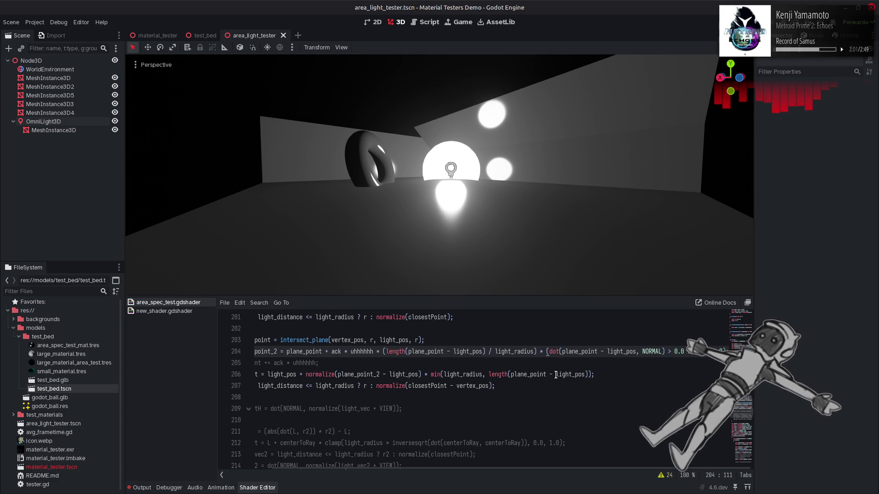
pyautogui.write('max')
pyautogui.press('Return')
pyautogui.write('0.0,')
pyautogui.hscroll(2, 628, 469)
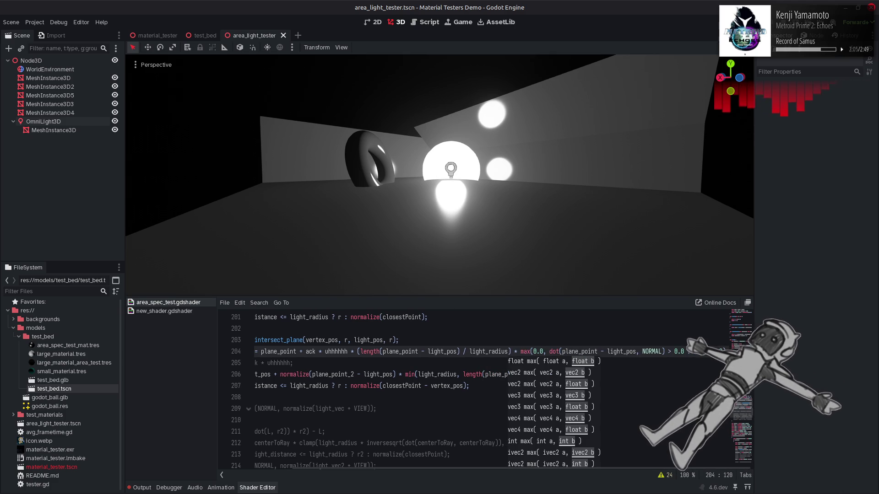
# Delete the leftover > 0.0 ? 1.0 : comparison from line 204 and save
pyautogui.click(667, 351)
pyautogui.press('BackSpace')
pyautogui.press('BackSpace')
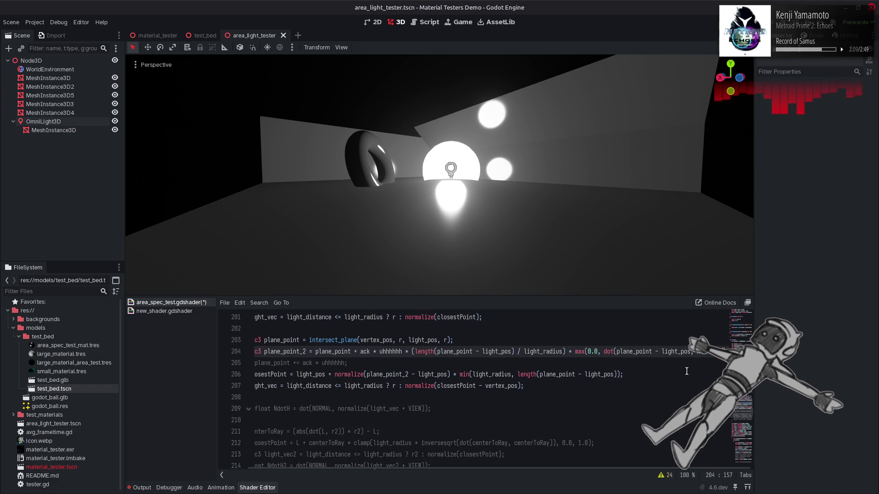
pyautogui.hotkey('ctrl', 's')
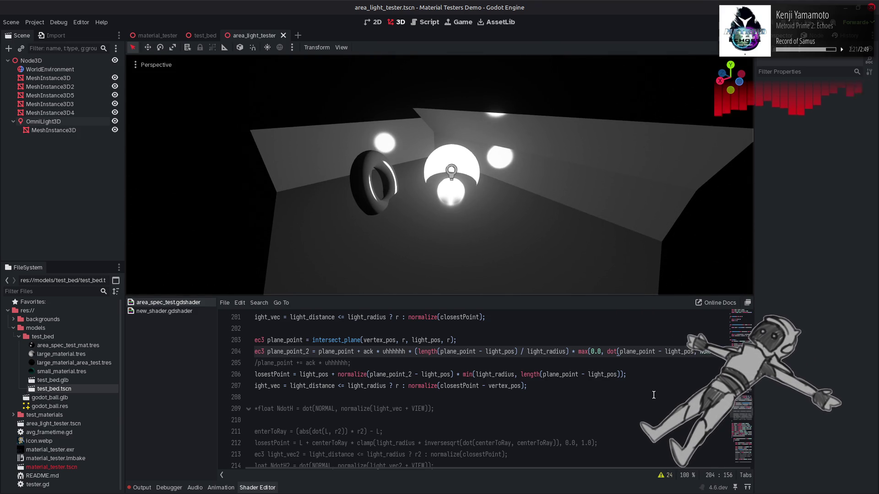
# Copy normalize from line 207 and insert normalize( inside line 204's dot()
pyautogui.click(639, 351)
pyautogui.press('F3')
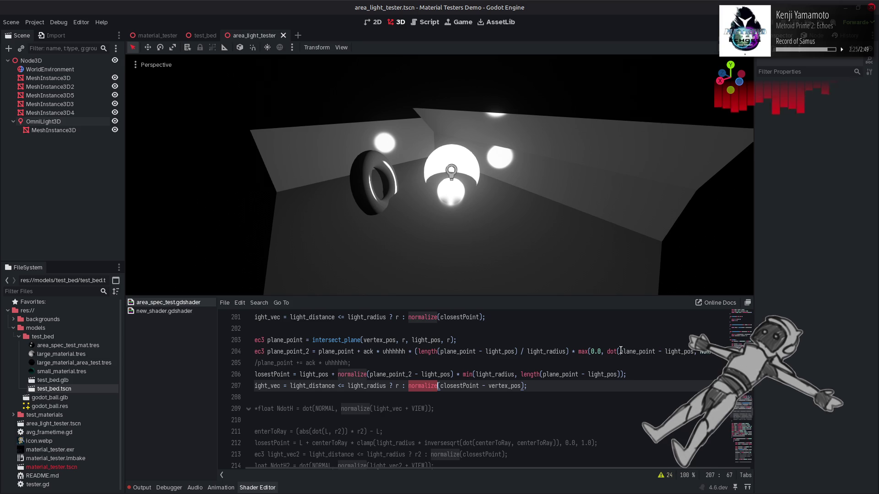
pyautogui.click(619, 351)
pyautogui.write('normalize')
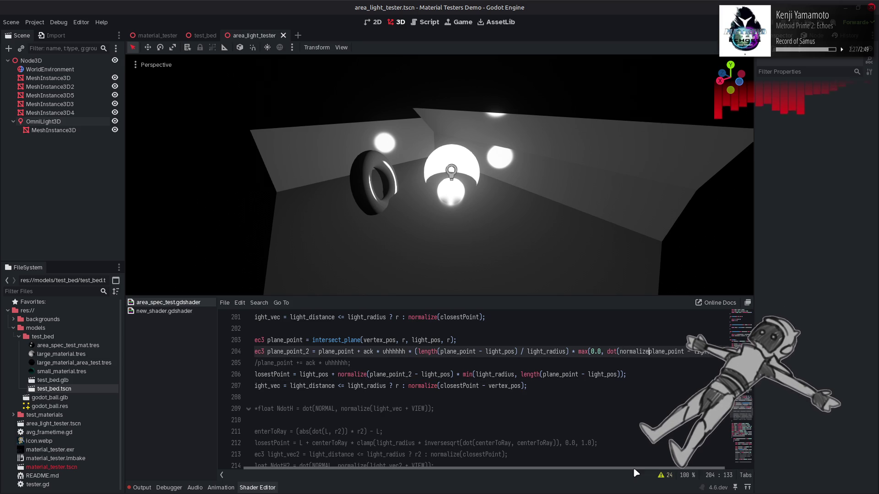
pyautogui.hscroll(2, 632, 426)
pyautogui.write('(')
pyautogui.click(696, 356)
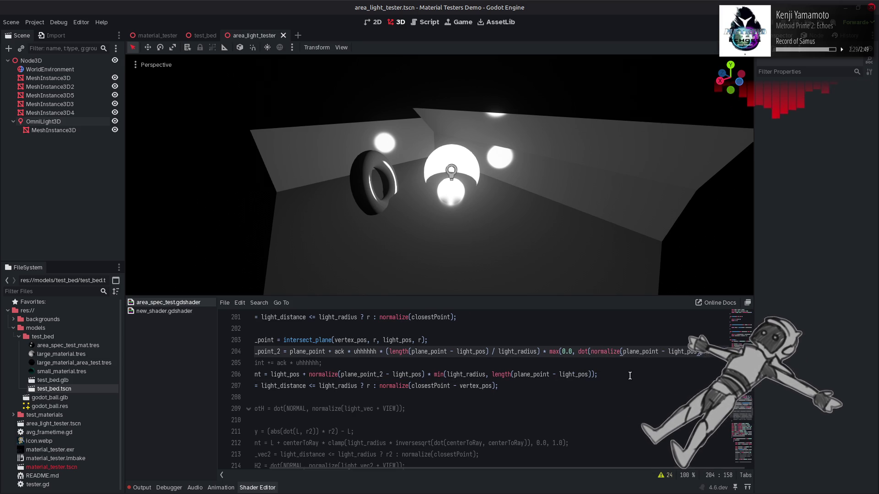
# Compare the reflections without normalize, then restore the normalize insertion
pyautogui.moveTo(549, 226)
pyautogui.mouseDown()
pyautogui.moveTo(561, 229)
pyautogui.moveTo(572, 216)
pyautogui.mouseUp()
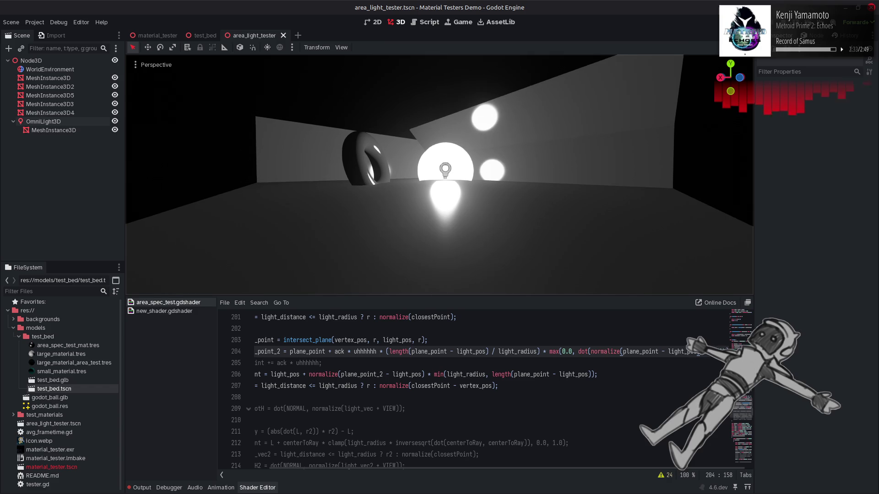
pyautogui.click(583, 352)
pyautogui.moveTo(591, 352); pyautogui.dragTo(624, 351)
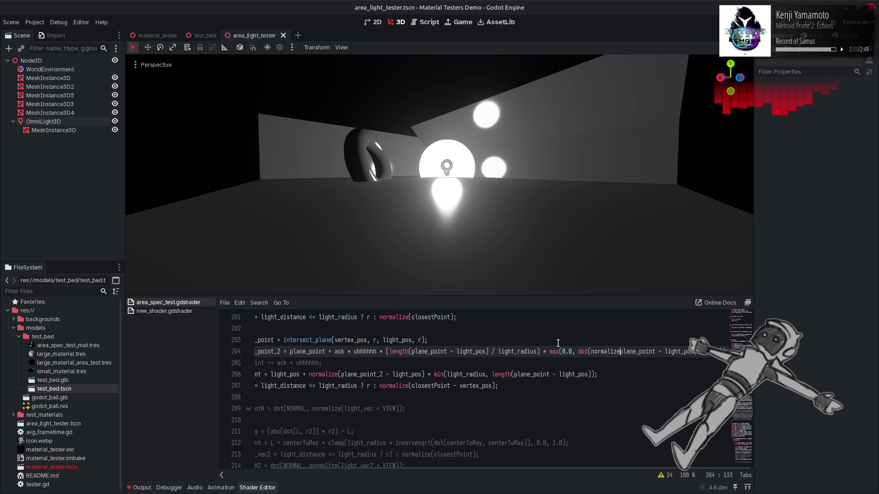
pyautogui.press('Delete')
pyautogui.hotkey('ctrl', 's')
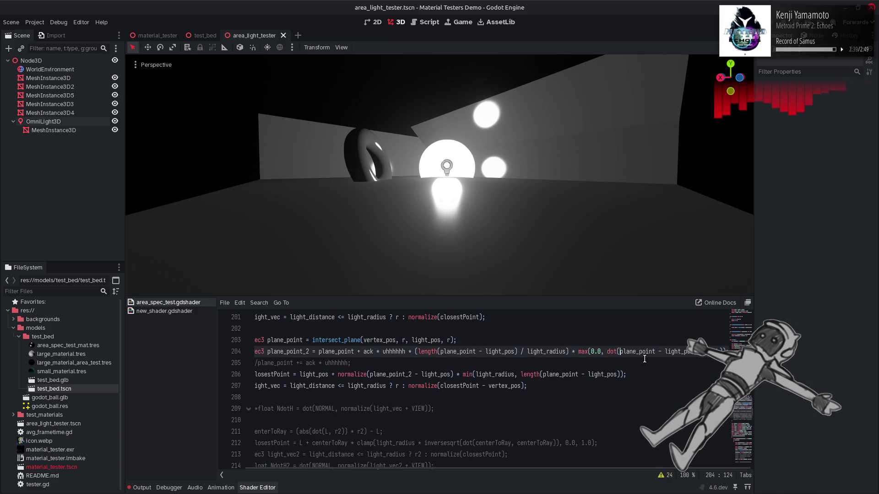
pyautogui.click(579, 351)
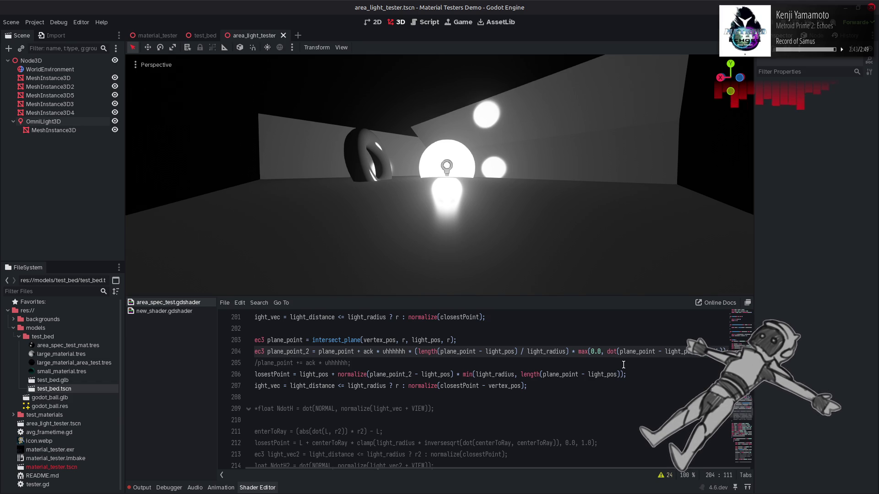
pyautogui.write('normalize')
pyautogui.hotkey('ctrl', 'z')
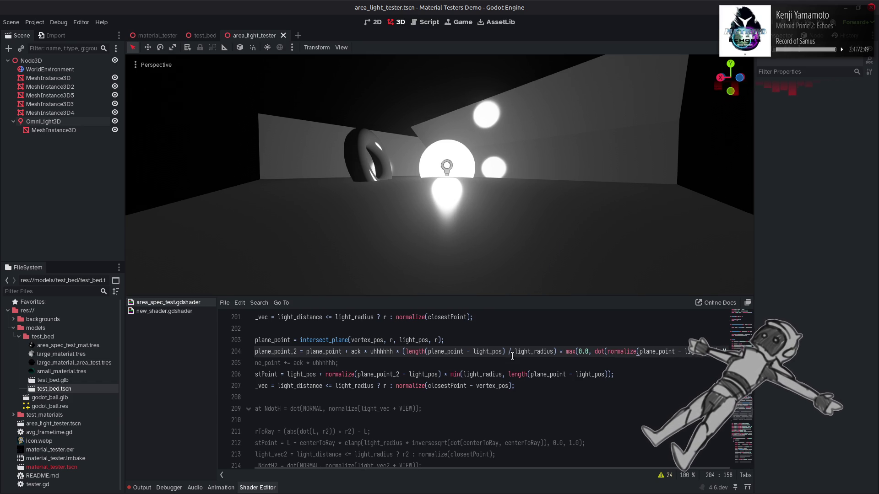
# Replace the length(plane_point - light_pos) numerator with 1.0, comparing against the original
pyautogui.moveTo(505, 352); pyautogui.dragTo(407, 355)
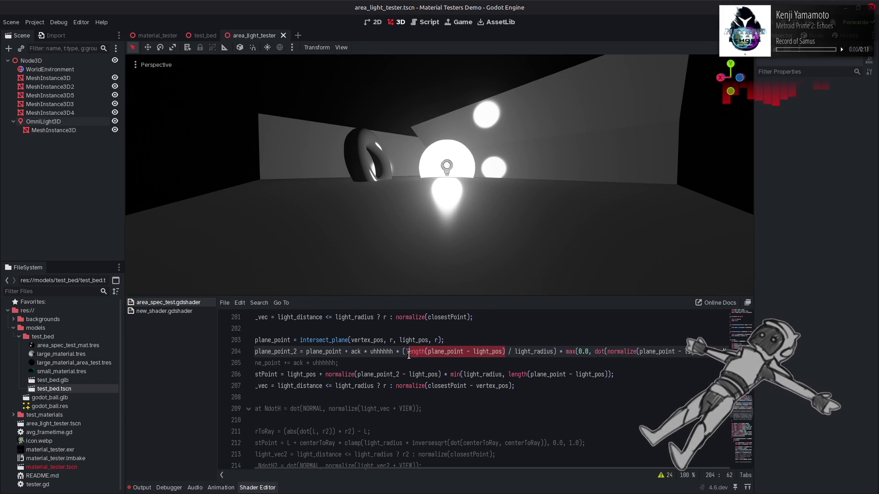
pyautogui.write('1.0')
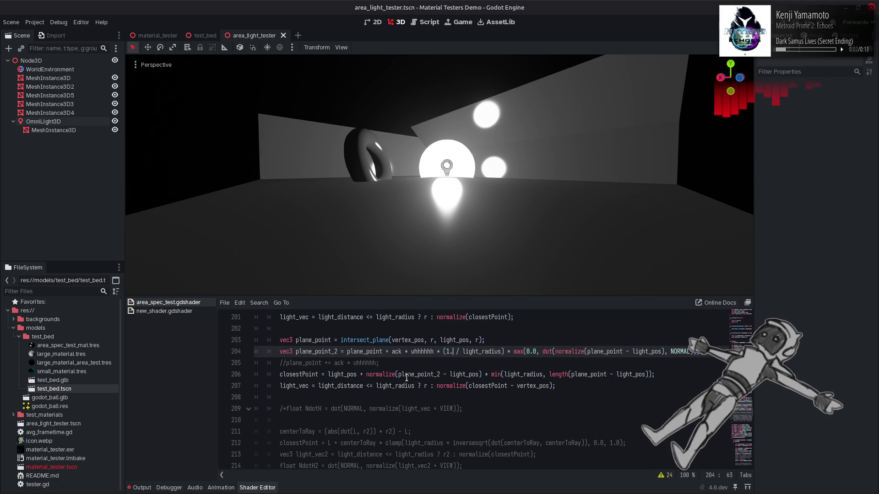
pyautogui.hotkey('ctrl', 's')
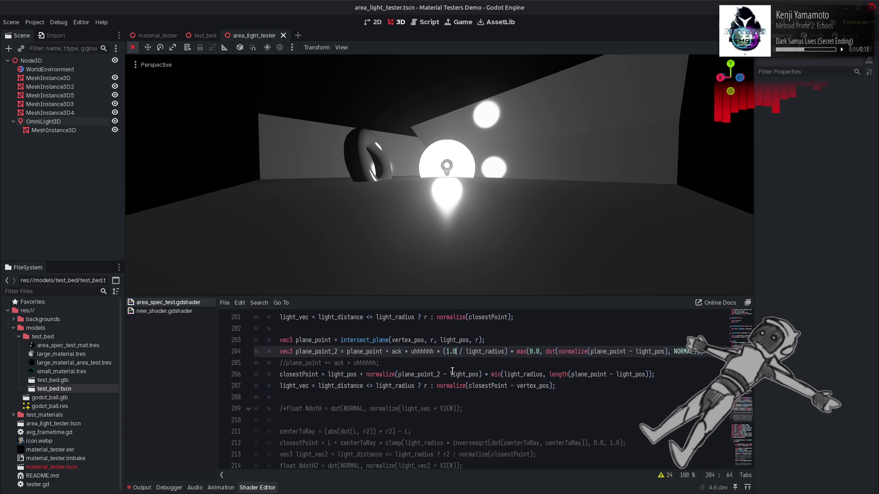
pyautogui.hotkey('ctrl', 'z')
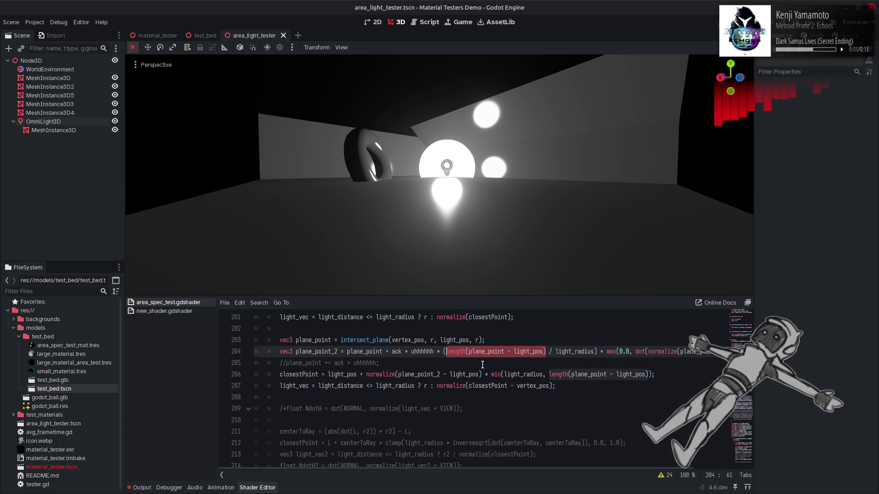
pyautogui.hotkey('ctrl', 's')
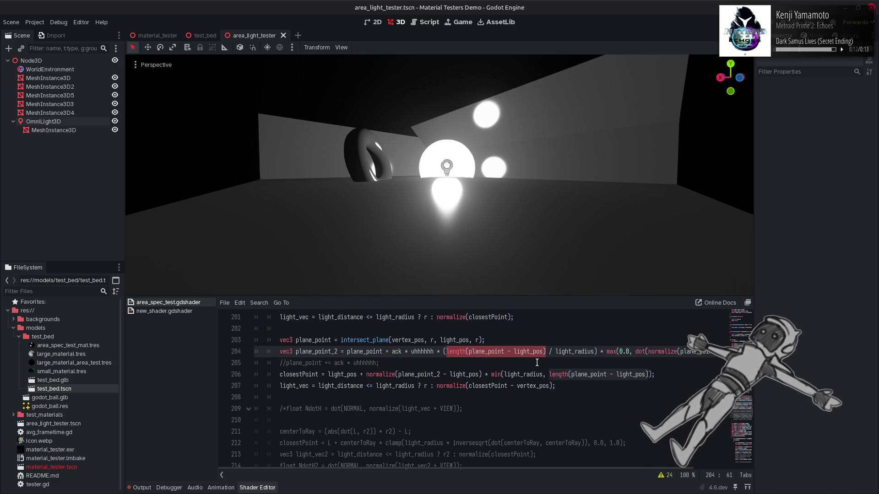
pyautogui.hotkey('ctrl', 'shift', 'z')
# Remove normalize from the dot product, toggling undo and redo to compare results
pyautogui.doubleClick(585, 352)
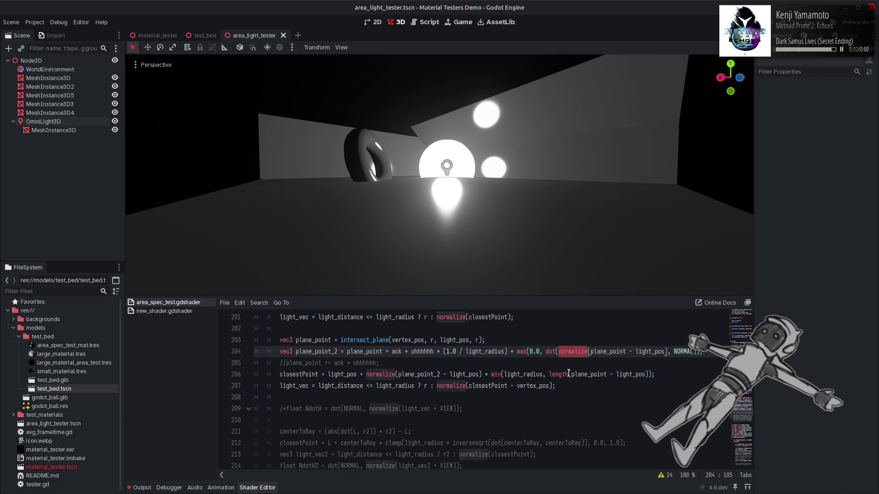
pyautogui.press('BackSpace')
pyautogui.hotkey('ctrl', 's')
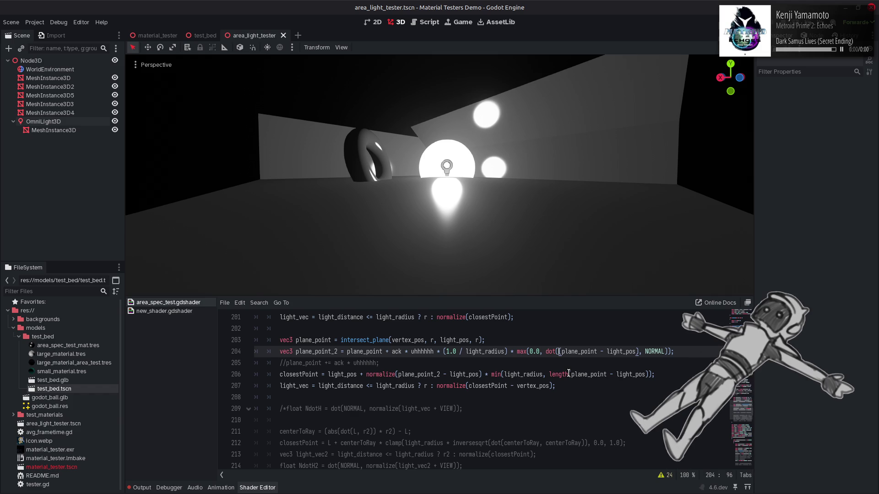
pyautogui.hotkey('ctrl', 'z')
pyautogui.hotkey('ctrl', 's')
pyautogui.hotkey('ctrl', 'z')
pyautogui.hotkey('ctrl', 's')
pyautogui.hotkey('ctrl', 'shift', 'z')
pyautogui.hotkey('ctrl', 's')
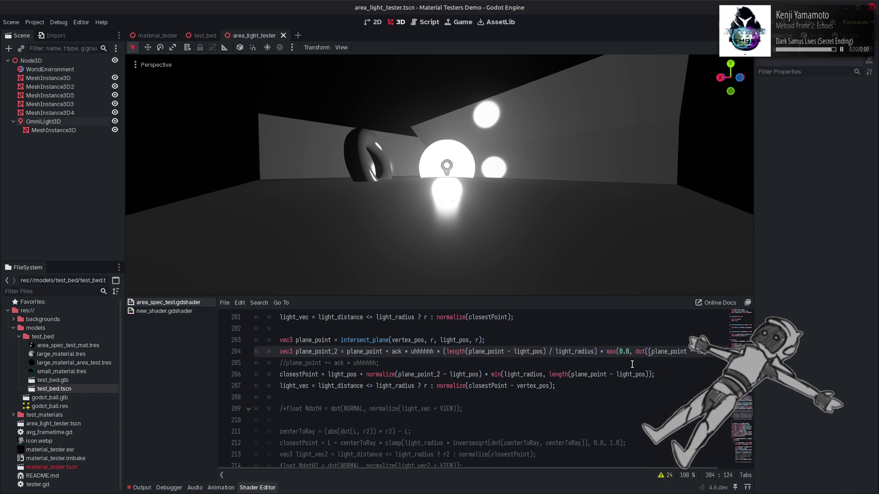
pyautogui.hotkey('ctrl', 'z')
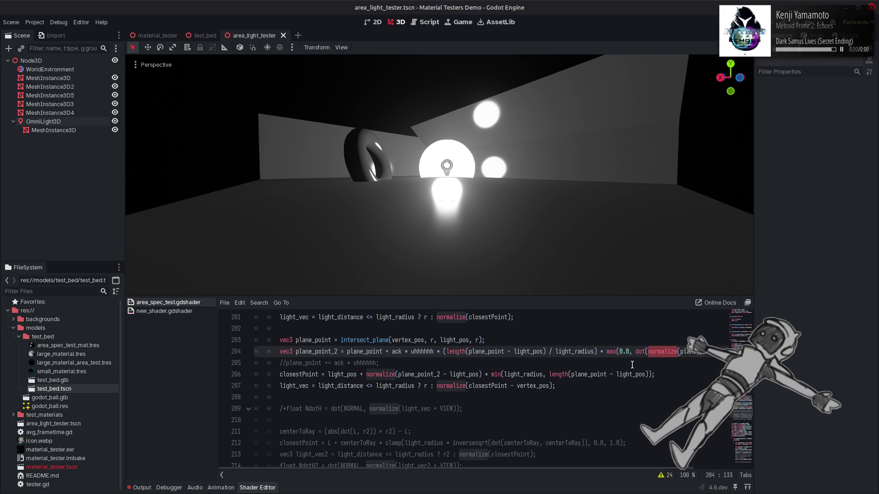
# Reapply the 1.0 numerator and delete normalize while keeping the parenthesis, then save
pyautogui.moveTo(547, 352); pyautogui.dragTo(447, 351)
pyautogui.write('1.0')
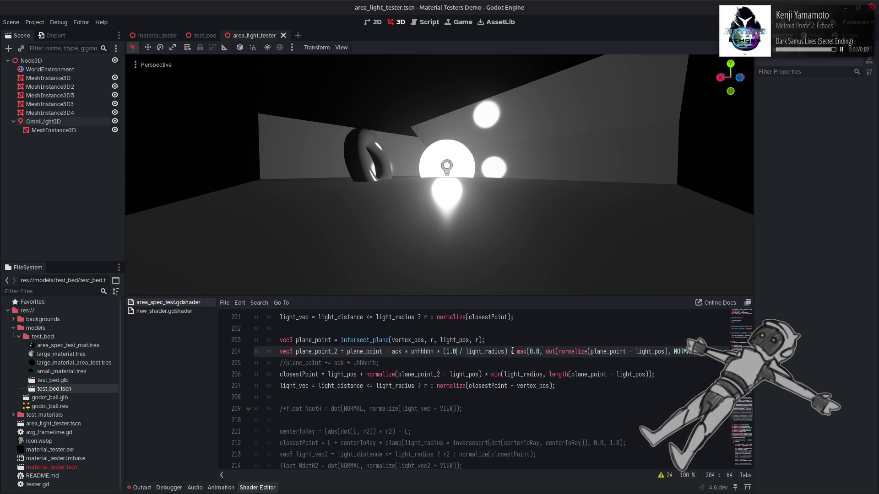
pyautogui.doubleClick(573, 351)
pyautogui.press('BackSpace')
pyautogui.press('Delete')
pyautogui.hotkey('ctrl', 's')
pyautogui.write('(')
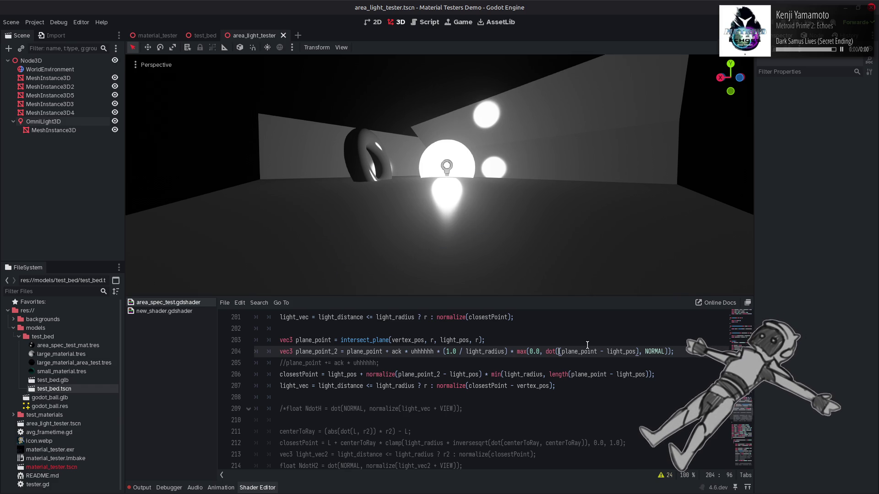
# Try plane_point_2 in line 206's length term, save to preview it, then revert to plane_point
pyautogui.doubleClick(411, 374)
pyautogui.hotkey('ctrl', 'c')
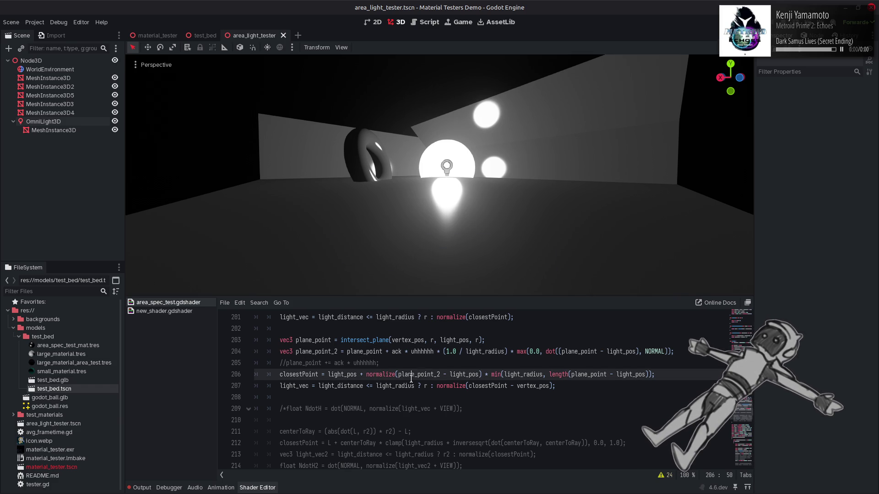
pyautogui.doubleClick(589, 374)
pyautogui.hotkey('ctrl', 'v')
pyautogui.hotkey('ctrl', 's')
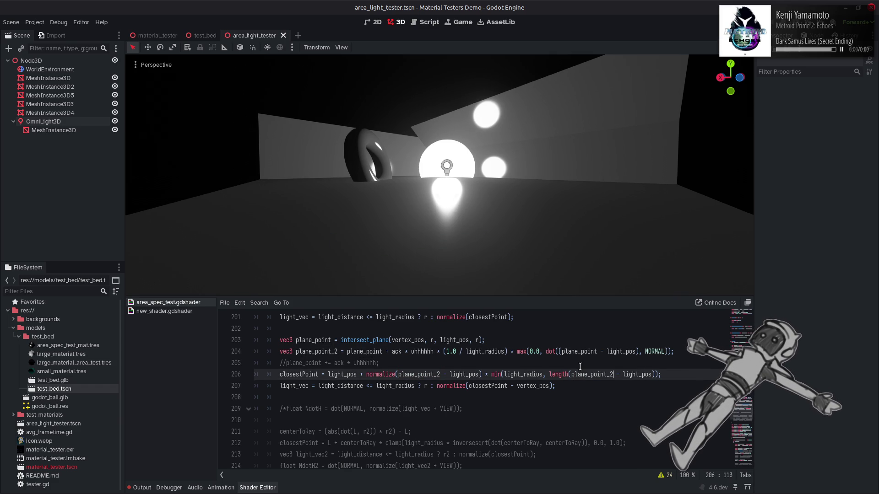
pyautogui.hotkey('ctrl', 'z')
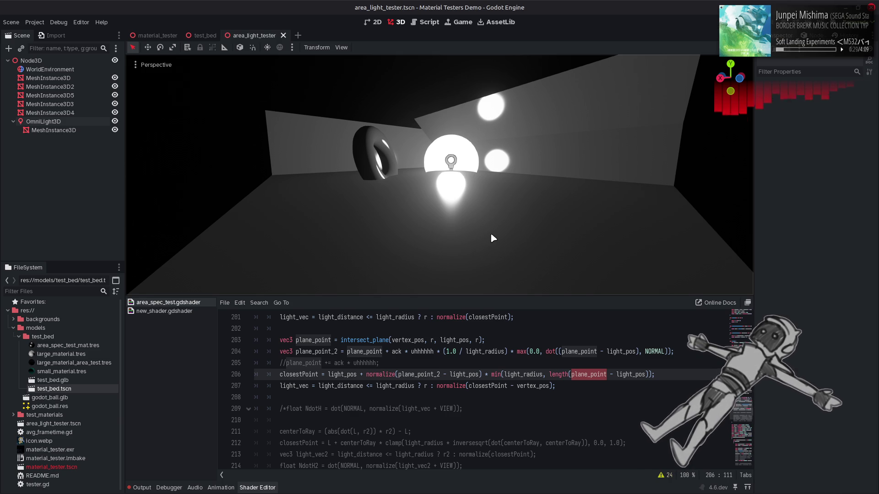
# Step line 204 back to length(plane_point - light_pos) falloff with normalize inside dot(), saving it
pyautogui.click(560, 352)
pyautogui.write('normalize')
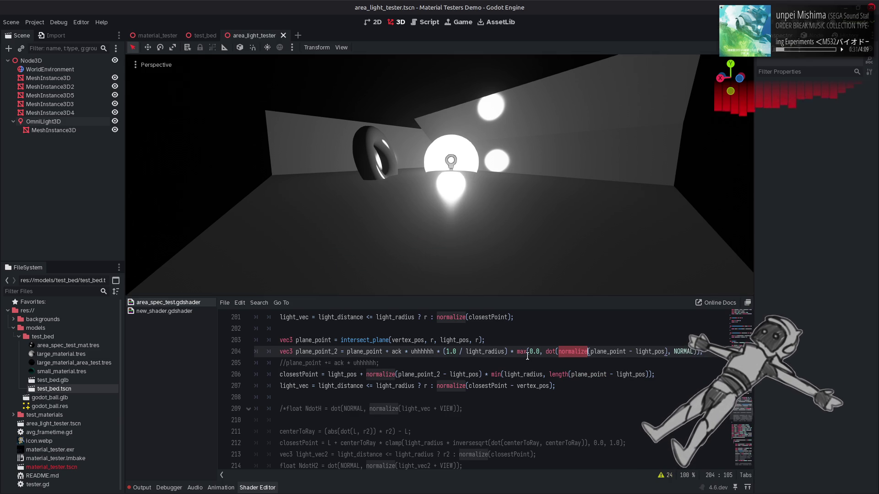
pyautogui.hotkey('ctrl', 'z')
pyautogui.press('End')
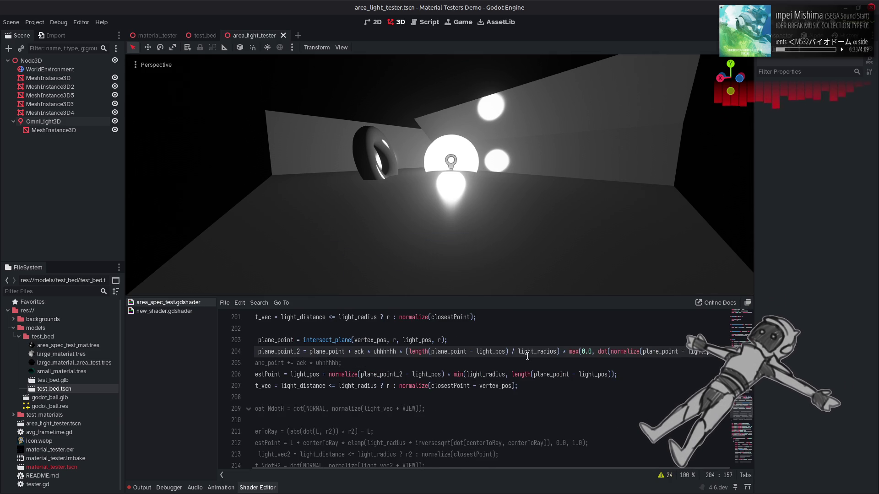
pyautogui.hotkey('ctrl', 'y')
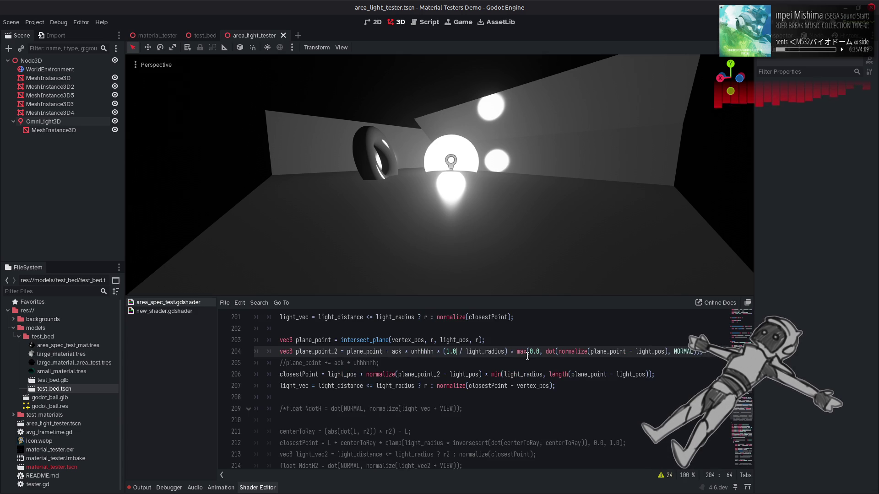
pyautogui.hotkey('ctrl', 'z')
pyautogui.hotkey('ctrl', 'z')
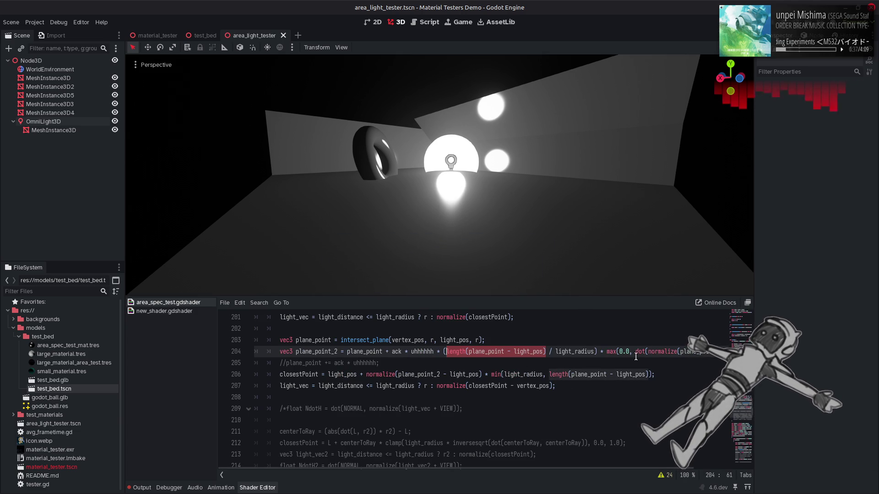
pyautogui.hotkey('ctrl', 's')
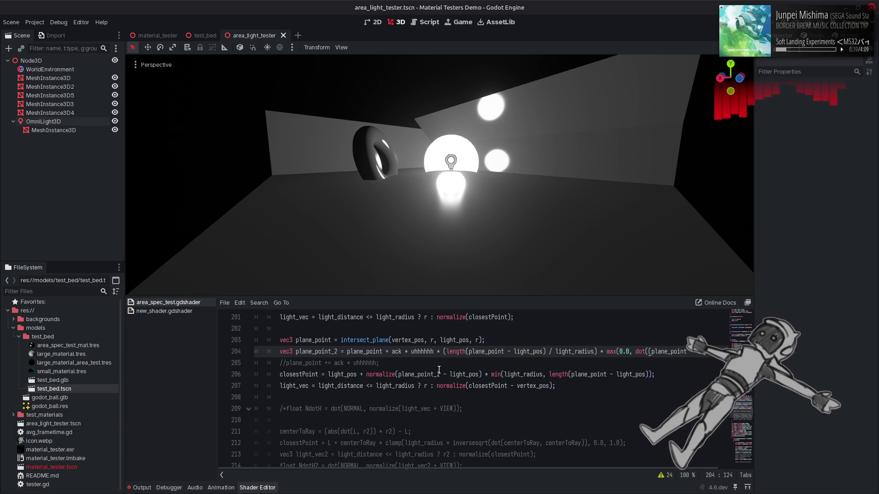
pyautogui.hotkey('ctrl', 'y')
pyautogui.hotkey('ctrl', 's')
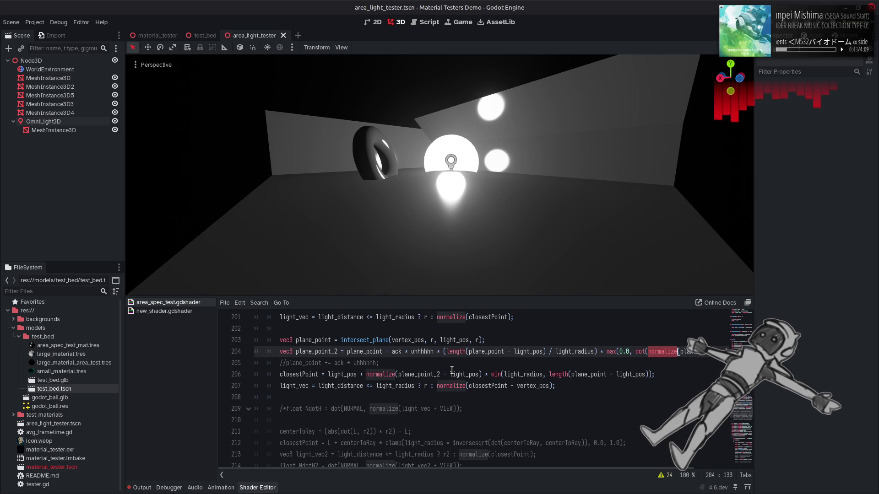
pyautogui.moveTo(286, 177); pyautogui.dragTo(138, 142)
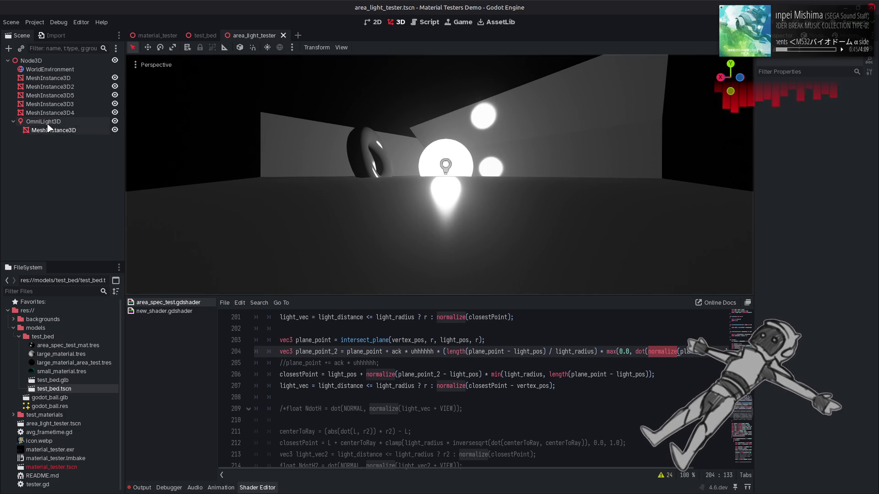
# Select and then deselect the OmniLight3D light, nudging the viewport camera slightly
pyautogui.click(44, 121)
pyautogui.moveTo(834, 209); pyautogui.dragTo(841, 208)
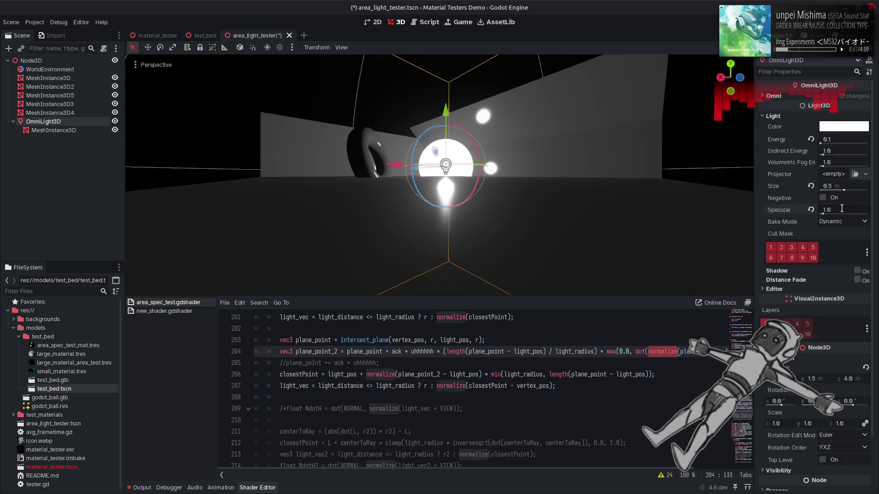
pyautogui.click(365, 101)
pyautogui.moveTo(451, 224); pyautogui.dragTo(457, 220)
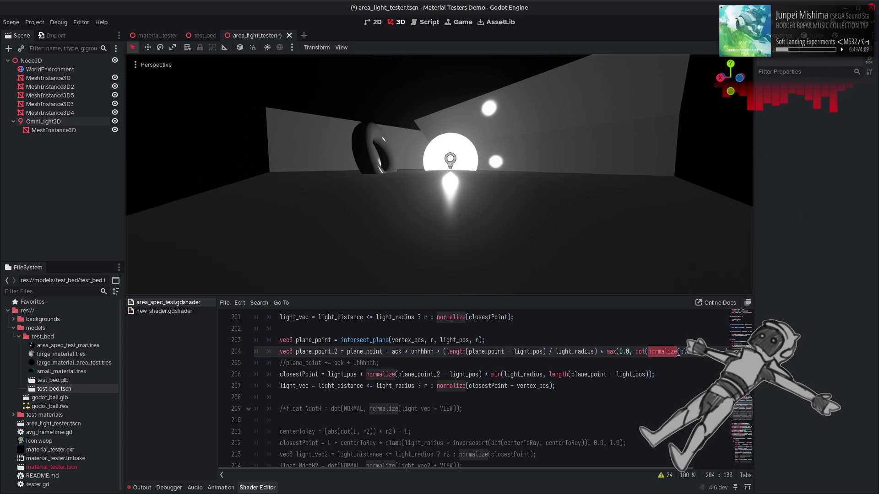
# Save, then delete normalize from line 204's dot term
pyautogui.click(662, 351)
pyautogui.hotkey('ctrl', 's')
pyautogui.hotkey('ctrl', 'BackSpace')
pyautogui.hotkey('ctrl', 'Delete')
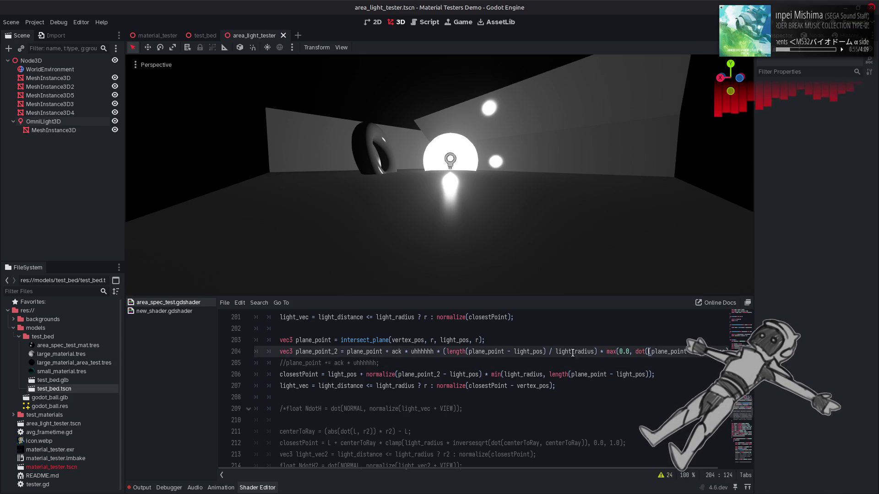
pyautogui.scroll(1, 586, 375)
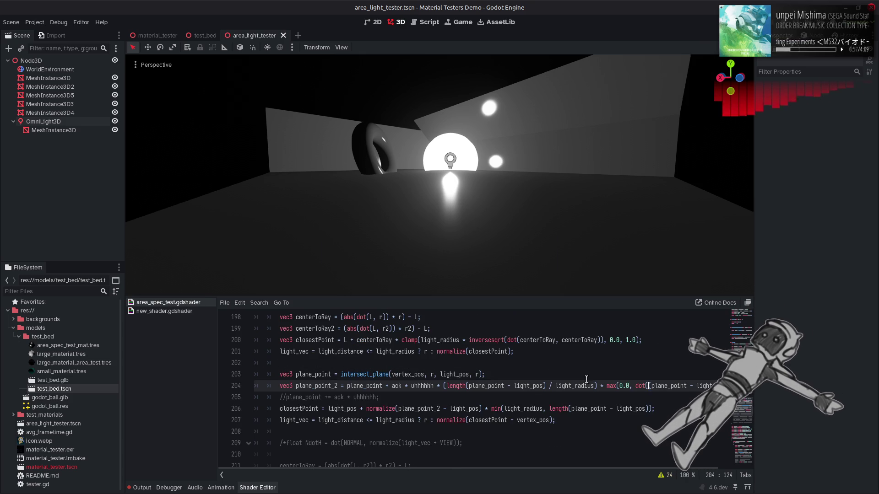
# Try normalize and abs on line 204, then remove the max(0.0, clamp around the dot term
pyautogui.hscroll(2, 587, 469)
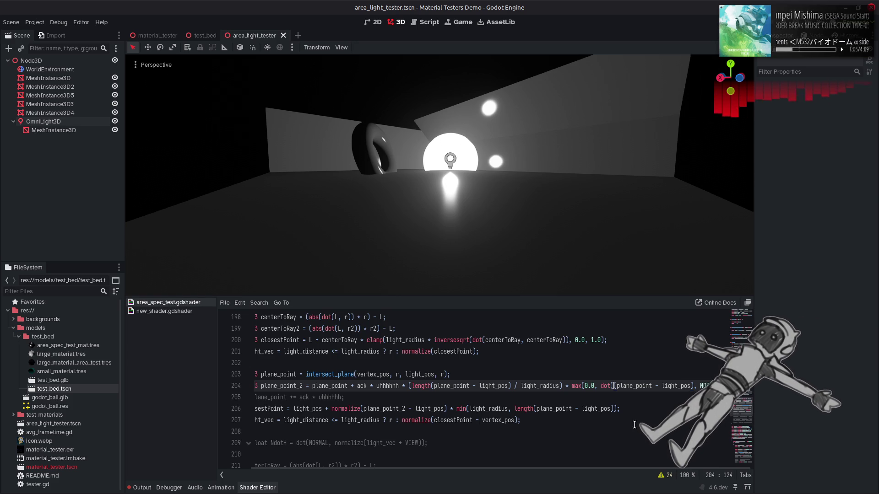
pyautogui.write('normalize')
pyautogui.press('BackSpace')
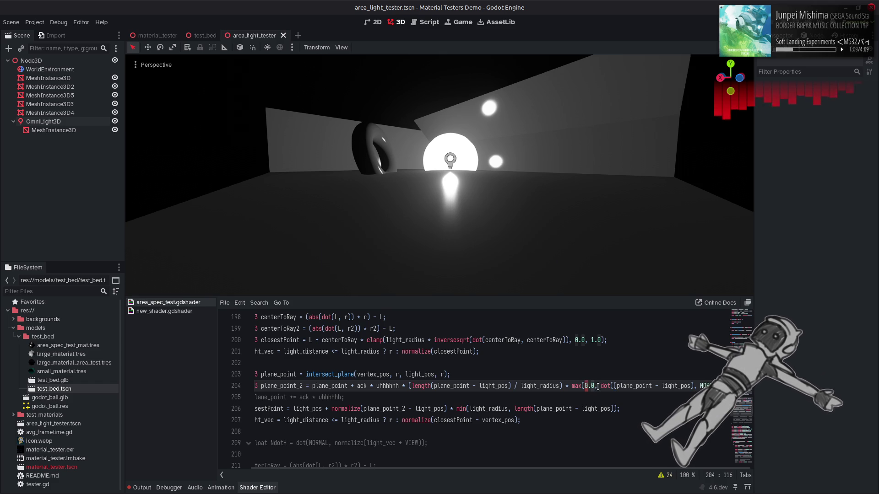
pyautogui.moveTo(600, 386); pyautogui.dragTo(585, 386)
pyautogui.press('BackSpace')
pyautogui.press('Left')
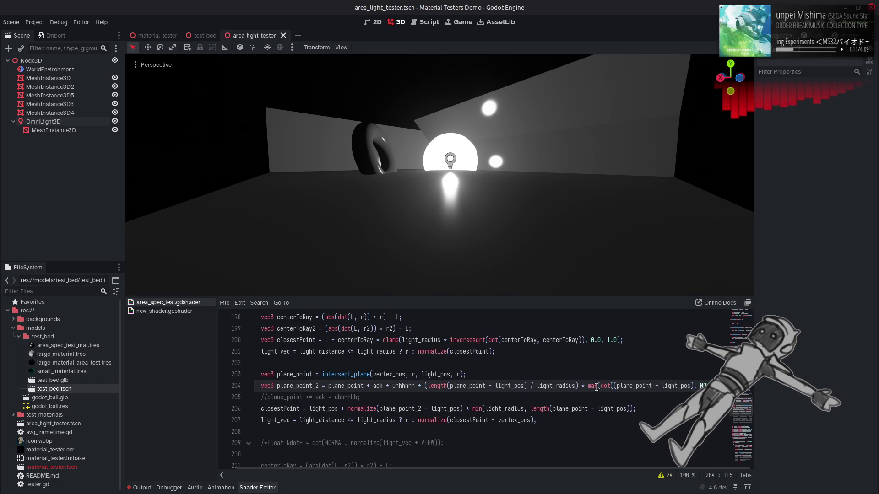
pyautogui.press('BackSpace')
pyautogui.press('BackSpace')
pyautogui.press('BackSpace')
pyautogui.write('abs')
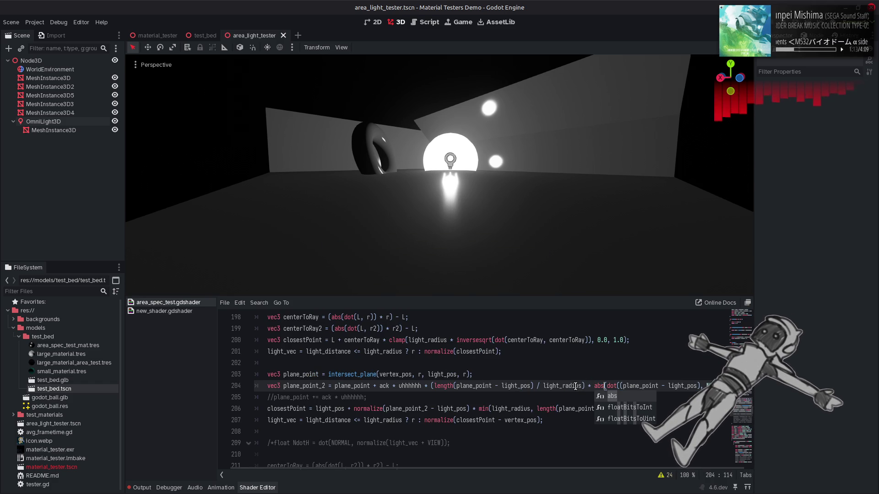
pyautogui.hotkey('ctrl', 'z')
pyautogui.hotkey('ctrl', 'z')
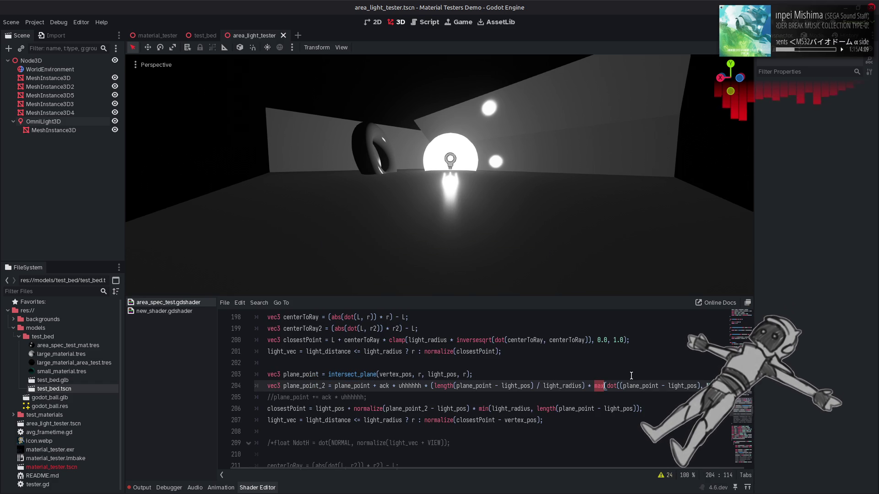
pyautogui.press('BackSpace')
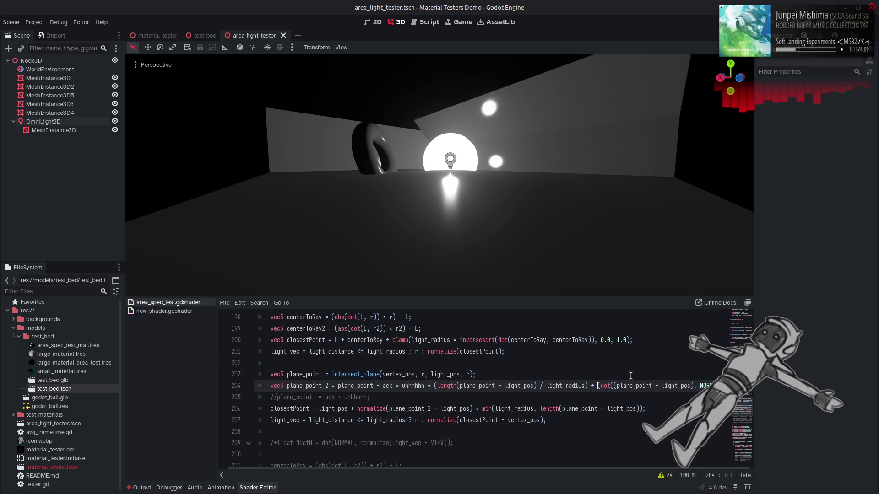
# Test a 1.0 numerator and normalize variants on line 204, saving with normalize inside dot()
pyautogui.moveTo(537, 386); pyautogui.dragTo(437, 386)
pyautogui.write('1.0')
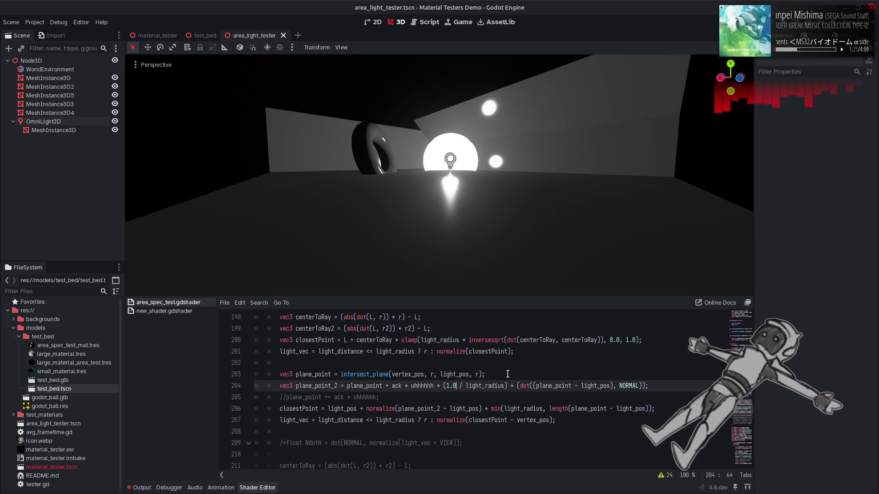
pyautogui.click(453, 351)
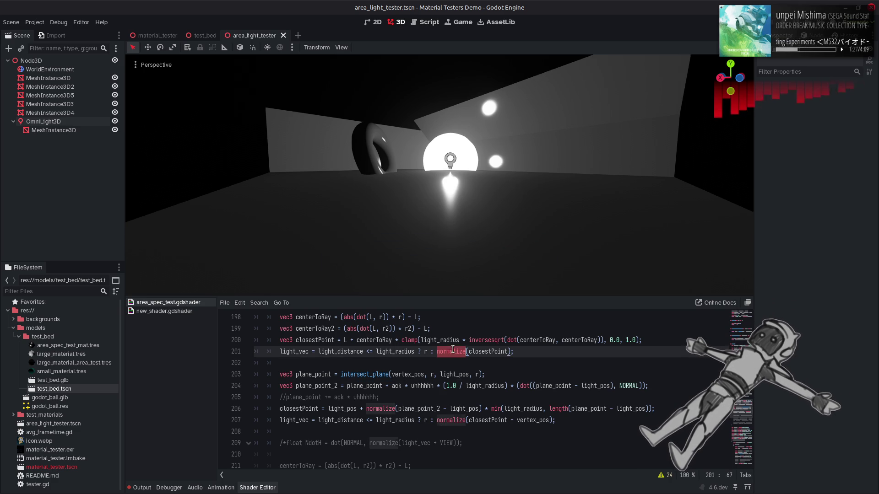
pyautogui.click(534, 386)
pyautogui.write('normalize')
pyautogui.hotkey('ctrl', 's')
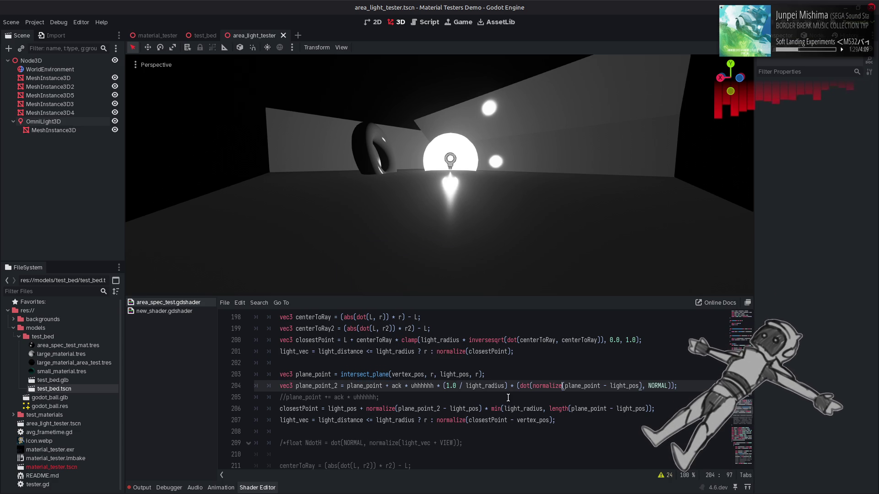
pyautogui.hotkey('ctrl', 'z')
pyautogui.hotkey('ctrl', 'z')
pyautogui.hotkey('ctrl', 's')
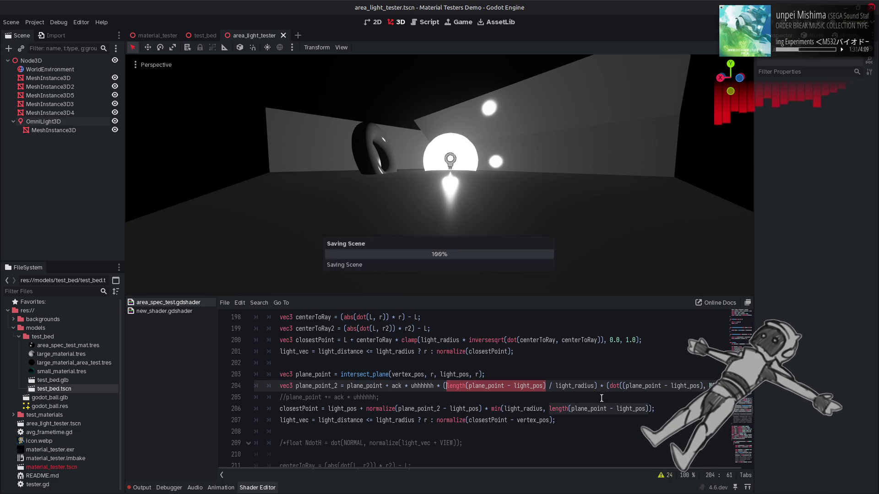
pyautogui.click(622, 386)
pyautogui.write('normalize')
pyautogui.hotkey('ctrl', 's')
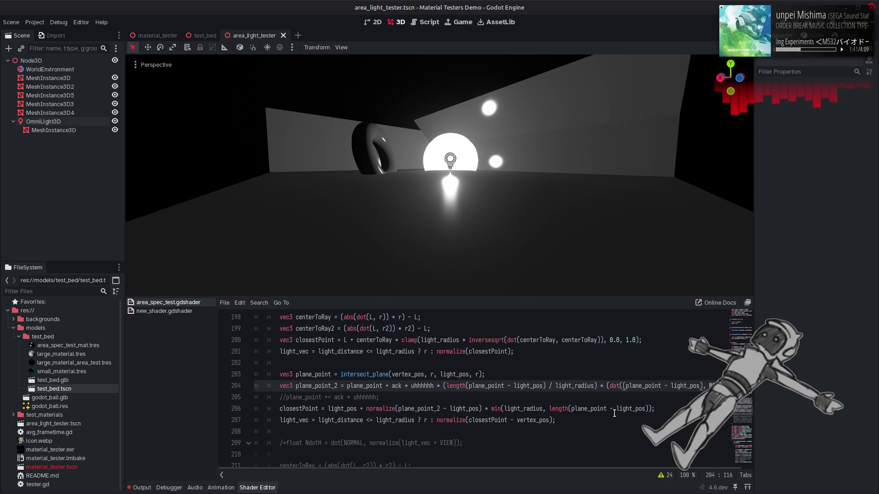
# Try plane_point_2 in line 206's length term, save, then undo back to plane_point
pyautogui.doubleClick(314, 387)
pyautogui.hotkey('ctrl', 'c')
pyautogui.doubleClick(581, 409)
pyautogui.hotkey('ctrl', 'v')
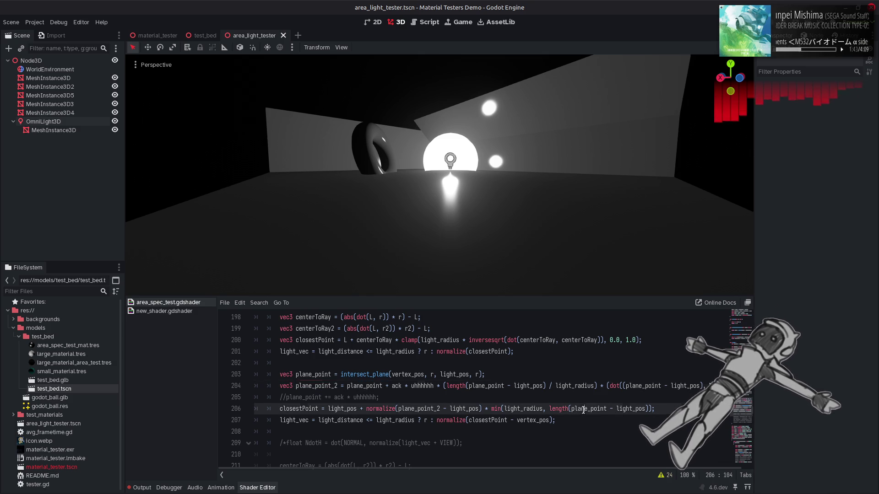
pyautogui.hotkey('ctrl', 's')
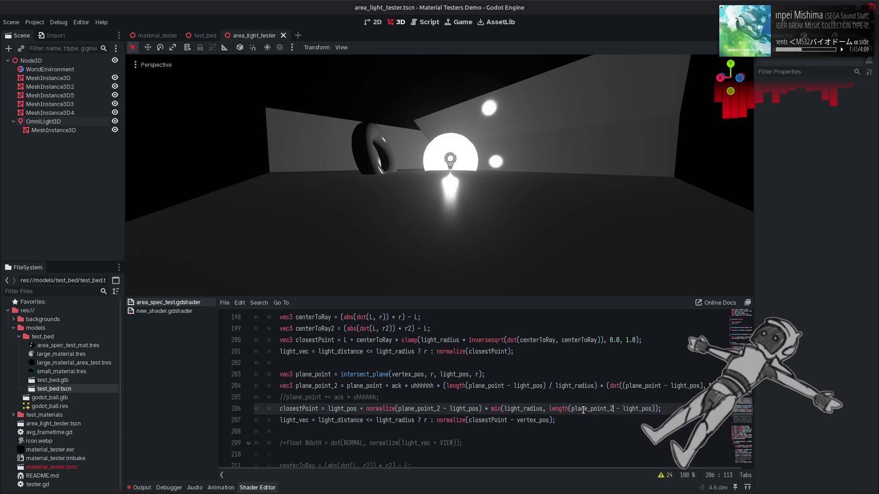
pyautogui.hotkey('ctrl', 'z')
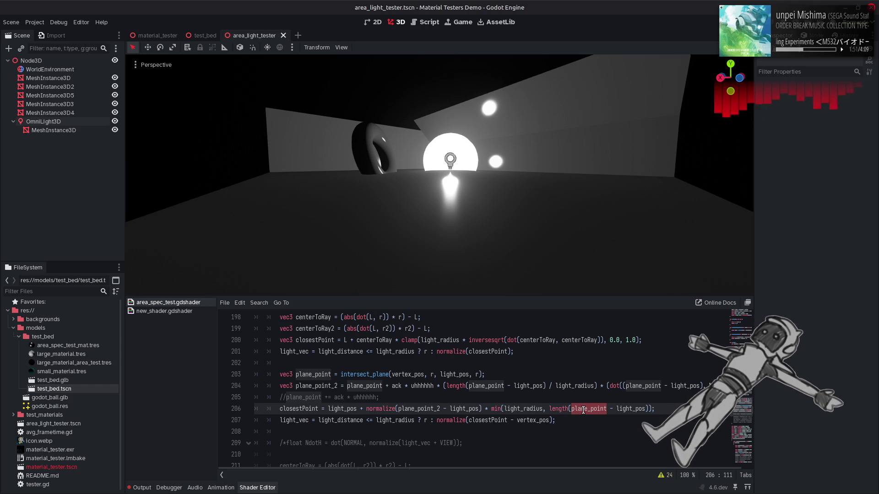
pyautogui.scroll(20, 584, 410)
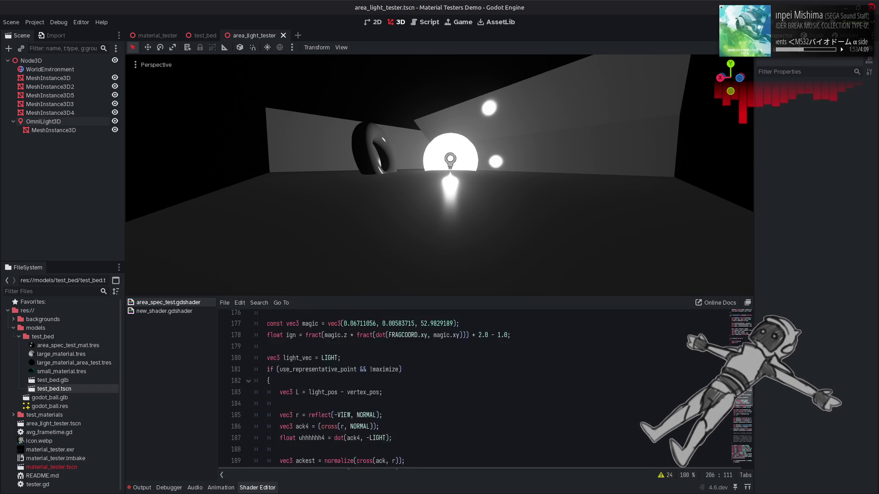
# Add a new line after the comment reading plane_point_2 = project_point_on_plane();
pyautogui.scroll(-20, 741, 334)
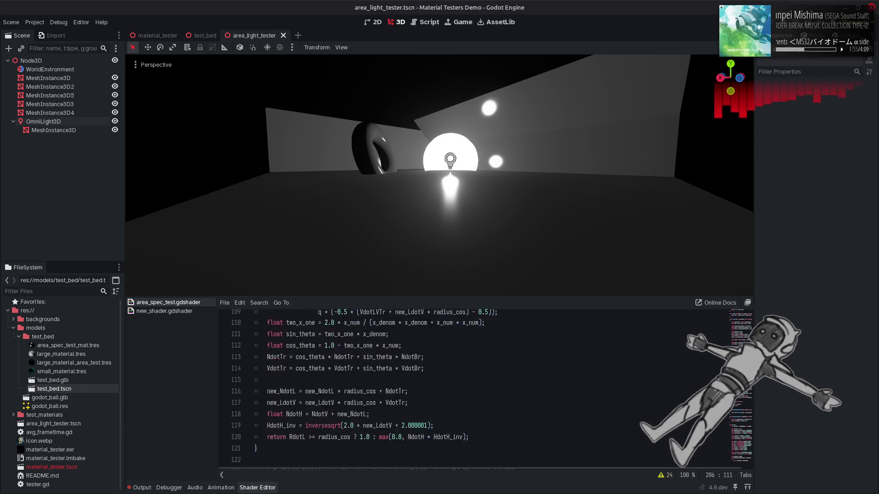
pyautogui.scroll(-2, 318, 392)
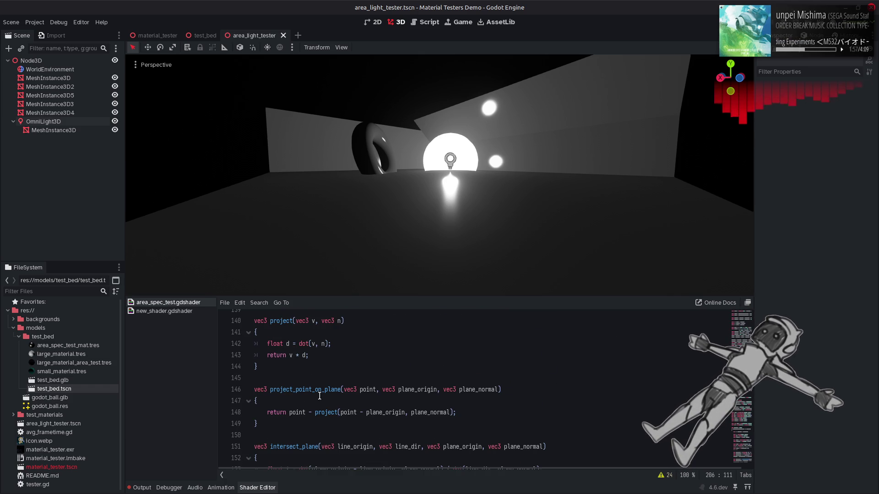
pyautogui.doubleClick(319, 392)
pyautogui.click(430, 368)
pyautogui.hotkey('ctrl', 'z')
pyautogui.scroll(-2, 522, 393)
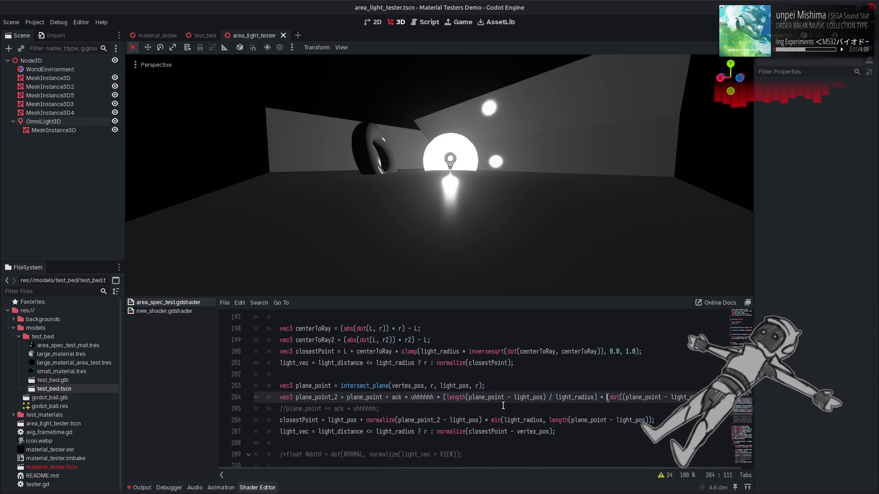
pyautogui.scroll(-1, 524, 405)
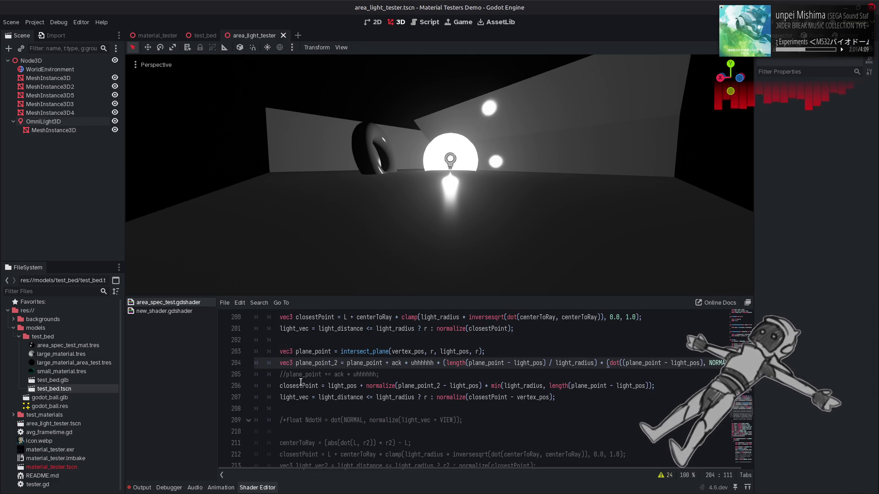
pyautogui.click(279, 375)
pyautogui.press('Return')
pyautogui.hotkey('ctrl', 'z')
pyautogui.click(403, 373)
pyautogui.press('Return')
pyautogui.write('plane_po')
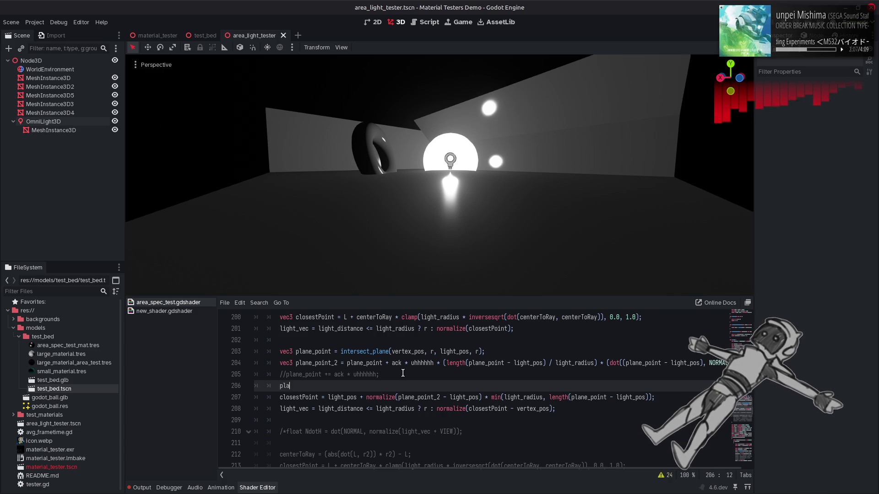
pyautogui.write('int')
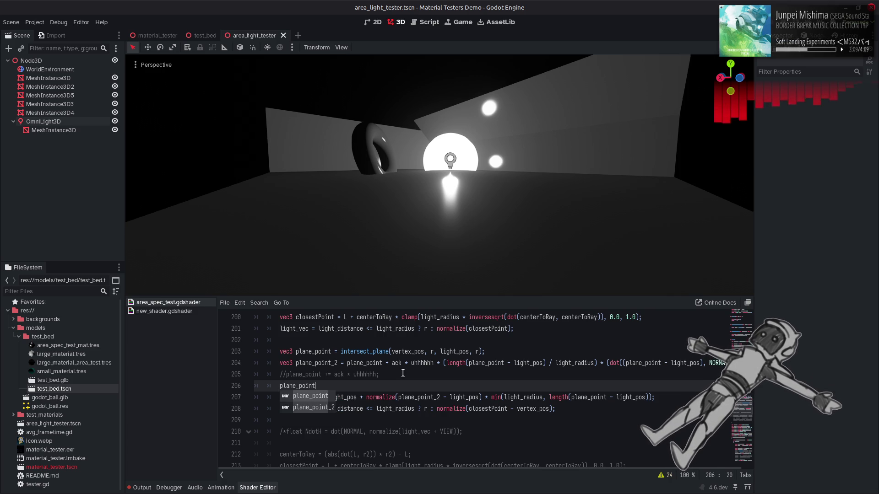
pyautogui.write('_2 = project_point_on_plane')
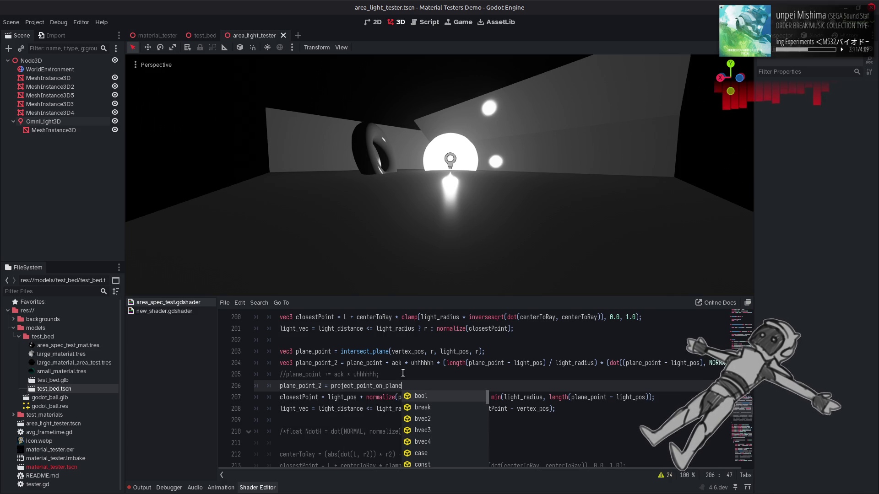
pyautogui.write('();')
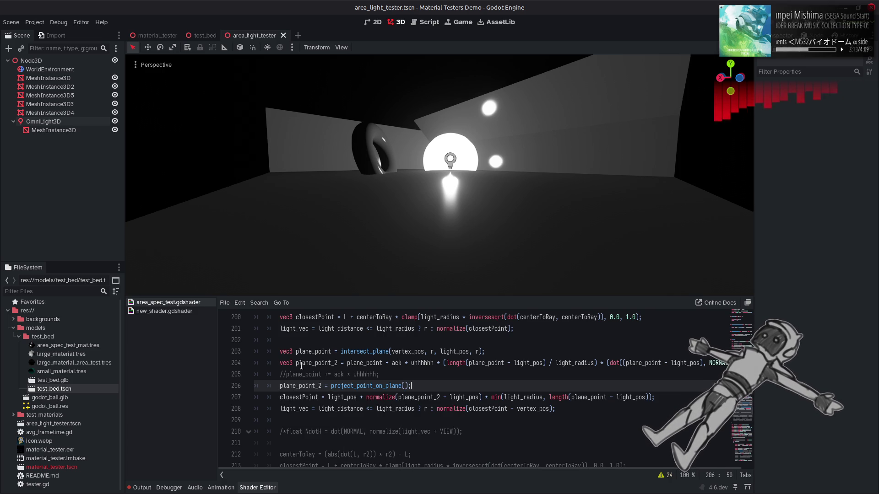
# Fill the projection call's arguments as plane_point_2, light_pos, r and save
pyautogui.doubleClick(305, 364)
pyautogui.hotkey('ctrl', 'c')
pyautogui.click(406, 386)
pyautogui.hotkey('ctrl', 'v')
pyautogui.write(',')
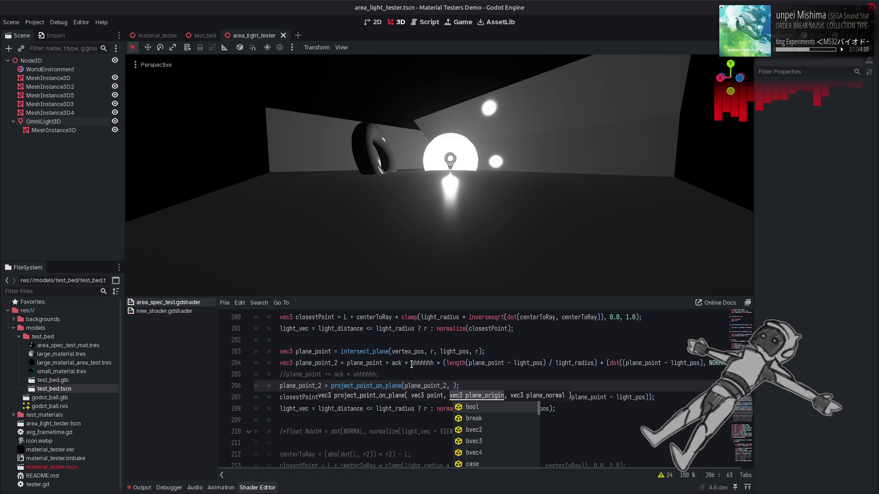
pyautogui.doubleClick(443, 352)
pyautogui.hotkey('ctrl', 'c')
pyautogui.click(454, 386)
pyautogui.hotkey('ctrl', 'v')
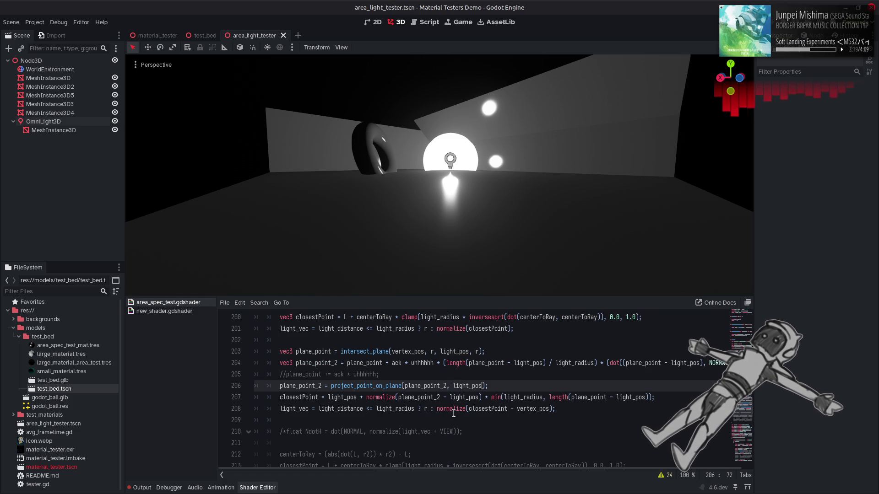
pyautogui.write(', r')
pyautogui.click(518, 383)
pyautogui.hotkey('ctrl', 's')
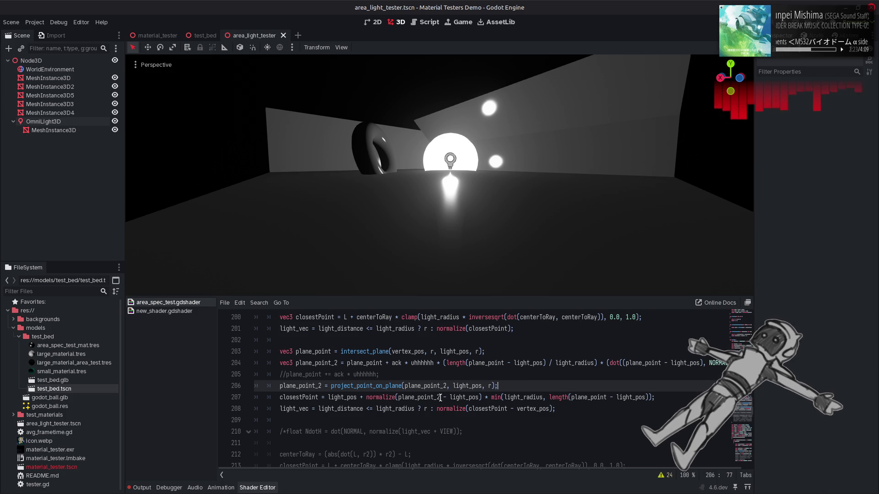
# Use plane_point_2 in line 207's length term and save
pyautogui.doubleClick(421, 397)
pyautogui.hotkey('ctrl', 'c')
pyautogui.doubleClick(596, 397)
pyautogui.hotkey('ctrl', 'v')
pyautogui.hotkey('ctrl', 's')
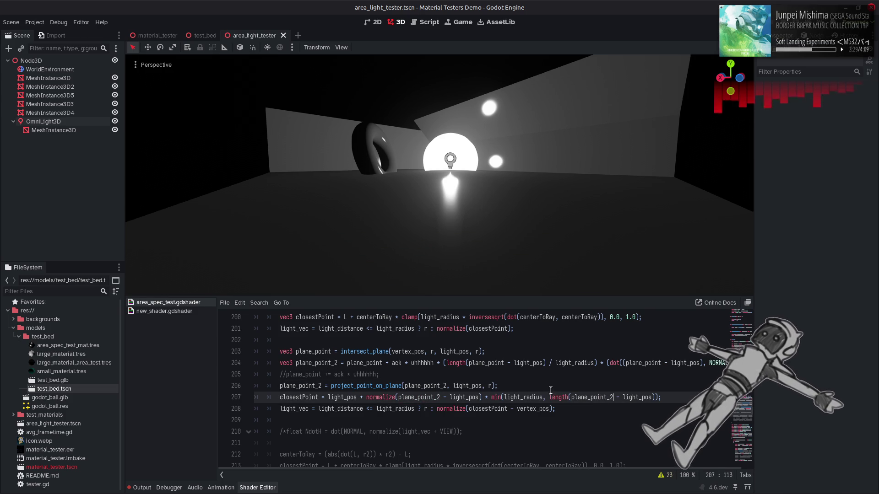
# Comment out line 204's NORMAL dot term with /* and compare renders, keeping it commented
pyautogui.click(610, 363)
pyautogui.moveTo(591, 469); pyautogui.dragTo(664, 416)
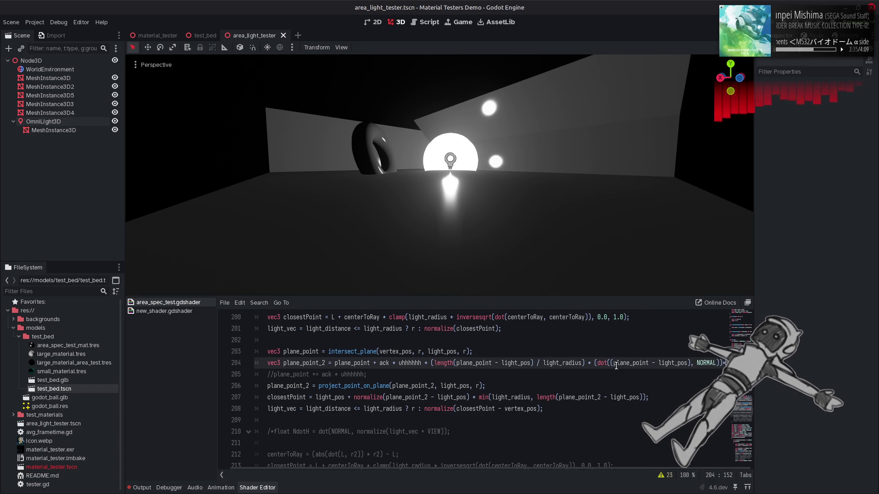
pyautogui.click(584, 363)
pyautogui.write('/')
pyautogui.hotkey('ctrl', 's')
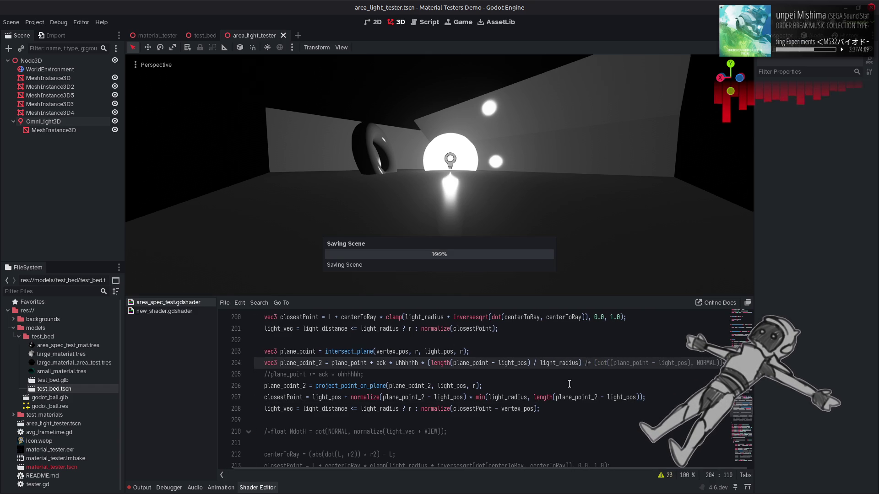
pyautogui.scroll(3, 489, 159)
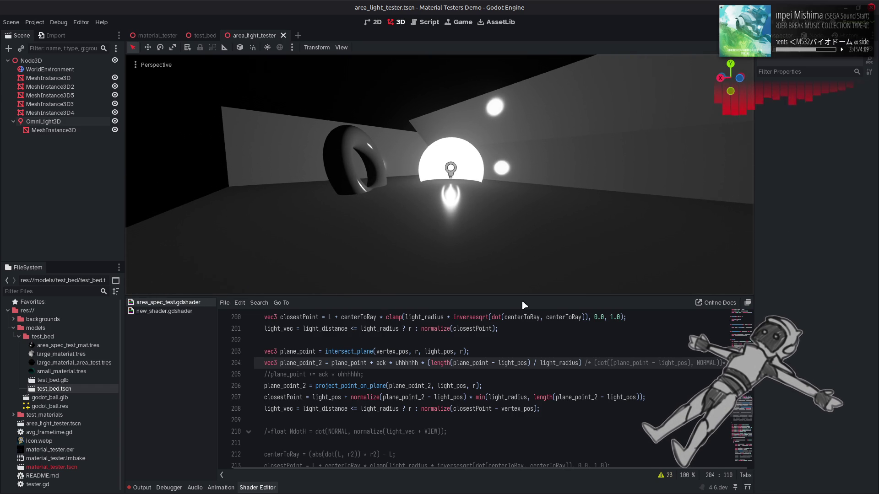
pyautogui.click(514, 351)
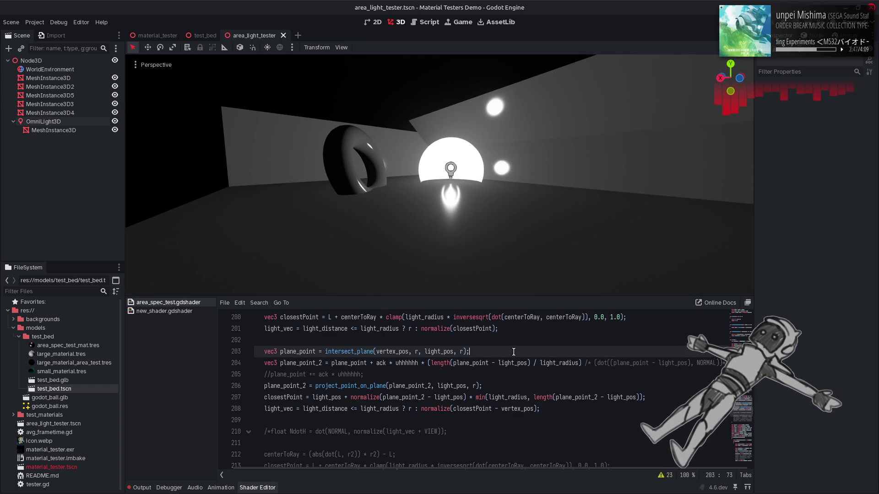
pyautogui.press('Down')
pyautogui.press('BackSpace')
pyautogui.press('BackSpace')
pyautogui.hotkey('ctrl', 'z')
pyautogui.hotkey('ctrl', 's')
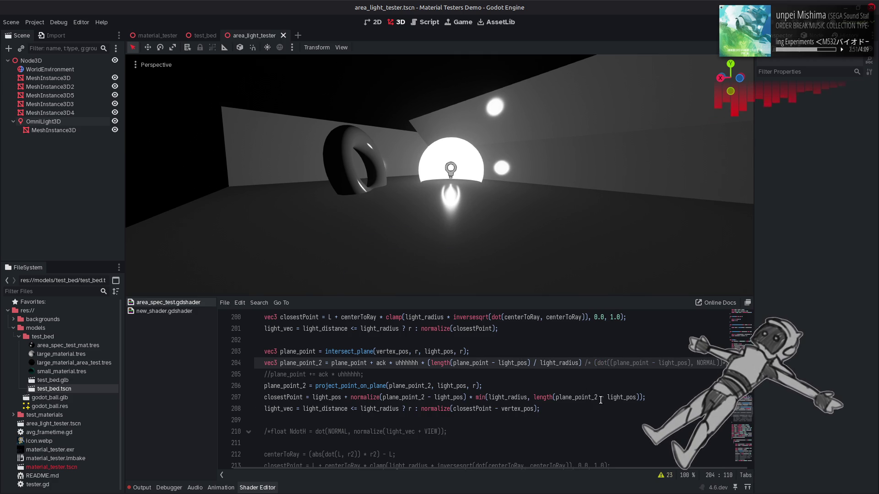
# Change line 207's length term back to plane_point and save to compare
pyautogui.click(598, 397)
pyautogui.press('BackSpace')
pyautogui.press('BackSpace')
pyautogui.hotkey('ctrl', 's')
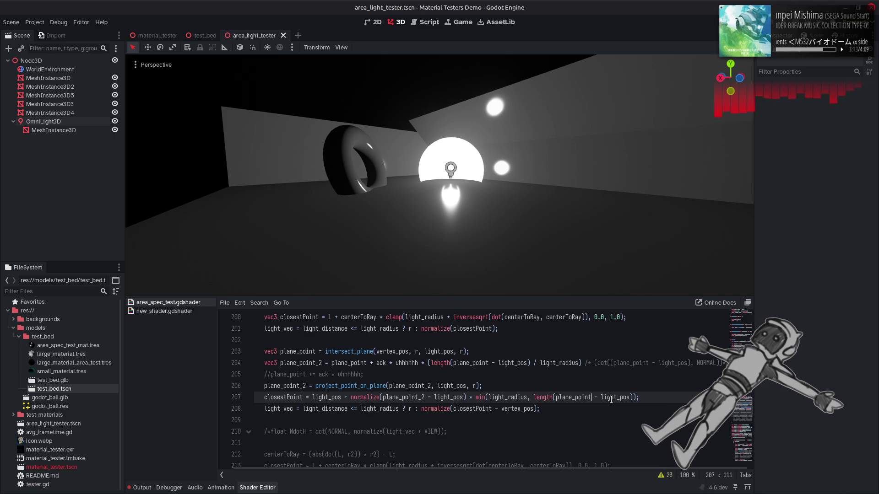
# Convert indentation to tabs and briefly comment out line 206 before undoing it
pyautogui.hotkey('ctrl', 'shift', 'i')
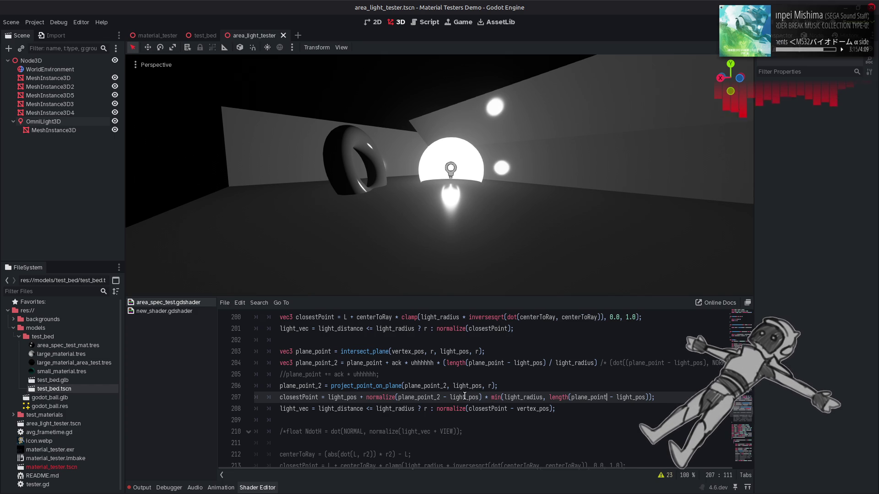
pyautogui.click(289, 389)
pyautogui.write('//')
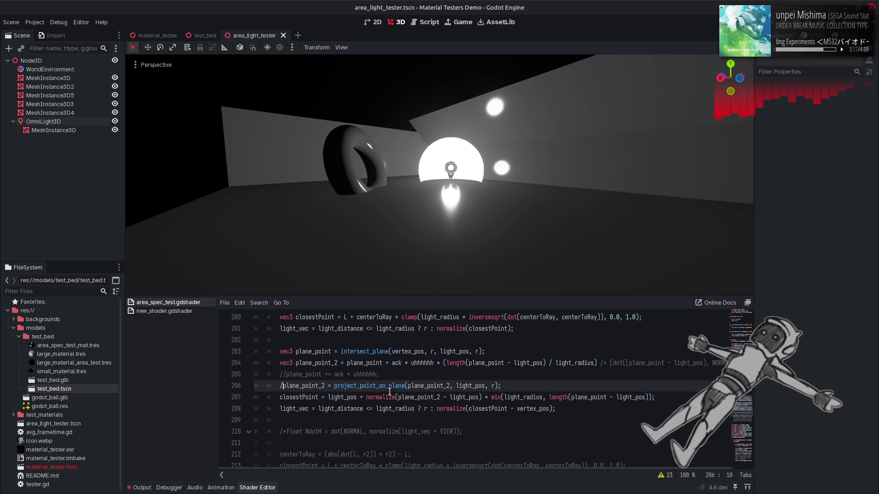
pyautogui.hotkey('ctrl', 'z')
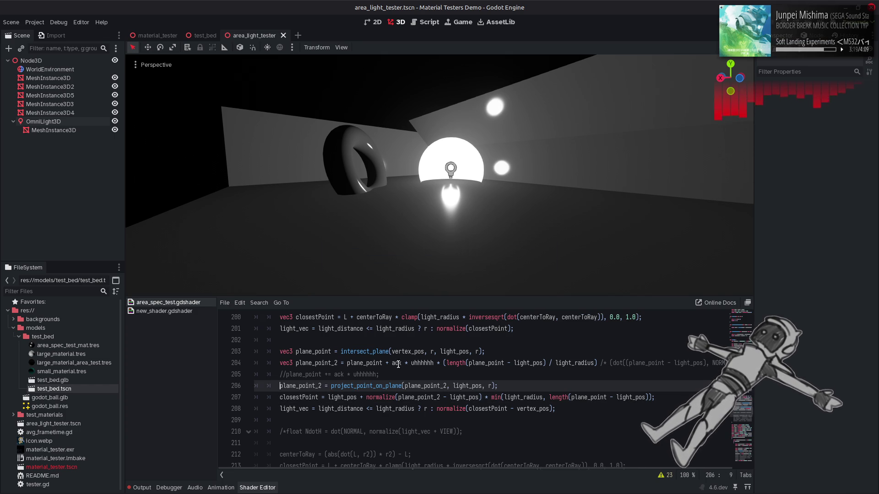
# Replace line 204's ack * uhhhhhh term with NORMAL and toggle line 206's // comment to compare
pyautogui.click(399, 363)
pyautogui.moveTo(437, 362); pyautogui.dragTo(392, 365)
pyautogui.write('NORMAL')
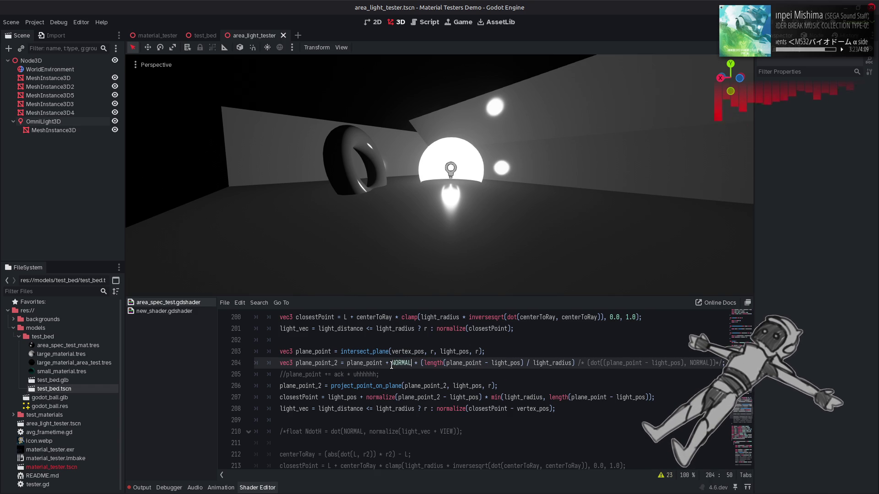
pyautogui.click(281, 387)
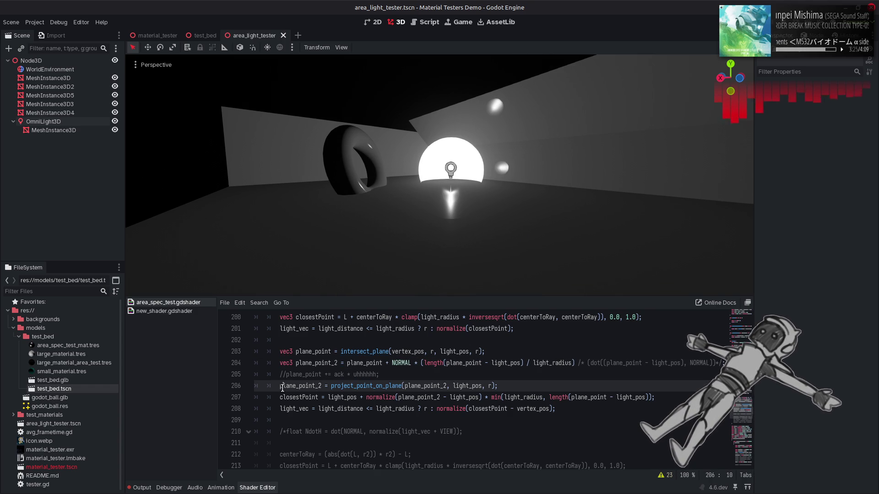
pyautogui.write('//')
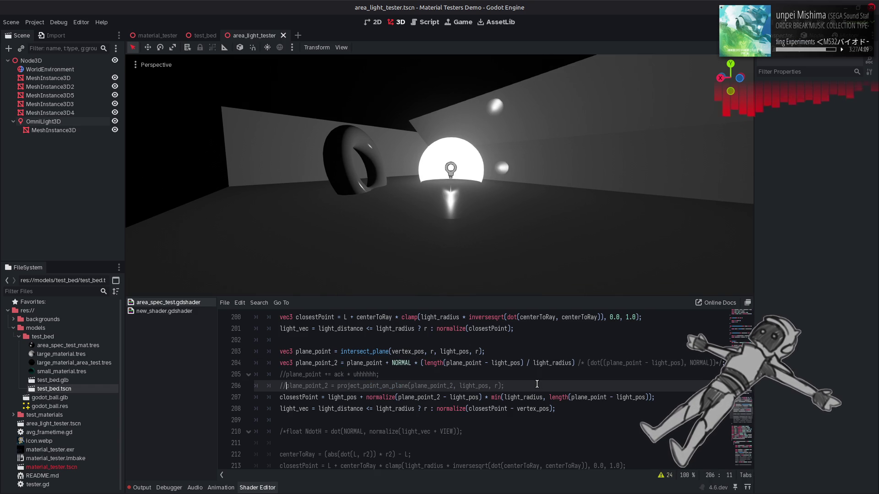
pyautogui.hotkey('ctrl', 's')
pyautogui.press('BackSpace')
pyautogui.press('BackSpace')
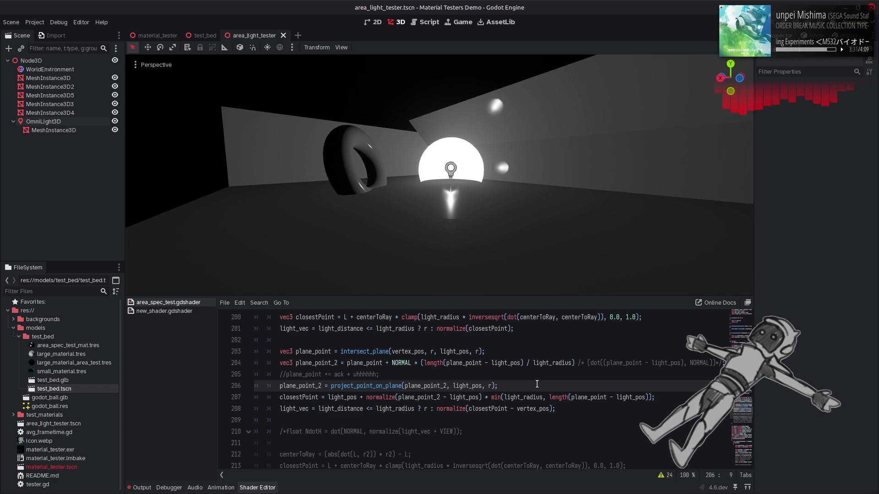
pyautogui.write('//')
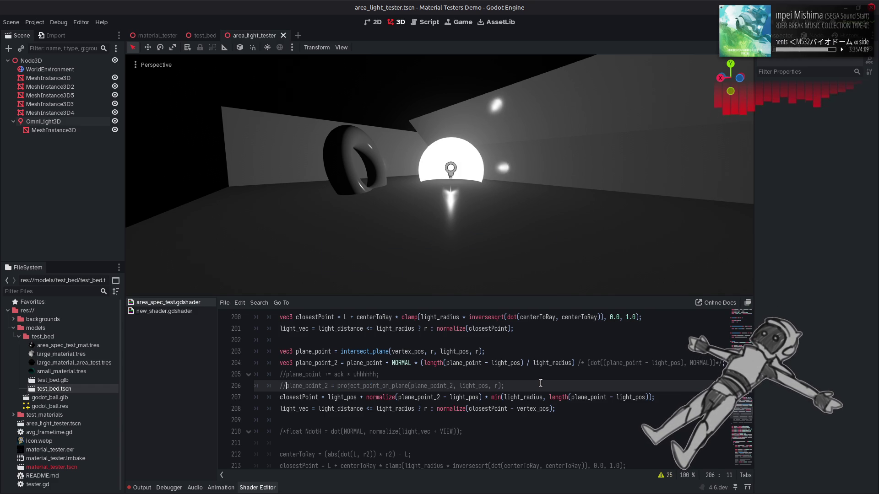
pyautogui.press('BackSpace')
pyautogui.press('BackSpace')
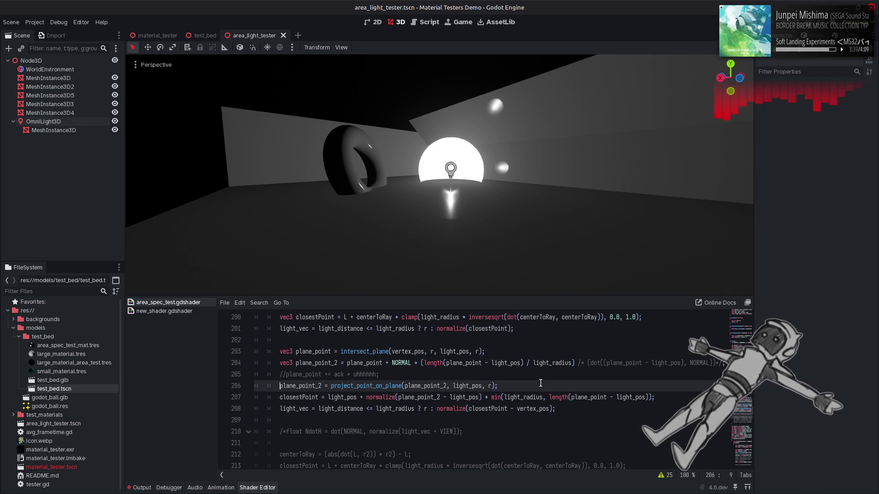
# Try LIGHT as line 206's third projection argument, then undo the recent edits
pyautogui.click(491, 386)
pyautogui.write('LIGHT')
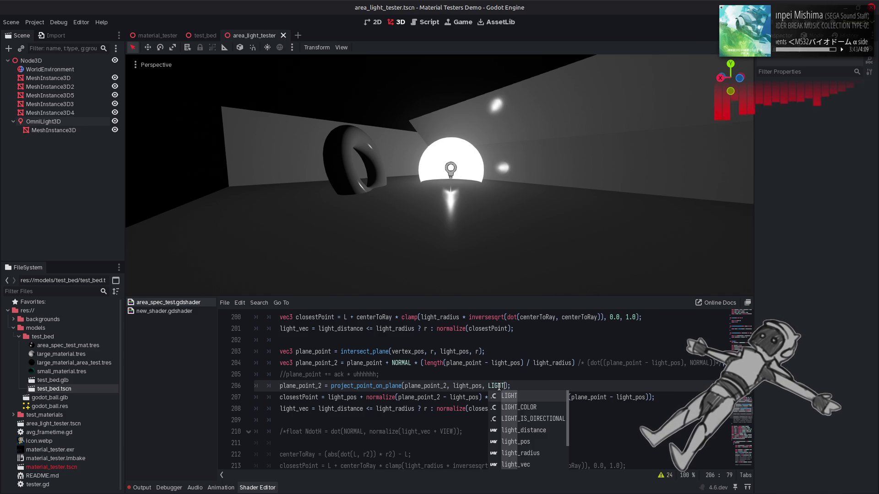
pyautogui.click(506, 377)
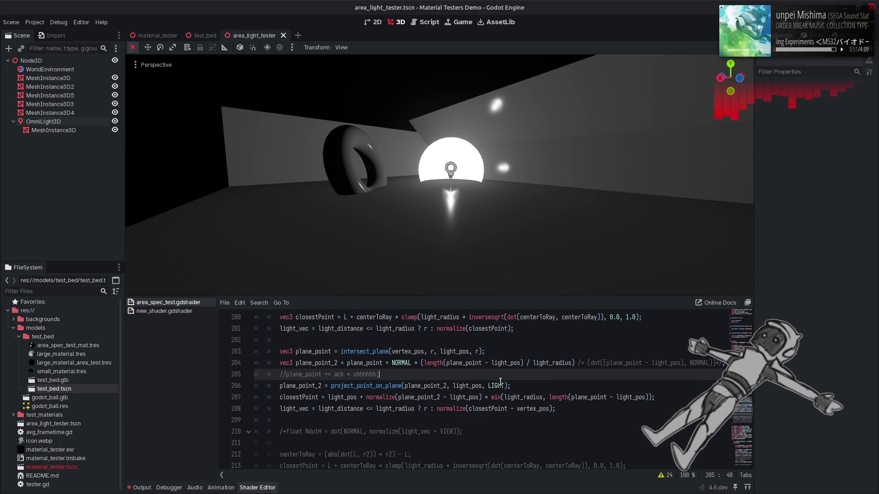
pyautogui.hotkey('ctrl', 'z')
pyautogui.hotkey('ctrl', 'z')
pyautogui.hotkey('ctrl', 'z')
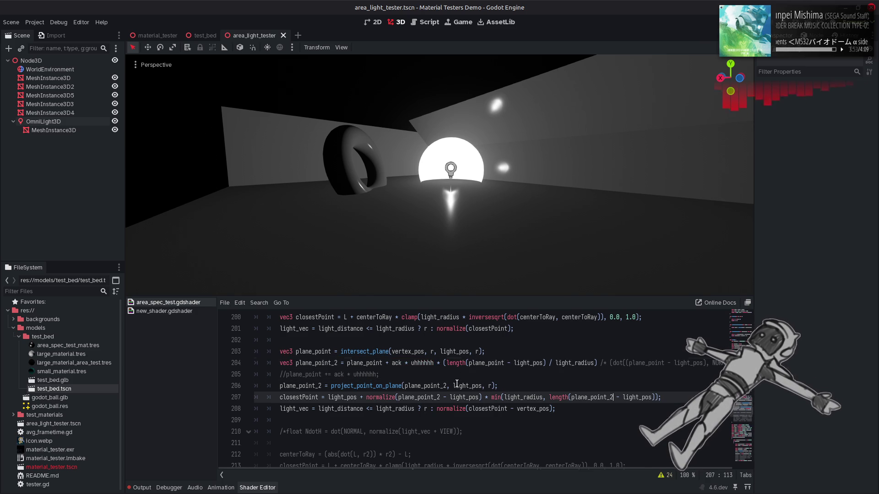
# Try LIGHT, VIEW and -VIEW as line 206's projection direction, saving each
pyautogui.click(491, 386)
pyautogui.press('BackSpace')
pyautogui.write('LIGHT')
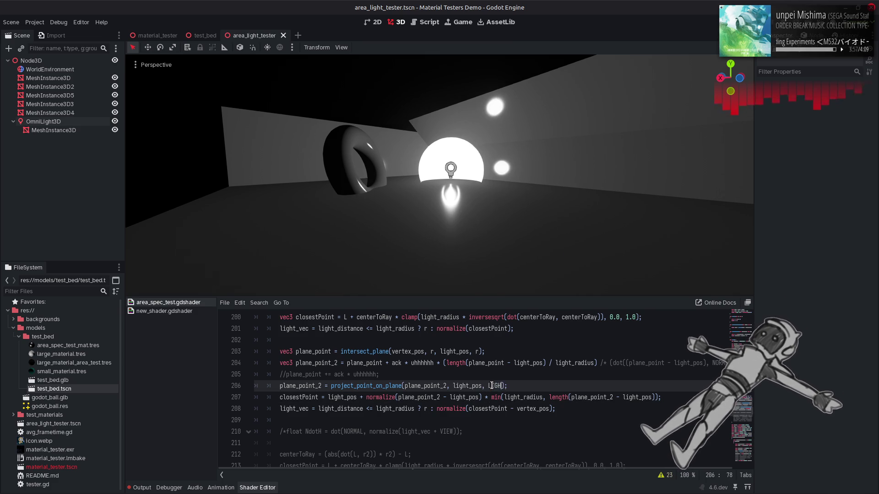
pyautogui.hotkey('ctrl', 's')
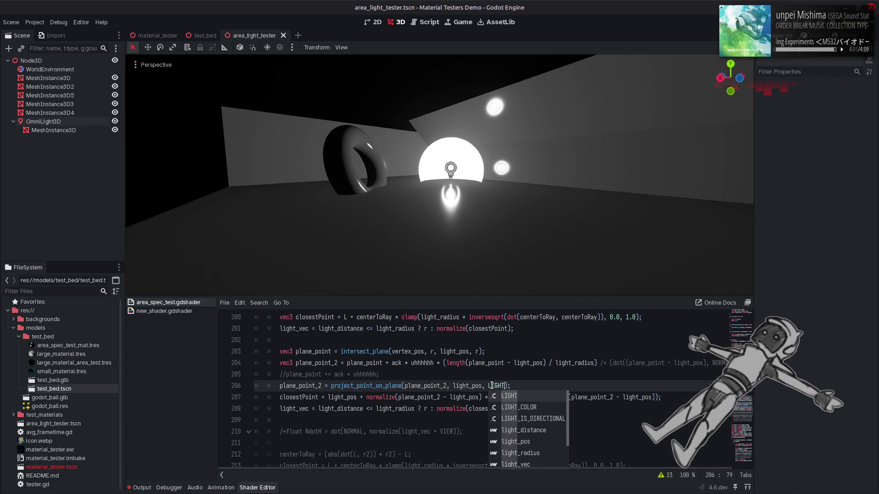
pyautogui.click(491, 386)
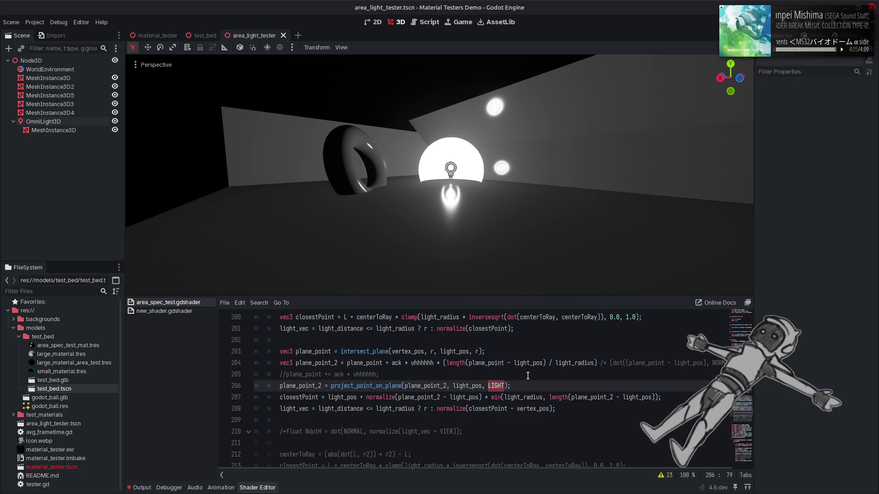
pyautogui.write('VIEW')
pyautogui.hotkey('ctrl', 's')
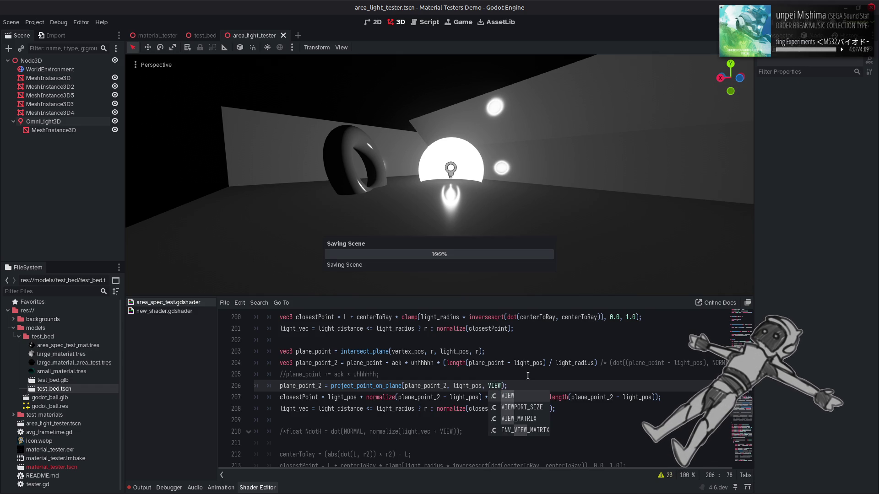
pyautogui.click(487, 385)
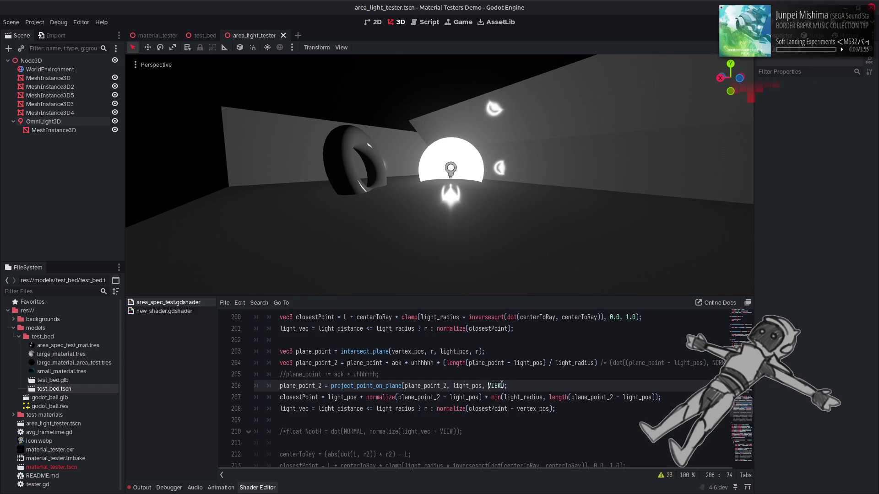
pyautogui.write('-')
pyautogui.hotkey('ctrl', 's')
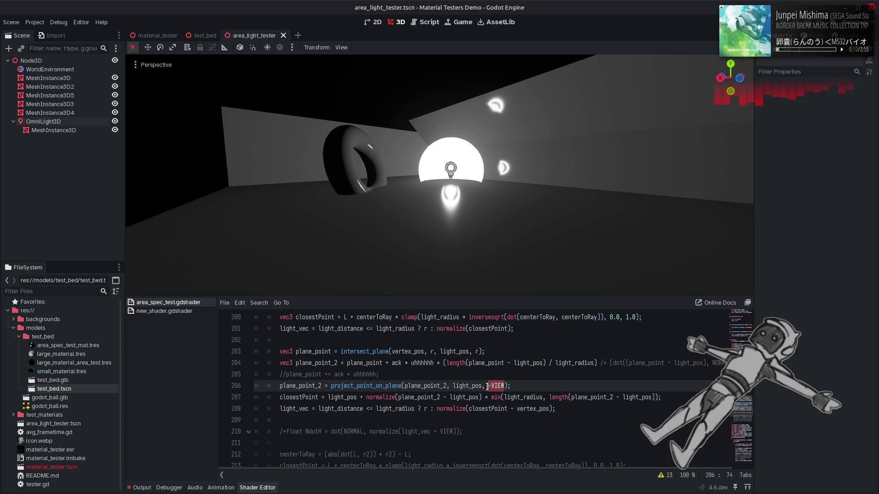
# Switch line 206's direction to -NORMAL, try LIGHT, then undo back to -NORMAL
pyautogui.write('AL')
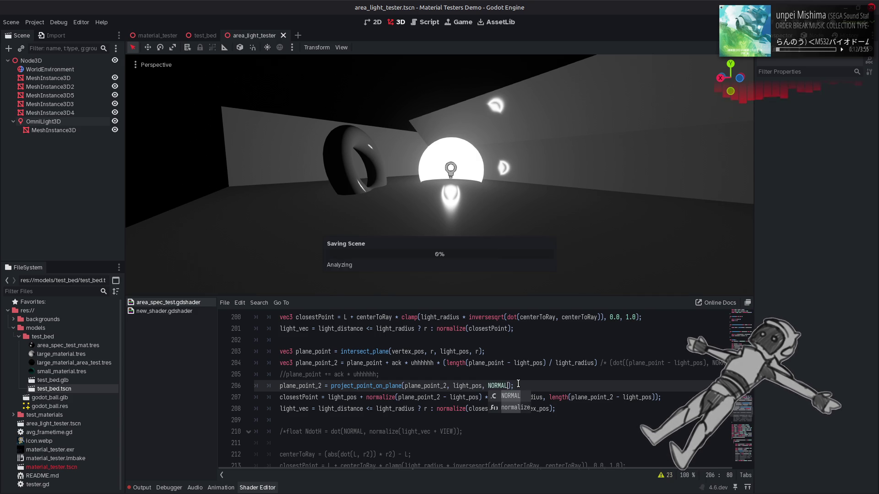
pyautogui.click(488, 387)
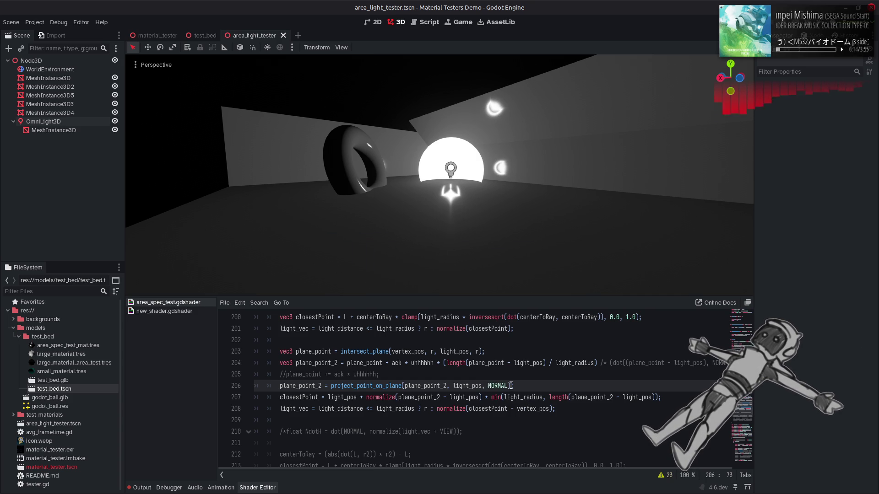
pyautogui.write('-')
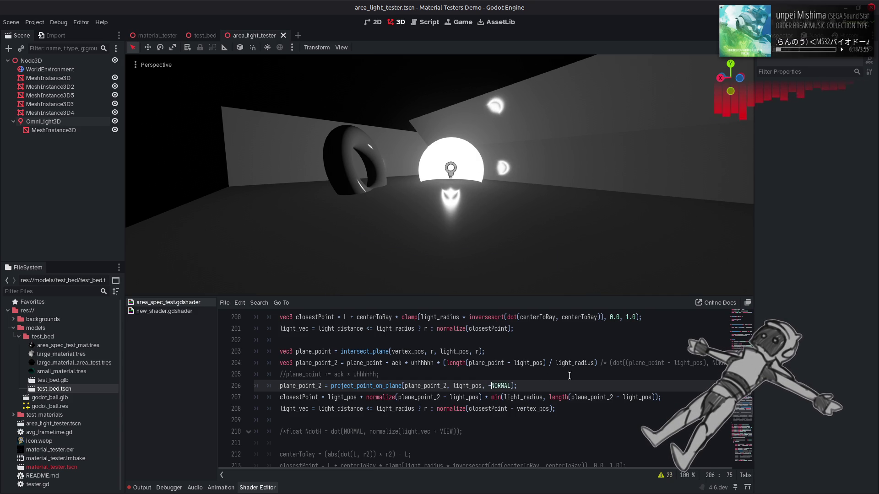
pyautogui.press('BackSpace')
pyautogui.hotkey('ctrl', 'Delete')
pyautogui.write('LIGHT')
pyautogui.hotkey('ctrl', 'z')
pyautogui.hotkey('ctrl', 'z')
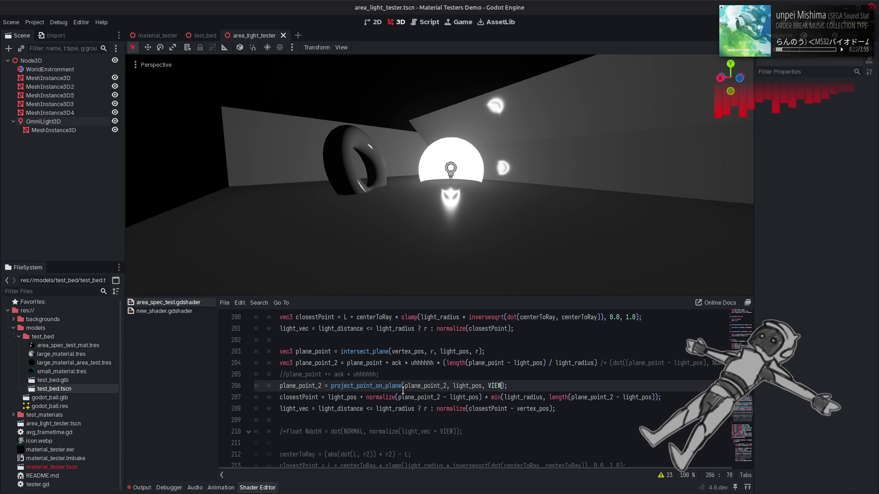
pyautogui.write('-NORMAL')
# Comment out line 206 with Ctrl+K after one comparison, then drop _2 from line 207's length term
pyautogui.hotkey('ctrl', 'k')
pyautogui.hotkey('ctrl', 's')
pyautogui.hotkey('ctrl', 'k')
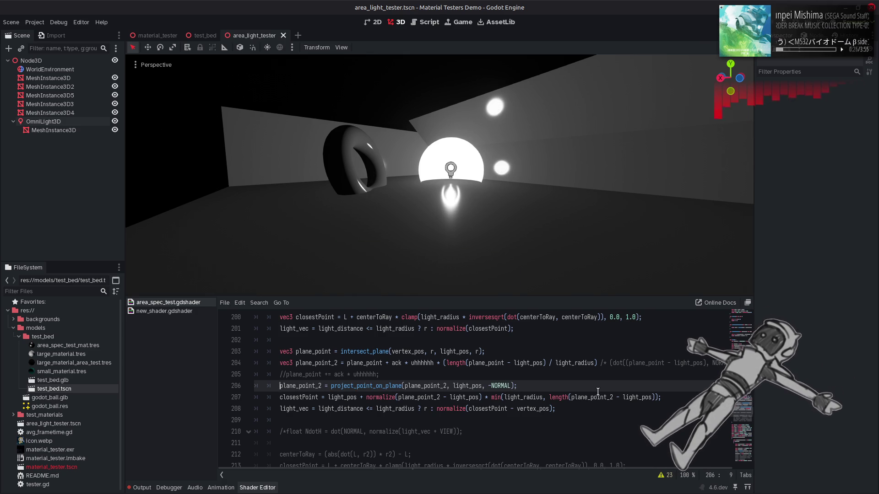
pyautogui.hotkey('ctrl', 'k')
pyautogui.hotkey('ctrl', 's')
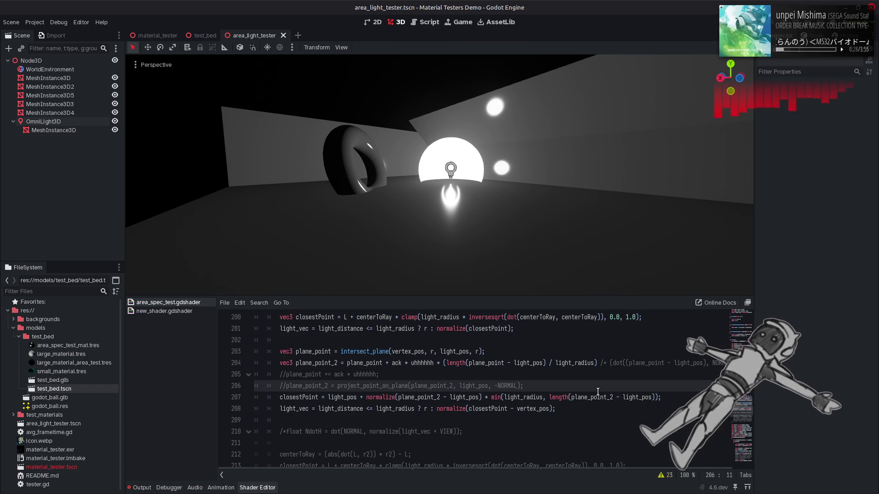
pyautogui.click(612, 399)
pyautogui.press('BackSpace')
pyautogui.press('BackSpace')
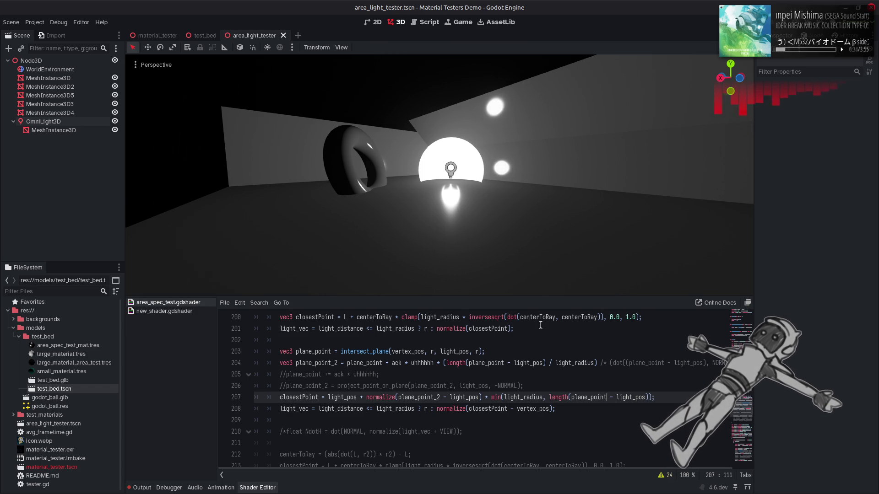
# Select OmniLight3D and raise its Specular to 16 to test the reflections
pyautogui.click(98, 123)
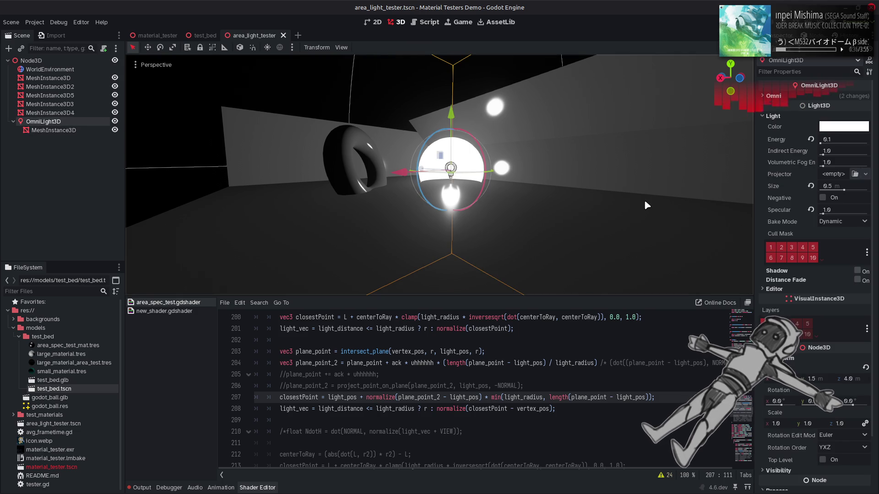
pyautogui.moveTo(824, 211); pyautogui.dragTo(873, 215)
pyautogui.scroll(-5, 439, 183)
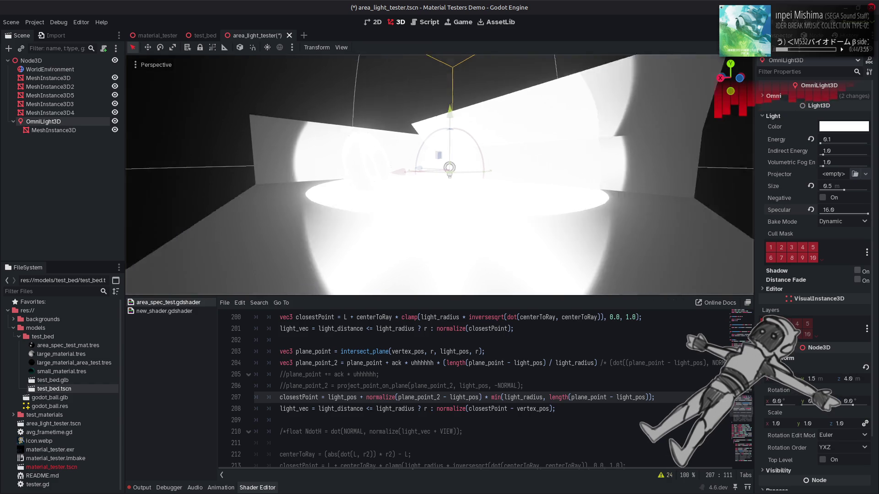
pyautogui.press('s')
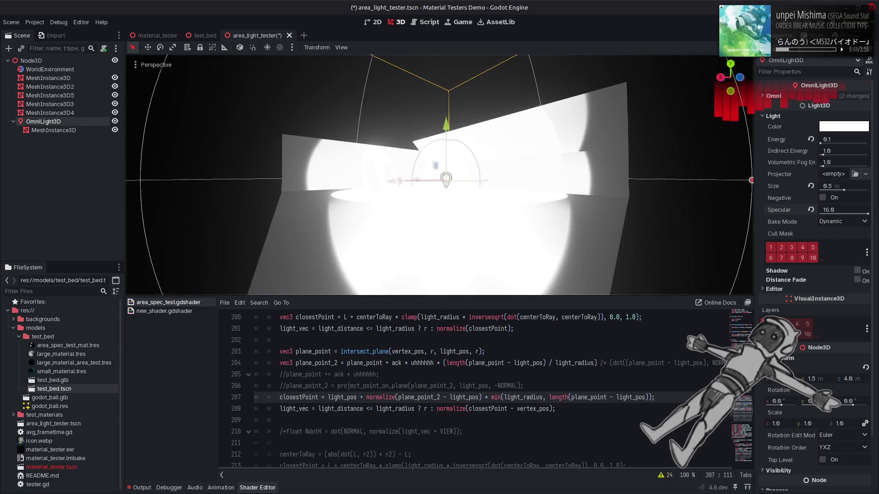
# Lower the light's Specular back to 2.6, deselect it and save area_light_tester.tscn
pyautogui.click(830, 208)
pyautogui.write('2')
pyautogui.press('Return')
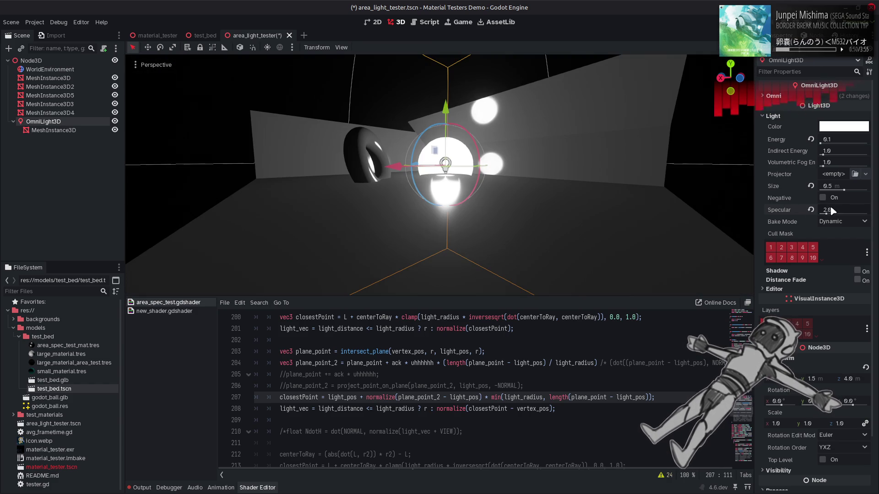
pyautogui.click(378, 79)
pyautogui.press('w')
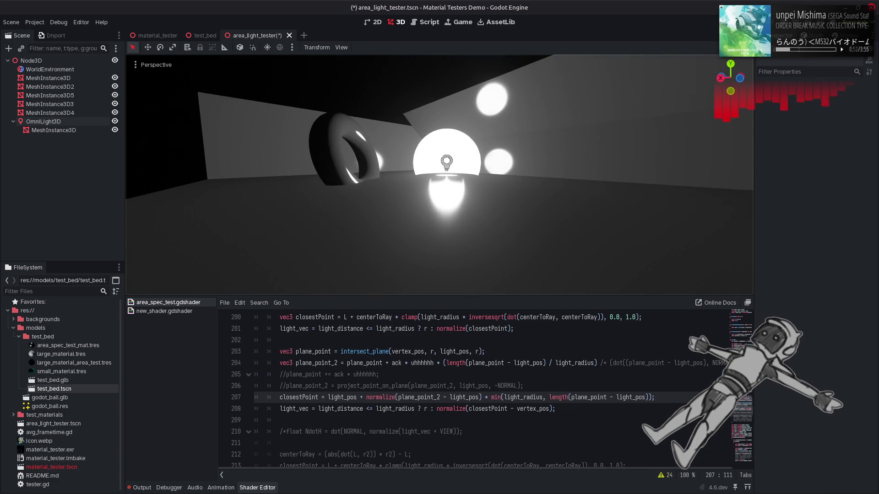
pyautogui.hotkey('ctrl', 's')
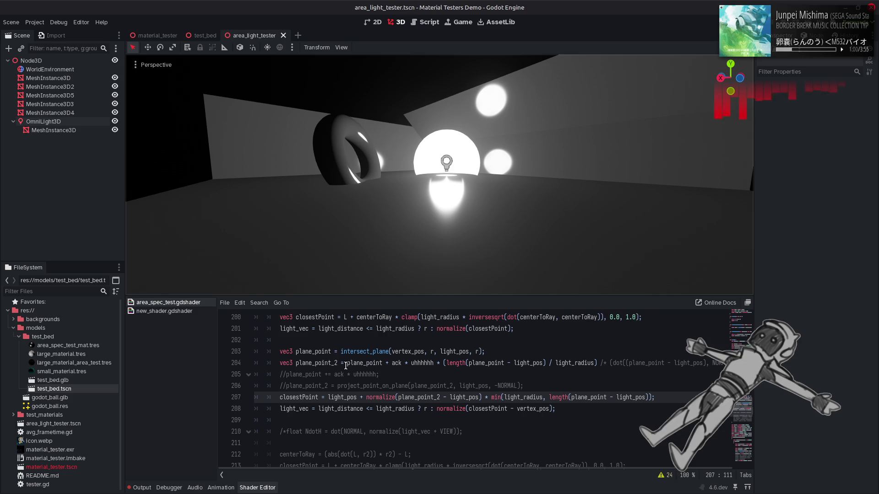
pyautogui.moveTo(278, 365); pyautogui.dragTo(732, 364)
pyautogui.hotkey('ctrl', 'c')
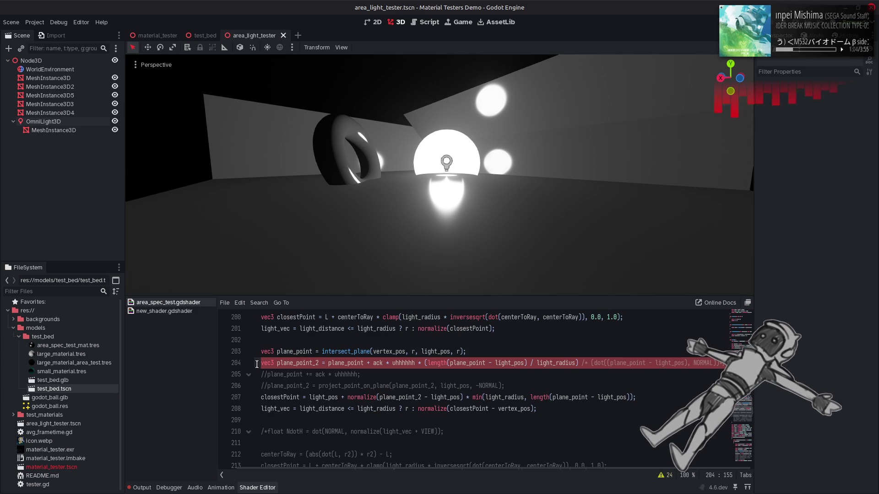
# Copy line 204's plane_point_2 expression onto a new line 205 and trim its tail
pyautogui.click(258, 365)
pyautogui.hotkey('ctrl', 'k')
pyautogui.press('End')
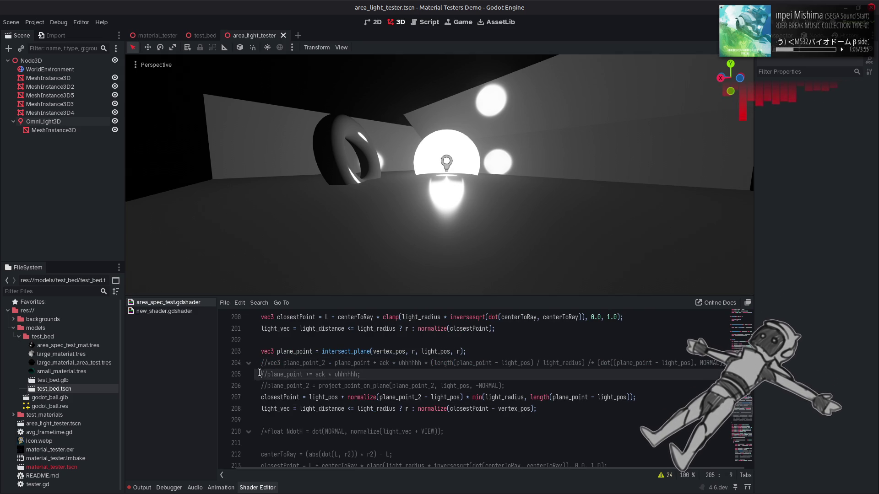
pyautogui.press('Return')
pyautogui.hotkey('ctrl', 'v')
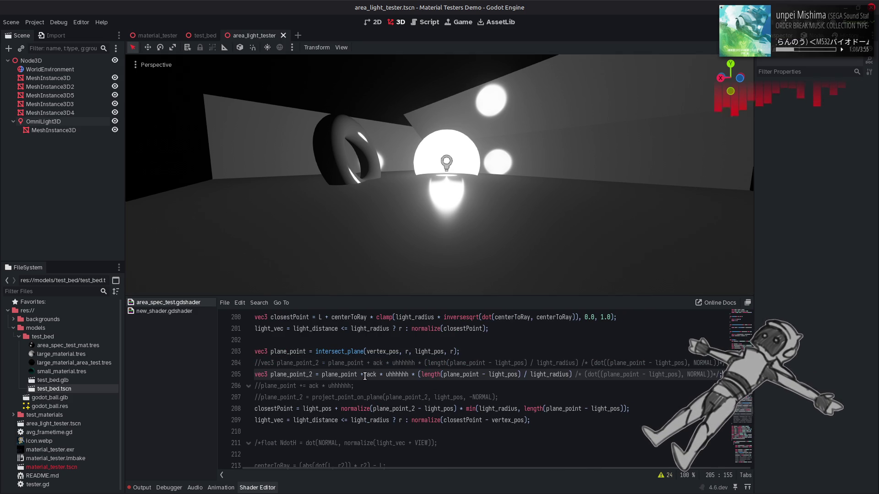
pyautogui.write(';')
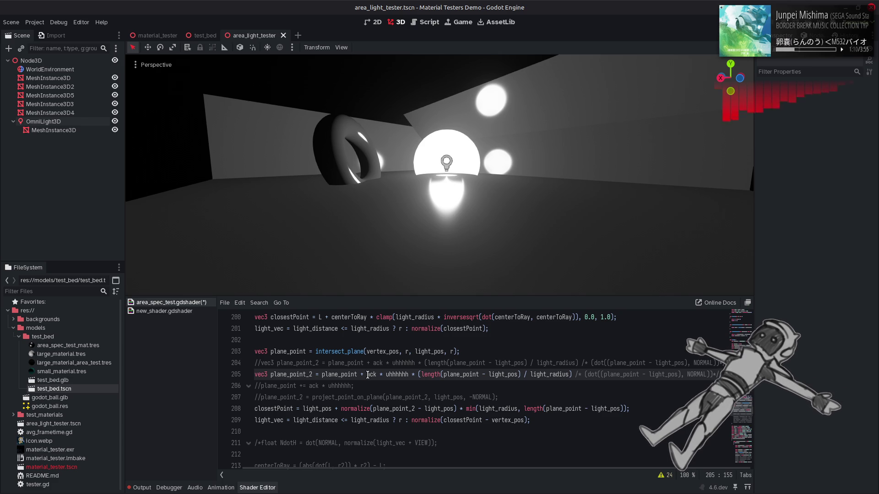
pyautogui.moveTo(366, 375); pyautogui.dragTo(724, 375)
pyautogui.write('r')
pyautogui.hotkey('ctrl', 's')
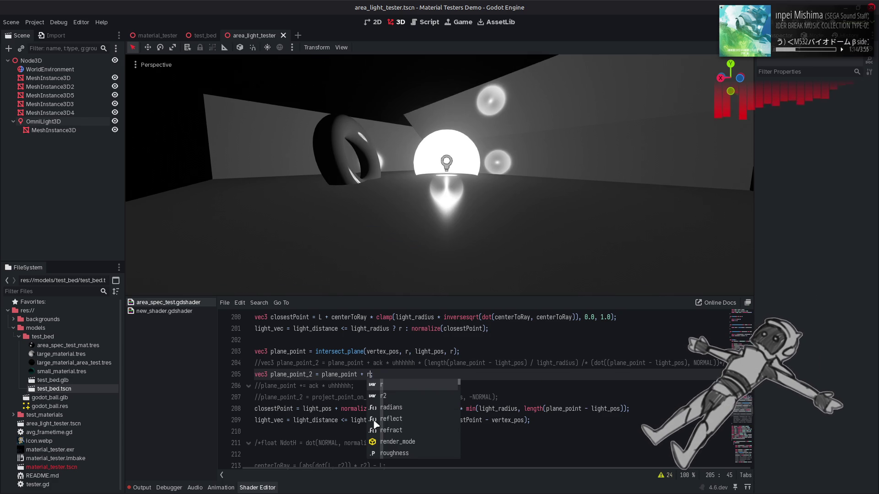
pyautogui.click(425, 409)
# Make line 205 subtract r from plane_point and save the shader
pyautogui.hscroll(-2, 349, 468)
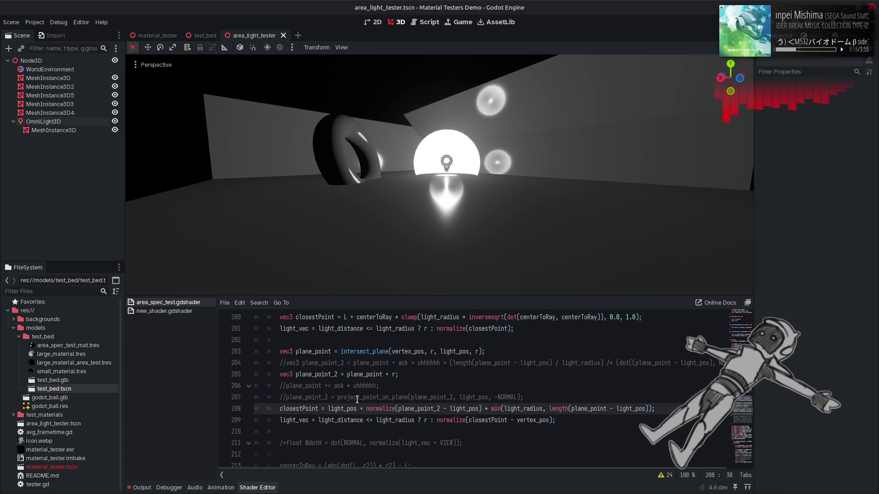
pyautogui.click(388, 375)
pyautogui.press('BackSpace')
pyautogui.write('-')
pyautogui.hotkey('ctrl', 's')
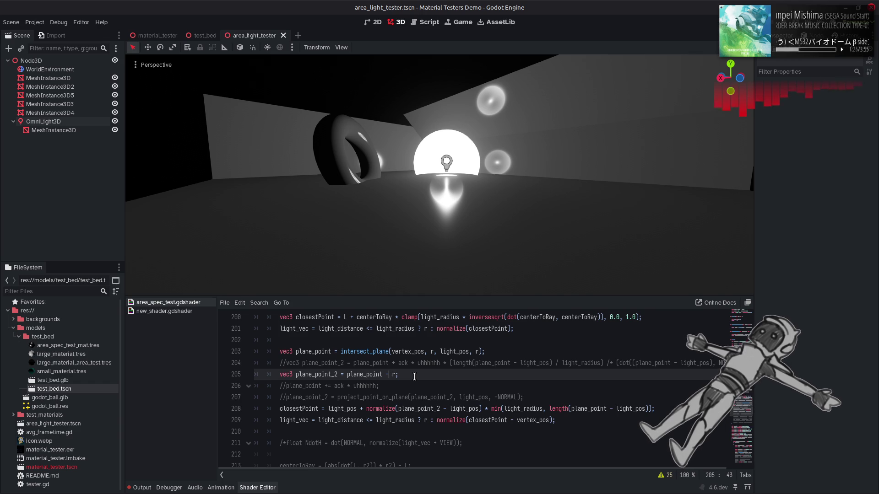
# Multiply r by dot(normalize(plane_point - light_pos), -VIEW) on line 205
pyautogui.doubleClick(584, 408)
pyautogui.doubleClick(631, 408)
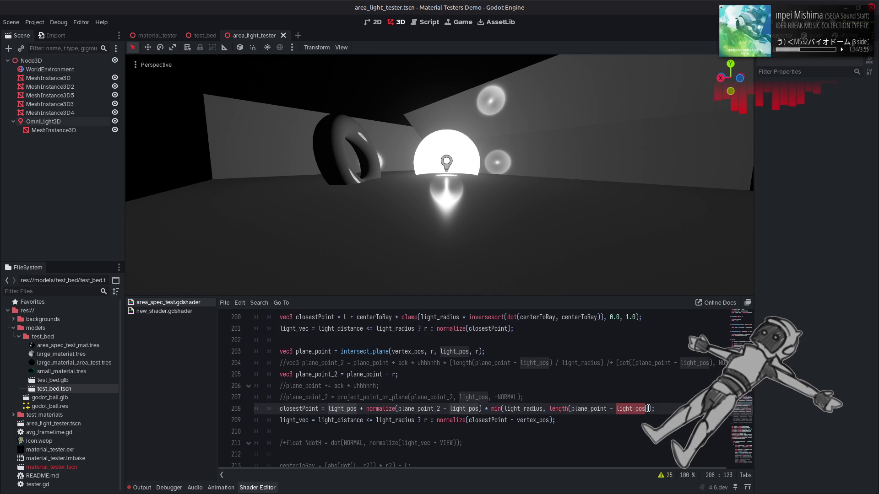
pyautogui.moveTo(648, 409); pyautogui.dragTo(549, 409)
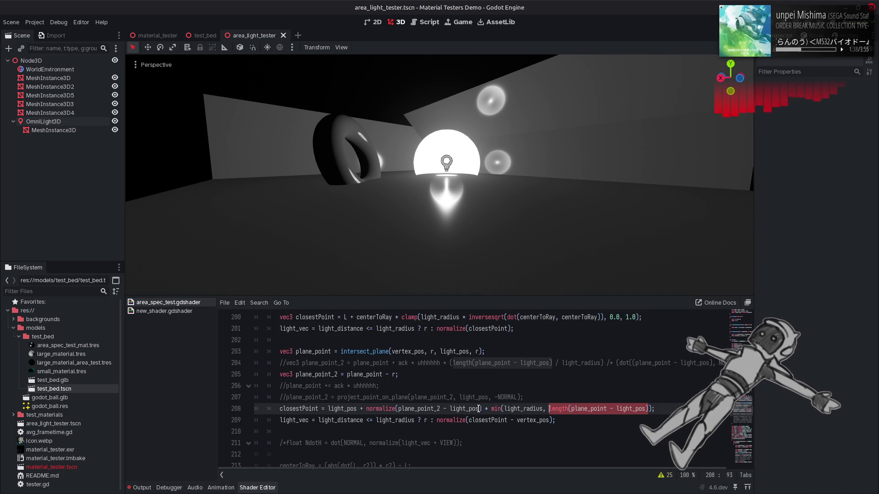
pyautogui.click(397, 374)
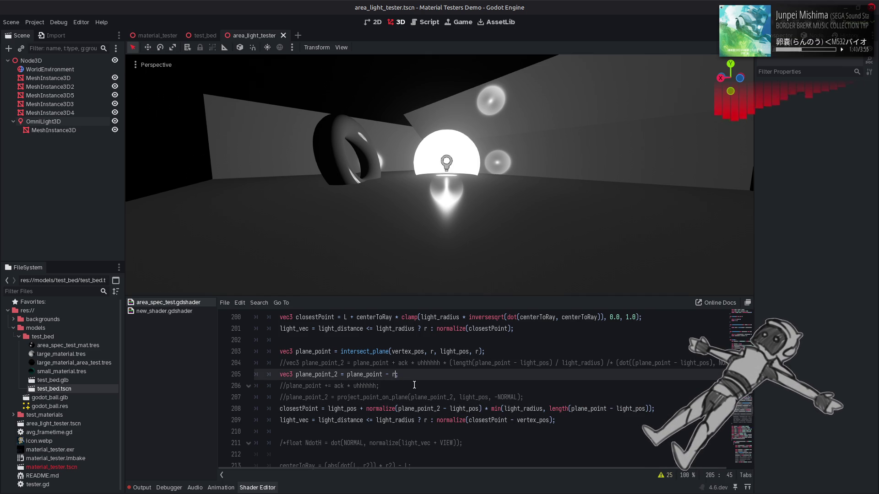
pyautogui.write('* dot(')
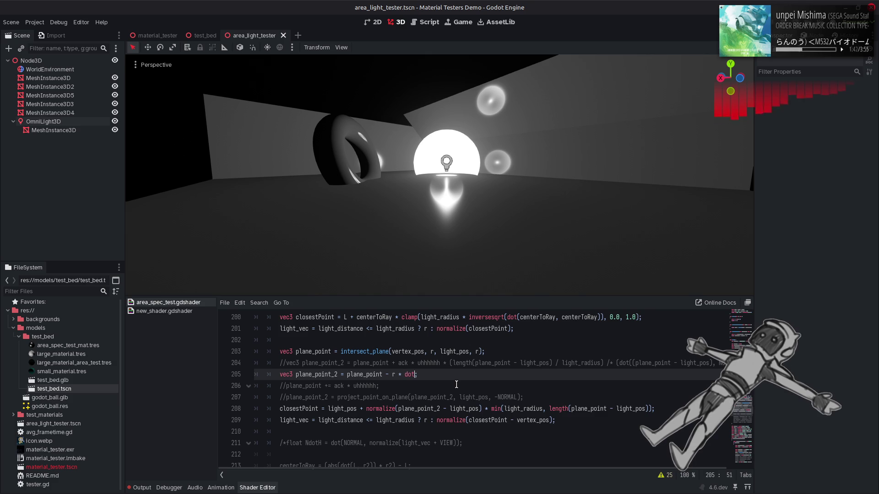
pyautogui.write('length(plane_point - light_pos)')
pyautogui.doubleClick(432, 378)
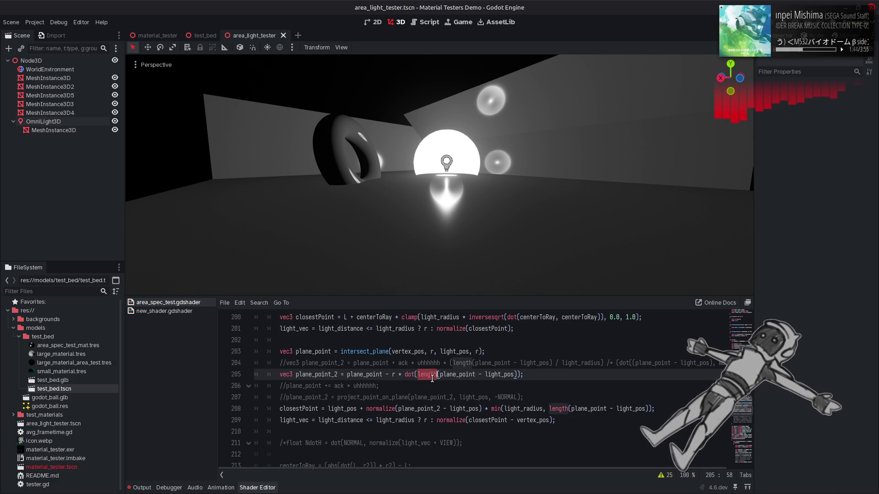
pyautogui.write('normalize')
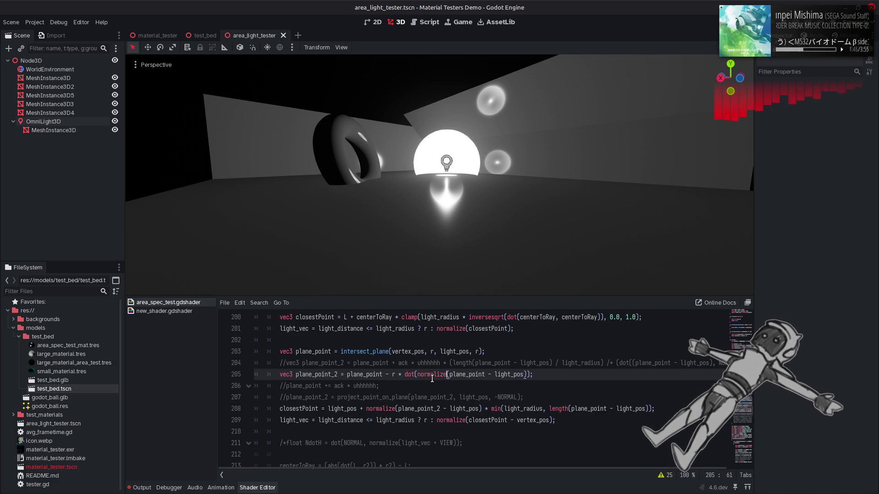
pyautogui.click(526, 375)
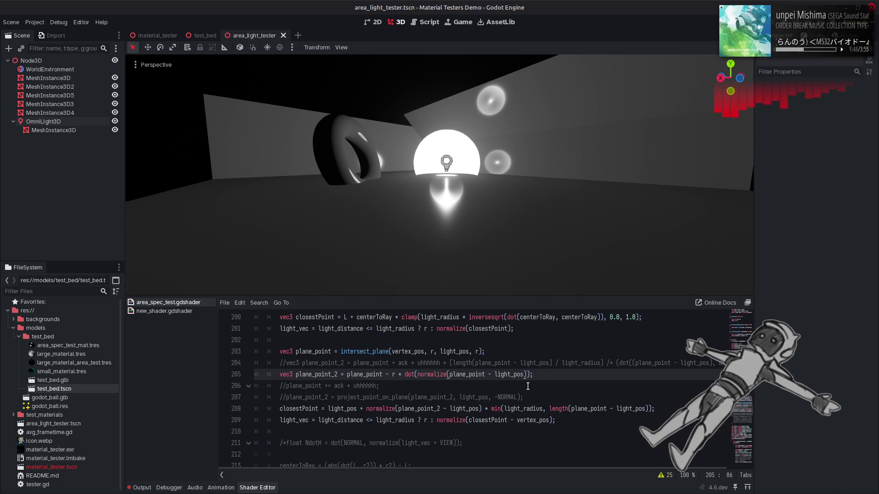
pyautogui.write(', -VI')
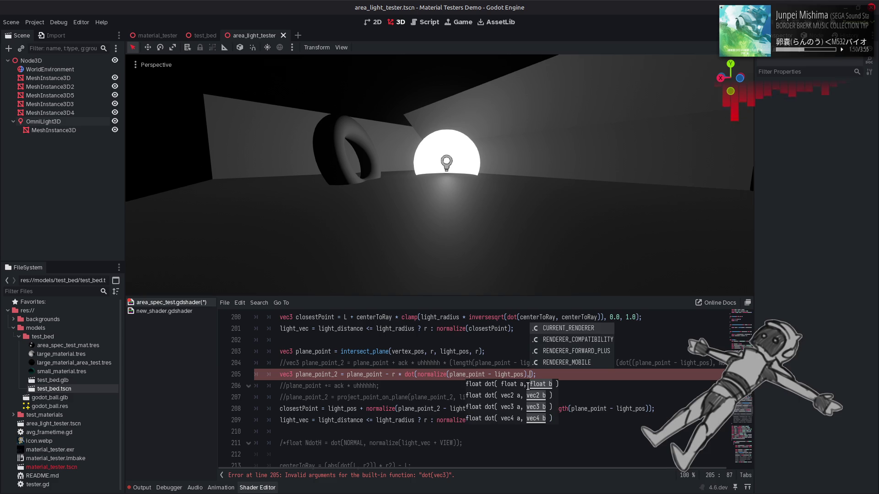
pyautogui.write('EW')
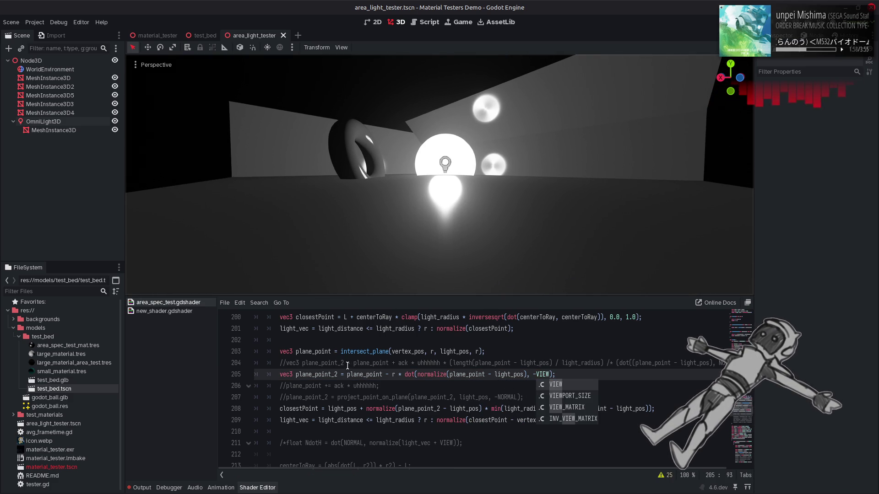
# Toggle the comment on the light_vec line and save to compare results
pyautogui.click(277, 420)
pyautogui.hotkey('ctrl', 'k')
pyautogui.hotkey('ctrl', 's')
pyautogui.click(400, 369)
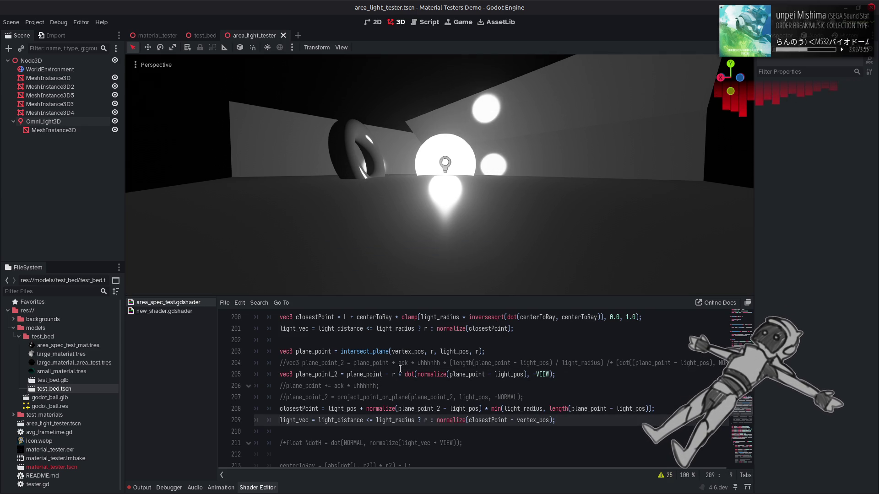
# Compare plus and minus signs before r on line 205, saving each variant
pyautogui.hotkey('ctrl', 'z')
pyautogui.click(391, 375)
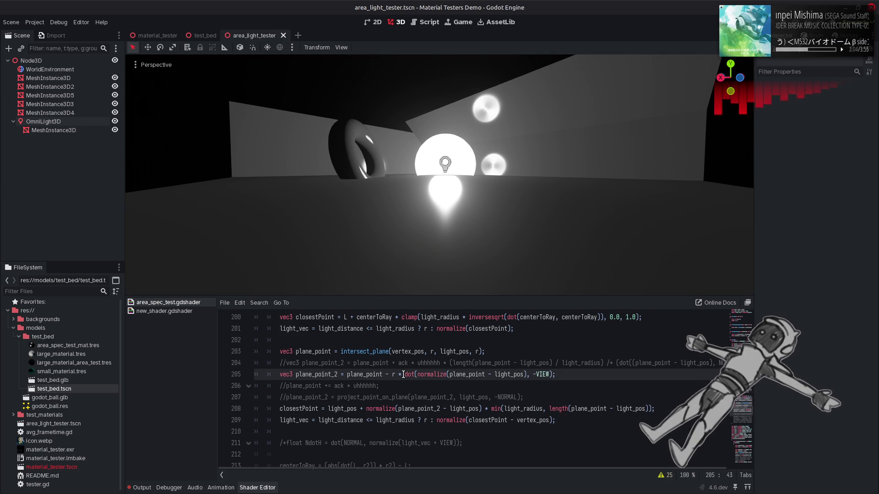
pyautogui.press('BackSpace')
pyautogui.write('+')
pyautogui.hotkey('ctrl', 's')
pyautogui.press('BackSpace')
pyautogui.write('-')
pyautogui.hotkey('ctrl', 's')
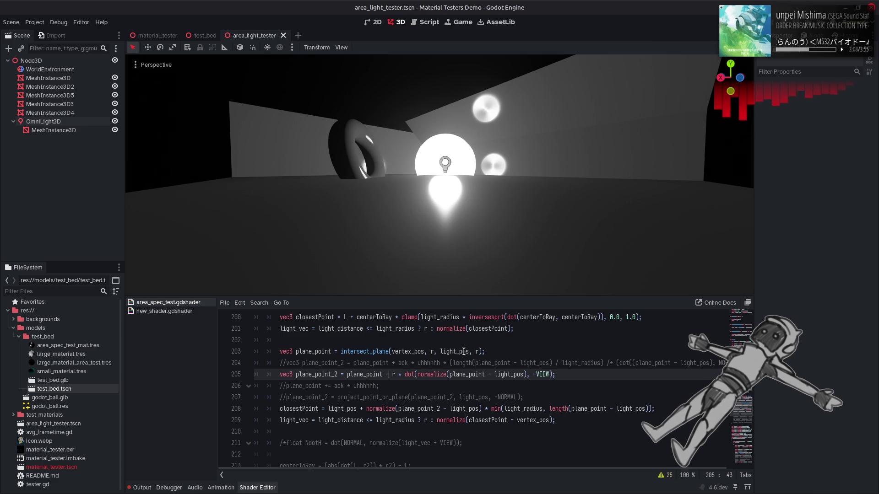
pyautogui.hotkey('ctrl', 's')
pyautogui.press('BackSpace')
pyautogui.write('+')
pyautogui.hotkey('ctrl', 's')
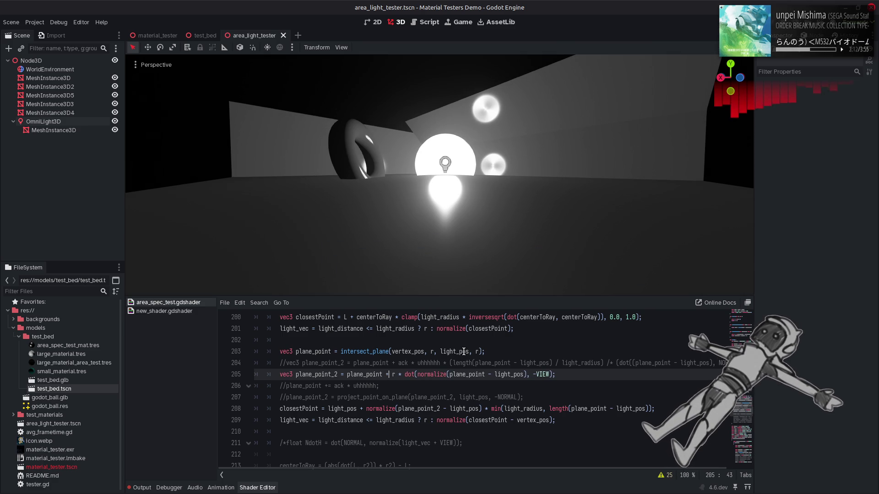
# Wrap the dot term in abs() and try dividing r by it
pyautogui.click(398, 375)
pyautogui.click(405, 375)
pyautogui.write('abs(')
pyautogui.click(566, 374)
pyautogui.write(')')
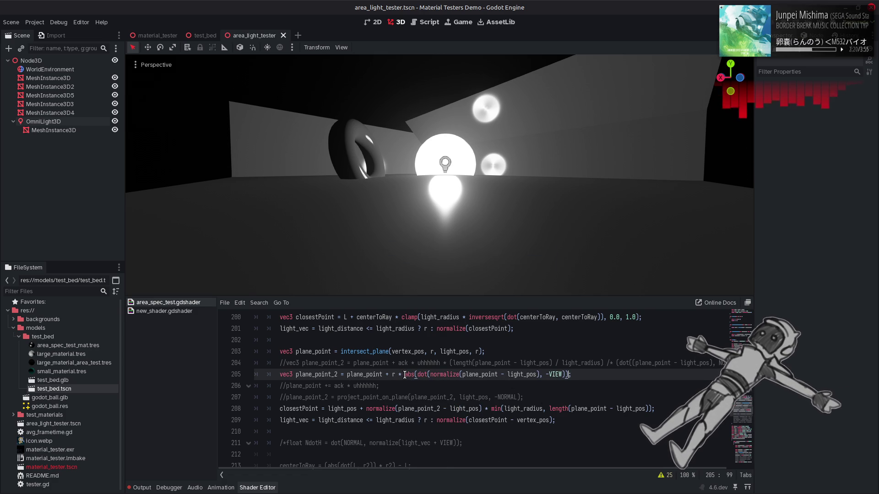
pyautogui.press('BackSpace')
pyautogui.write('/')
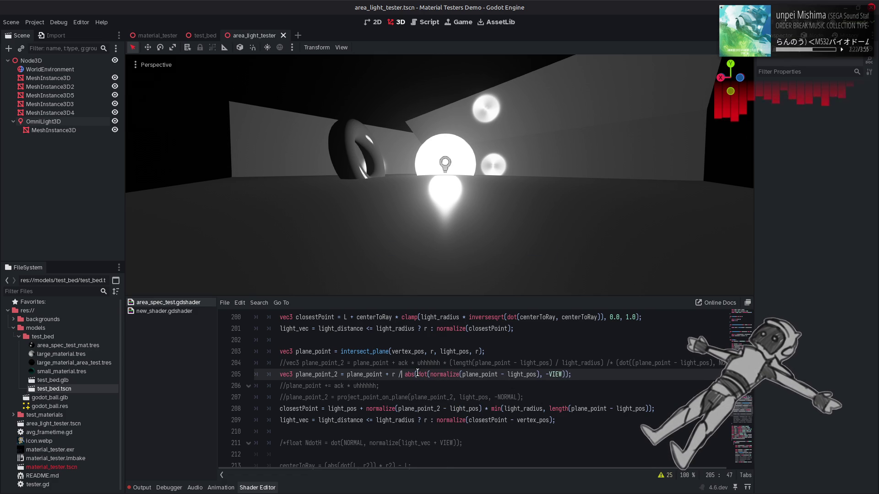
pyautogui.hotkey('ctrl', 's')
# Try a minus sign, then restore plus r multiplied by the abs term and save
pyautogui.click(390, 375)
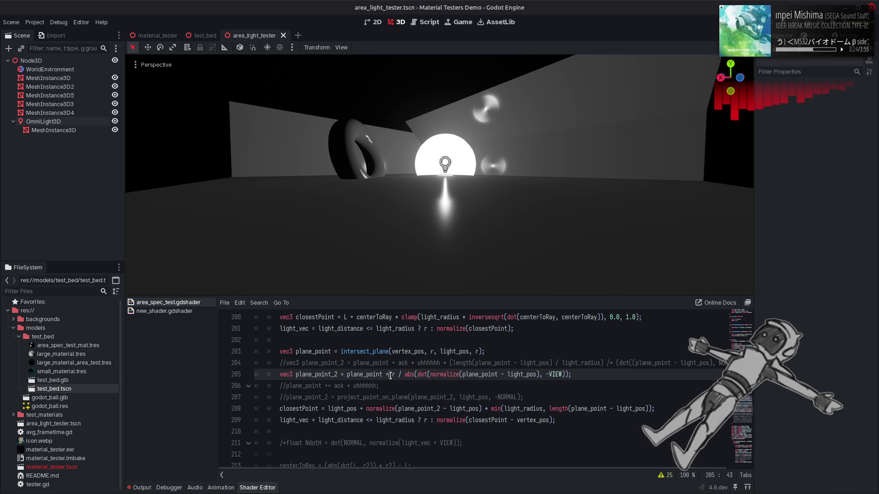
pyautogui.press('BackSpace')
pyautogui.write('-')
pyautogui.hotkey('ctrl', 's')
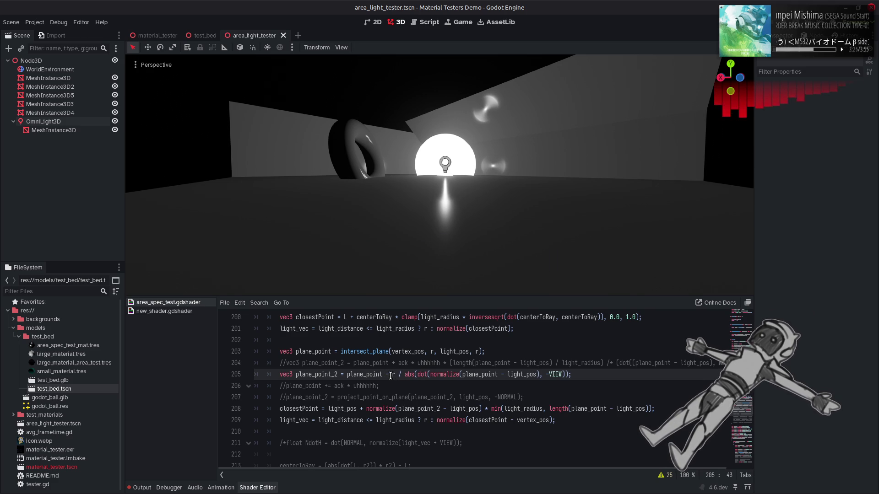
pyautogui.press('BackSpace')
pyautogui.write('+')
pyautogui.press('Right')
pyautogui.press('Right')
pyautogui.press('Right')
pyautogui.press('BackSpace')
pyautogui.write('*')
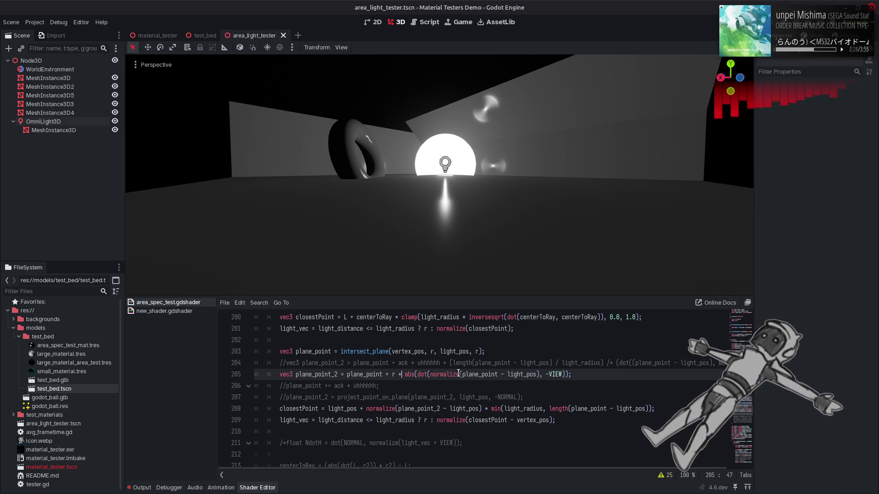
pyautogui.hotkey('ctrl', 's')
# Change the factor to (1.0 - abs(...)) on line 205
pyautogui.write('(')
pyautogui.hotkey('ctrl', 'Right')
pyautogui.hotkey('ctrl', 'Right')
pyautogui.hotkey('ctrl', 'Right')
pyautogui.write(')')
pyautogui.press('Right')
pyautogui.press('Right')
pyautogui.click(407, 375)
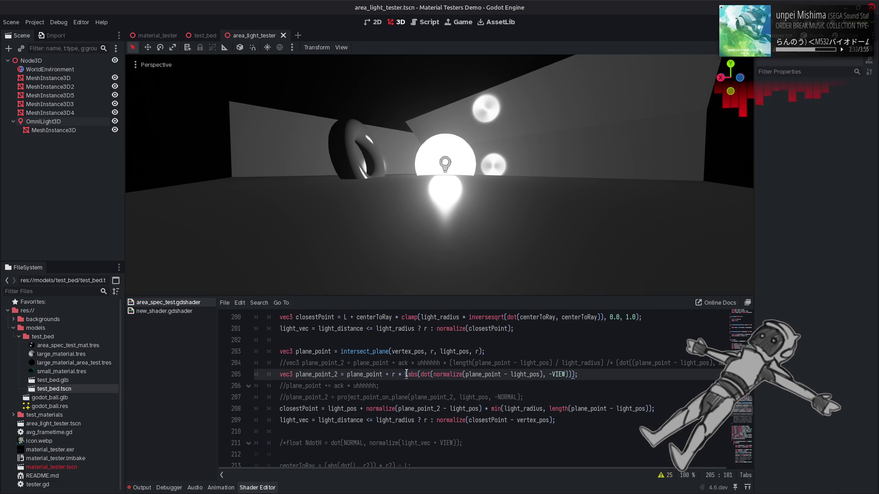
pyautogui.write('1.0 -')
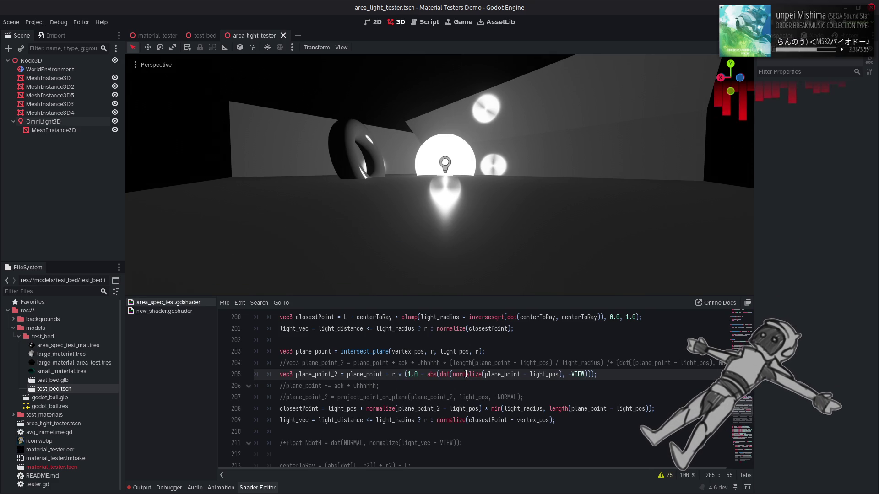
# Wrap the abs term in sqrt() so r scales by 1.0 - sqrt(abs(dot)), and save
pyautogui.click(404, 374)
pyautogui.write('sqrt')
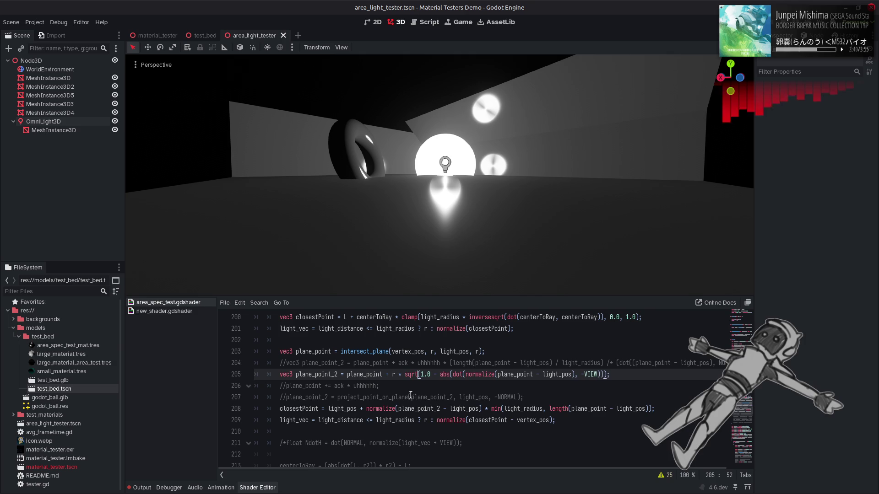
pyautogui.press('BackSpace')
pyautogui.press('BackSpace')
pyautogui.press('BackSpace')
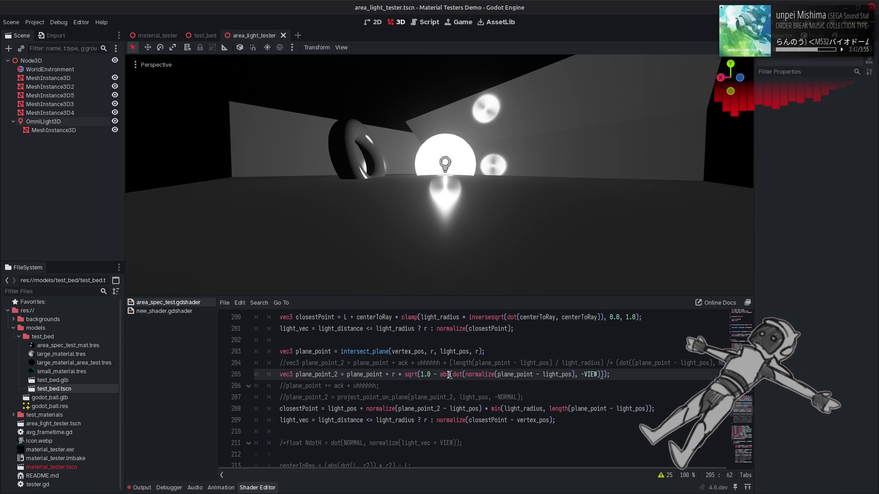
pyautogui.click(428, 375)
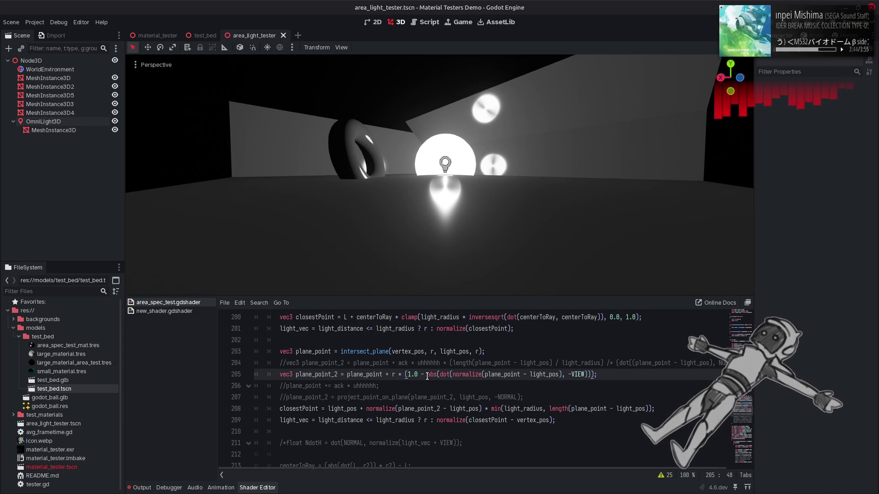
pyautogui.write('sqrt')
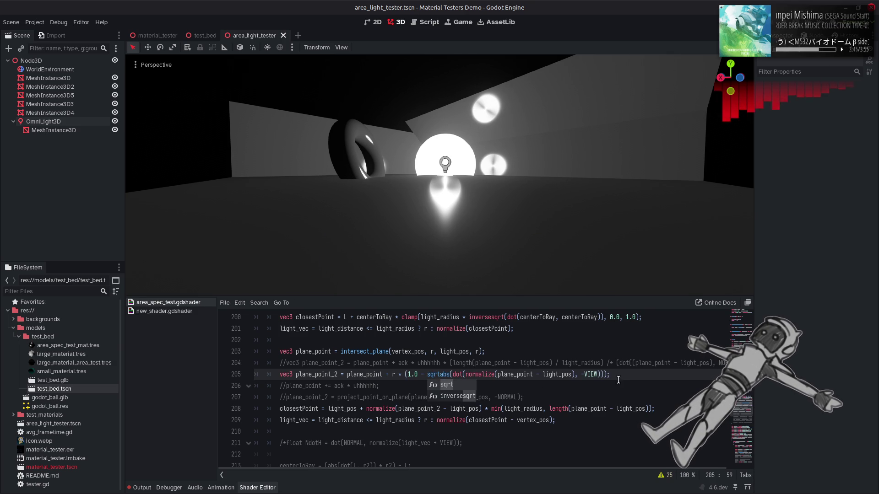
pyautogui.write('(')
pyautogui.click(612, 375)
pyautogui.write(')')
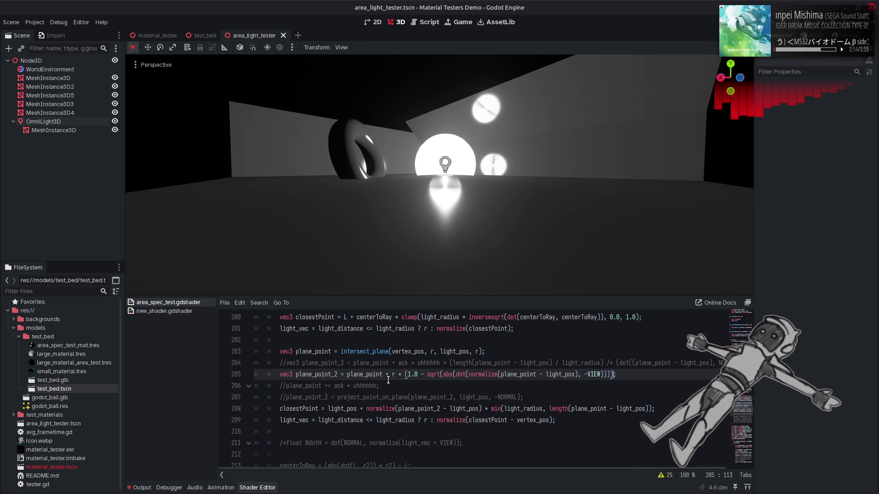
pyautogui.click(403, 374)
pyautogui.hotkey('ctrl', 's')
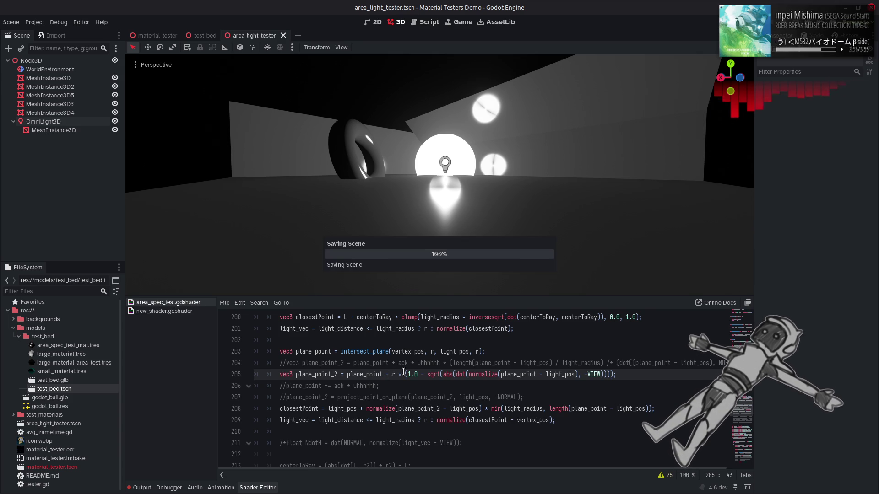
# Orbit the viewport and compare plus and minus signs before r using undo and redo
pyautogui.moveTo(444, 174); pyautogui.dragTo(449, 189)
pyautogui.hotkey('ctrl', 'z')
pyautogui.hotkey('ctrl', 's')
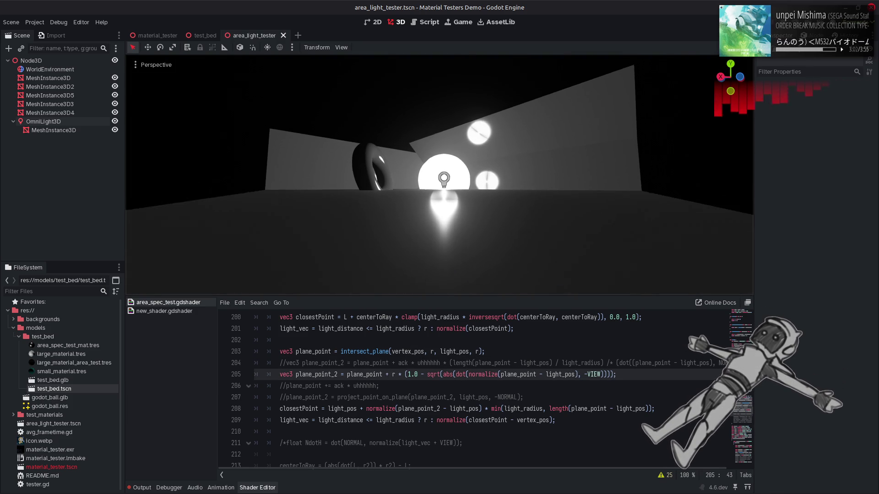
pyautogui.hotkey('ctrl', 'shift', 'z')
pyautogui.hotkey('ctrl', 'z')
pyautogui.hotkey('ctrl', 's')
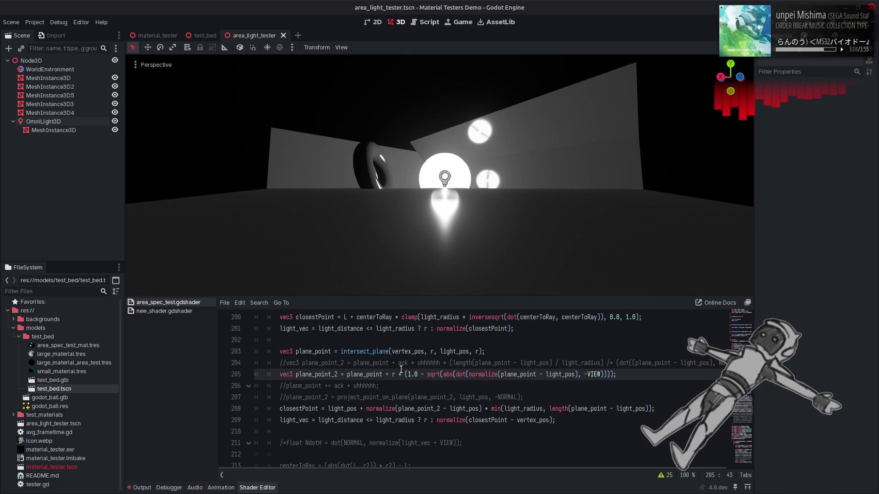
# Test a 0.0* multiplier on r, undo the changes, then delete all of line 205
pyautogui.press('Right')
pyautogui.write('0.0*')
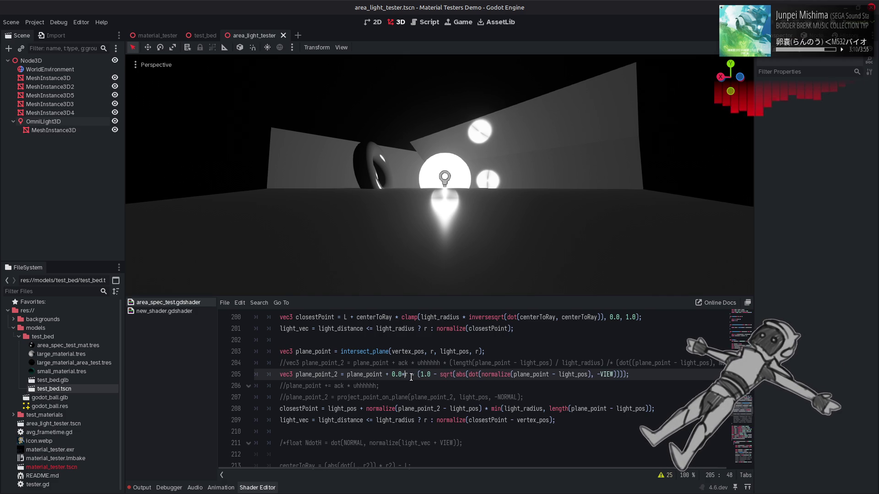
pyautogui.hotkey('ctrl', 'z')
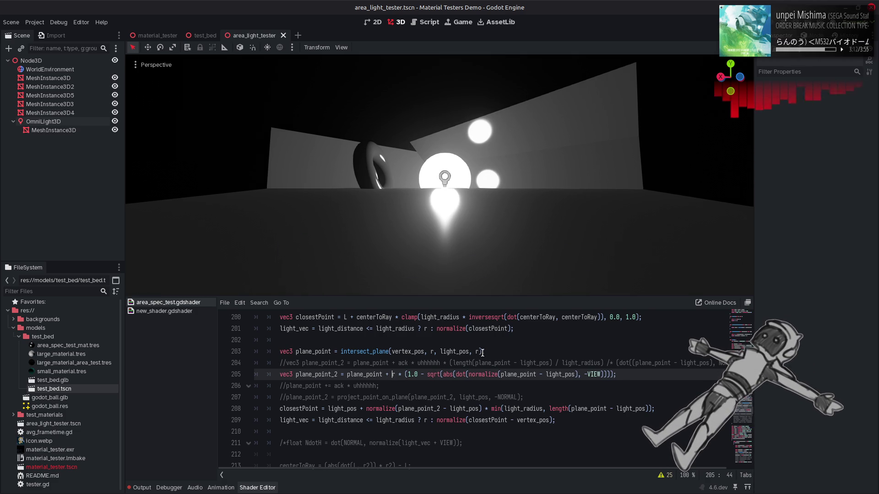
pyautogui.write(')')
pyautogui.click(392, 374)
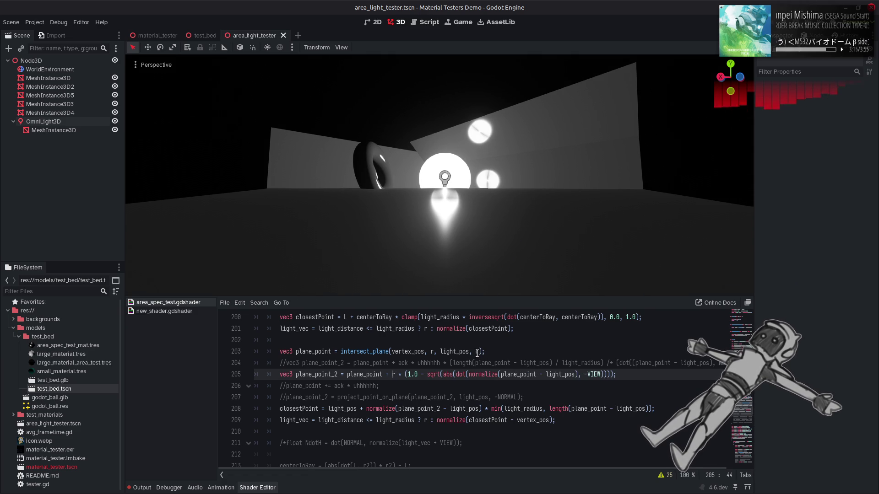
pyautogui.hotkey('ctrl', 'z')
pyautogui.hotkey('ctrl', 'z')
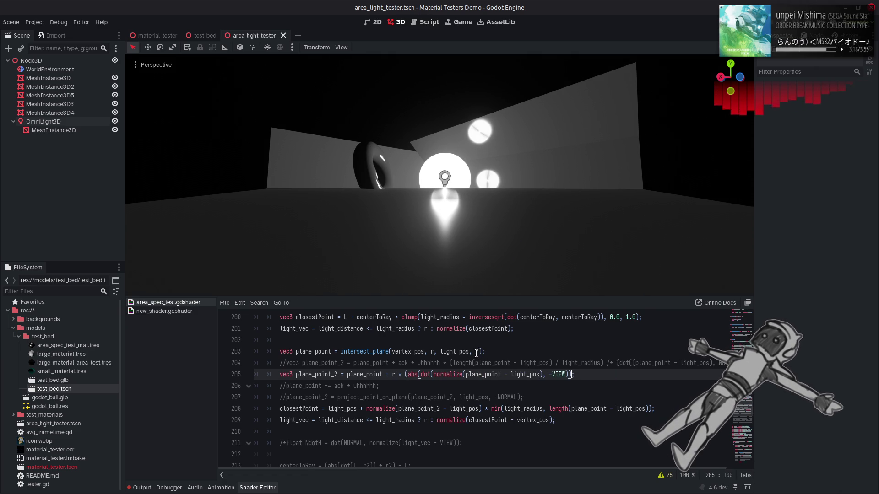
pyautogui.moveTo(579, 375); pyautogui.dragTo(205, 371)
pyautogui.press('BackSpace')
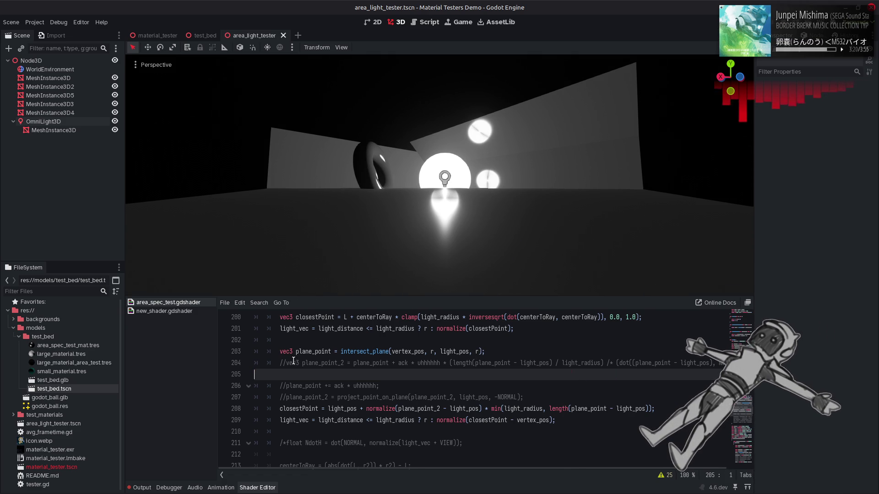
# Remove blank line 205, re-enable line 204's plane_point_2 offset, and reframe the viewport
pyautogui.press('BackSpace')
pyautogui.press('Home')
pyautogui.press('Delete')
pyautogui.press('Delete')
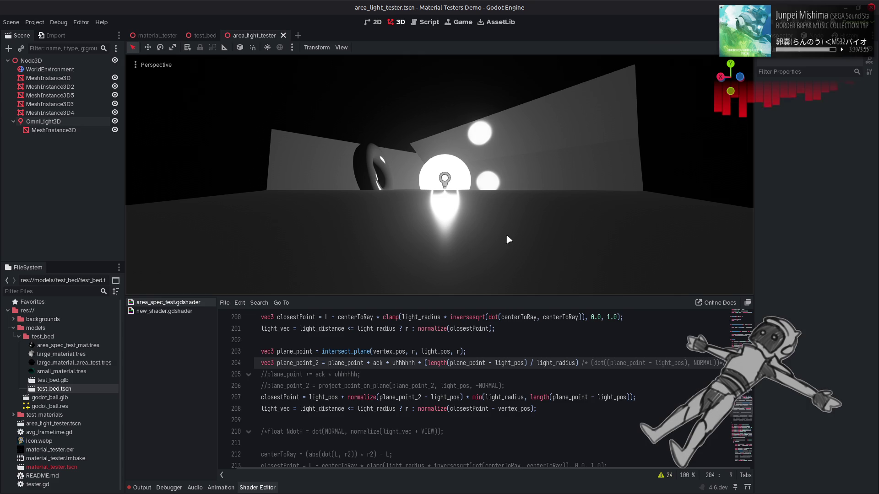
pyautogui.moveTo(507, 240)
pyautogui.mouseDown()
pyautogui.moveTo(506, 256)
pyautogui.moveTo(502, 245)
pyautogui.mouseUp()
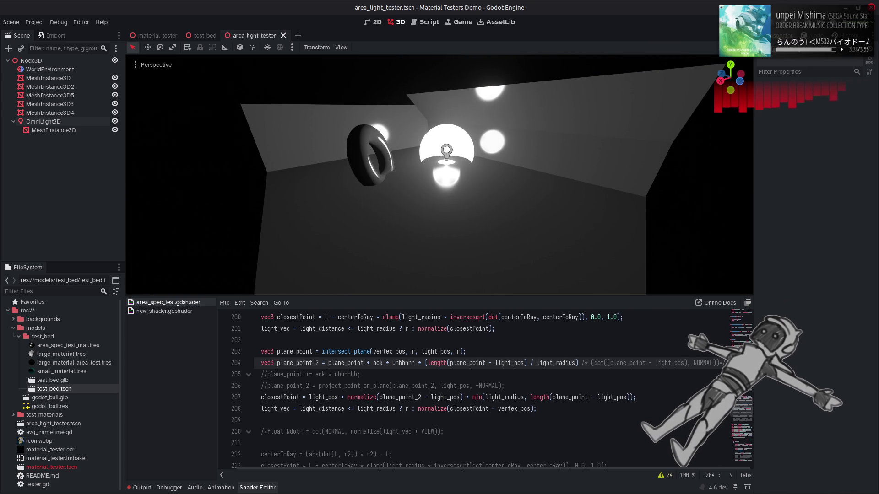
pyautogui.moveTo(502, 245); pyautogui.dragTo(502, 234)
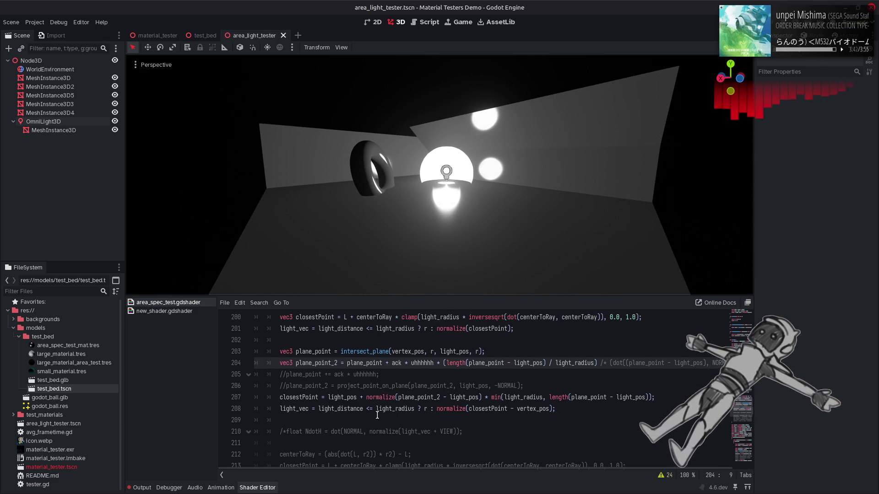
# Preview the scene with the light_vec line commented out, then re-enable it
pyautogui.click(282, 407)
pyautogui.hotkey('ctrl', 'k')
pyautogui.hotkey('ctrl', 's')
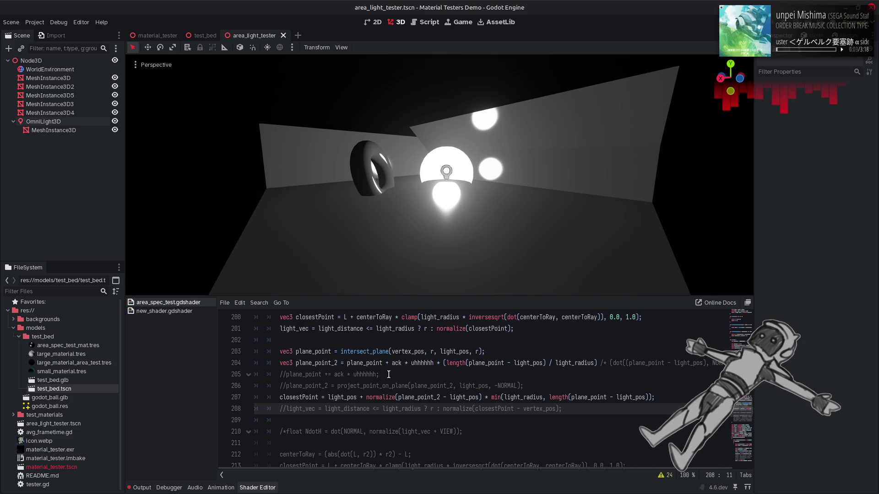
pyautogui.press('BackSpace')
pyautogui.press('BackSpace')
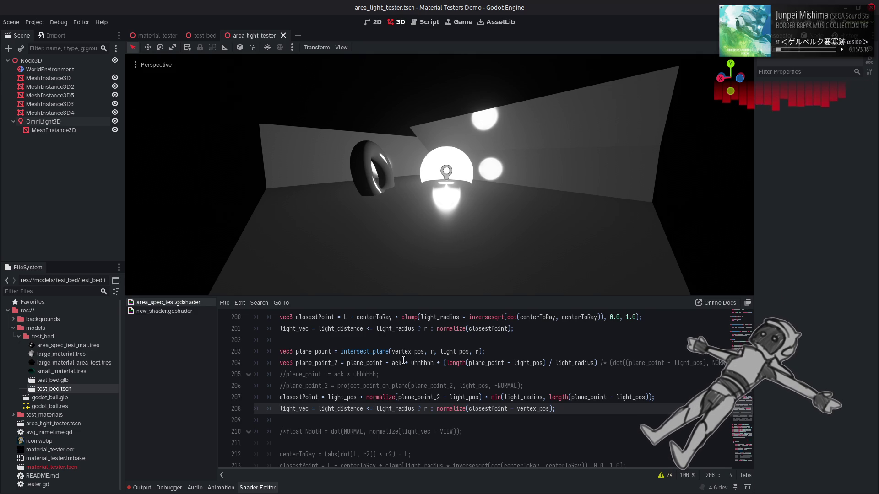
pyautogui.doubleClick(488, 329)
pyautogui.hotkey('ctrl', 'c')
# Replace plane_point - light_pos in line 204's length term with closestPoint and save
pyautogui.click(543, 363)
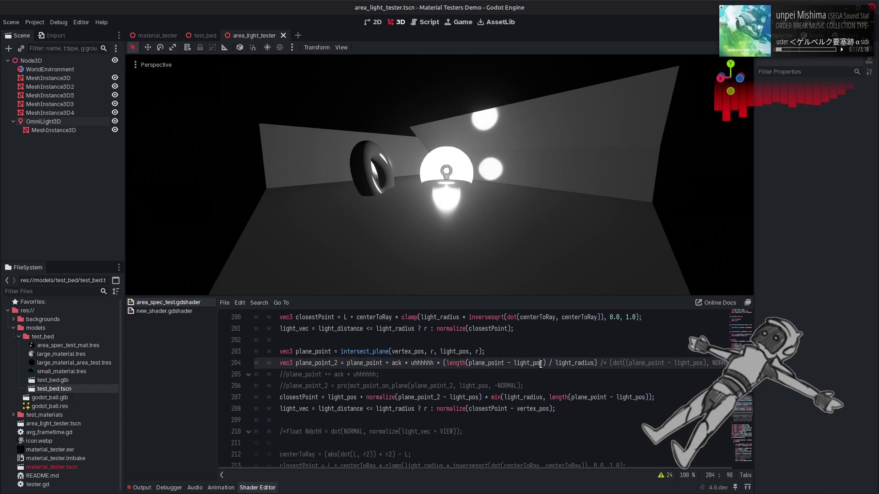
pyautogui.moveTo(543, 363); pyautogui.dragTo(470, 367)
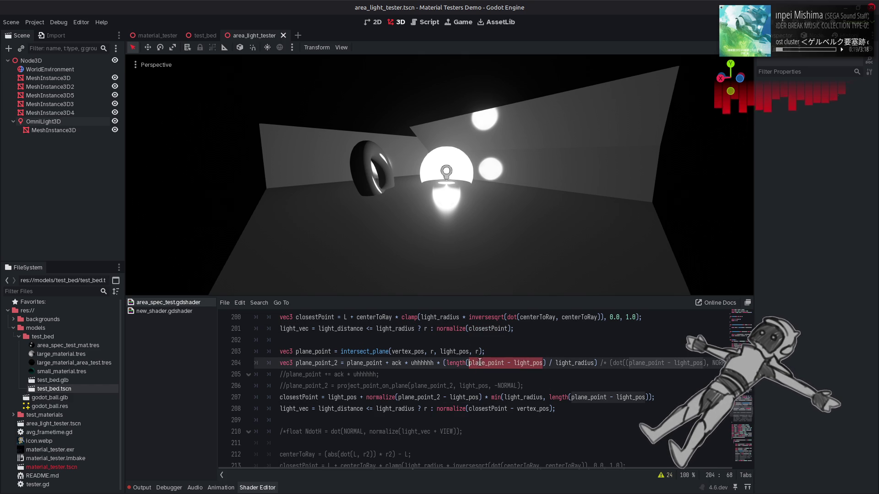
pyautogui.hotkey('ctrl', 'v')
pyautogui.hotkey('ctrl', 's')
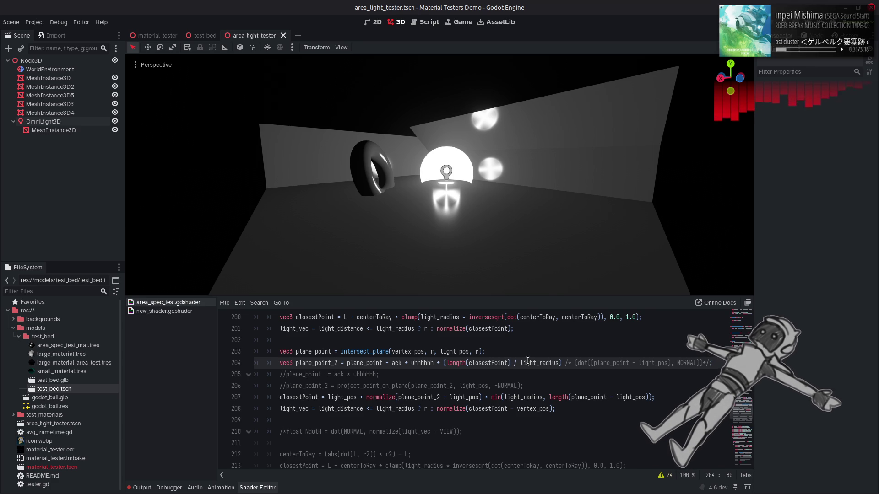
# Append 4 to the uhhhhhh and ack names on line 204, then remove the stray characters
pyautogui.click(436, 362)
pyautogui.write('4')
pyautogui.click(403, 363)
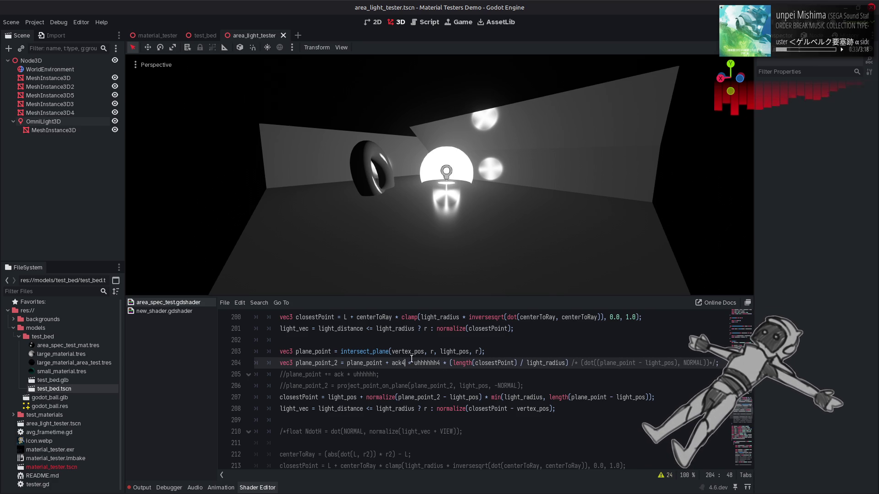
pyautogui.write('4')
pyautogui.hotkey('ctrl', 's')
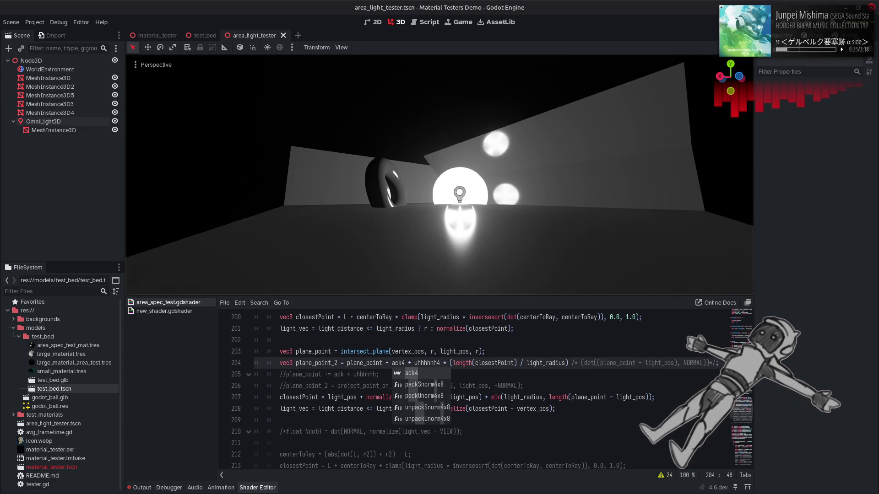
pyautogui.press('BackSpace')
pyautogui.click(436, 363)
pyautogui.press('BackSpace')
pyautogui.hotkey('ctrl', 's')
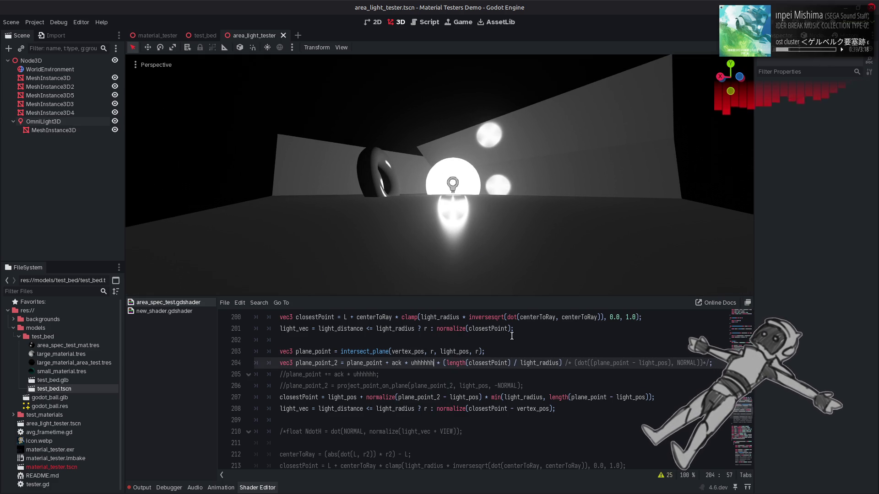
# Undo back to plane_point - light_pos, re-append 4 to both names, and scroll up to light()
pyautogui.hotkey('ctrl', 'z')
pyautogui.hotkey('ctrl', 's')
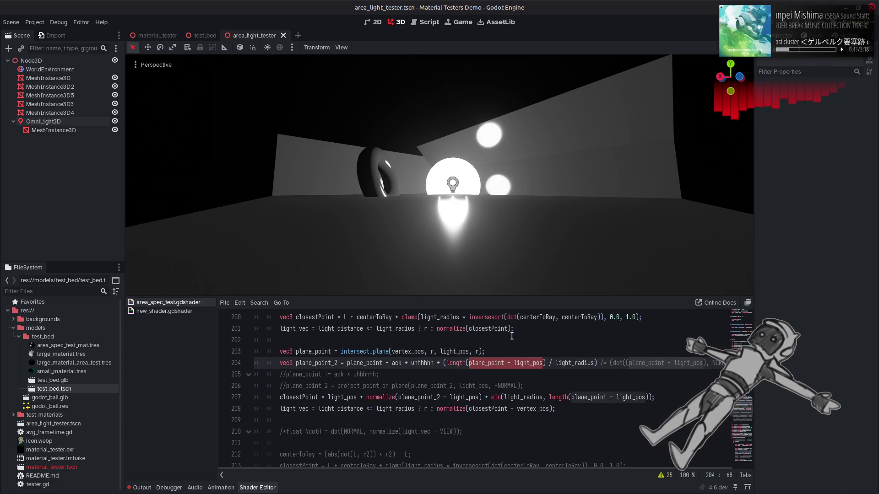
pyautogui.click(433, 363)
pyautogui.write('4')
pyautogui.click(401, 364)
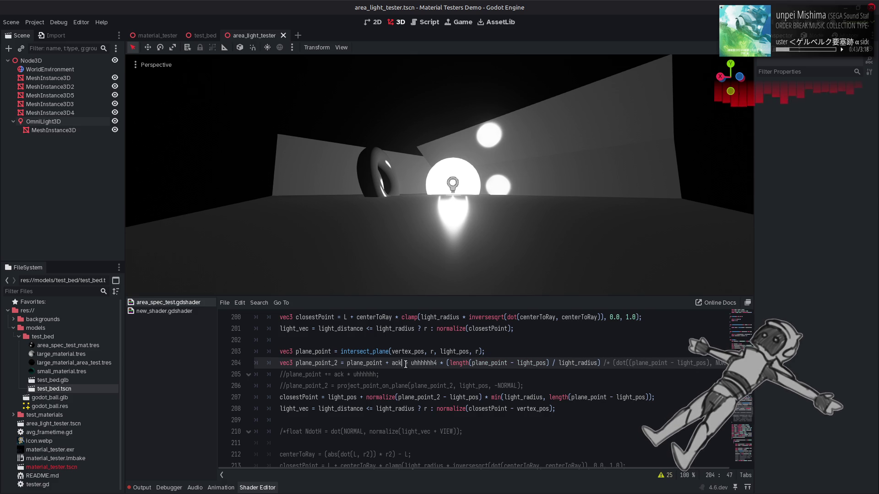
pyautogui.write('4')
pyautogui.hotkey('ctrl', 's')
pyautogui.moveTo(742, 318); pyautogui.dragTo(740, 372)
pyautogui.hscroll(-1, 682, 363)
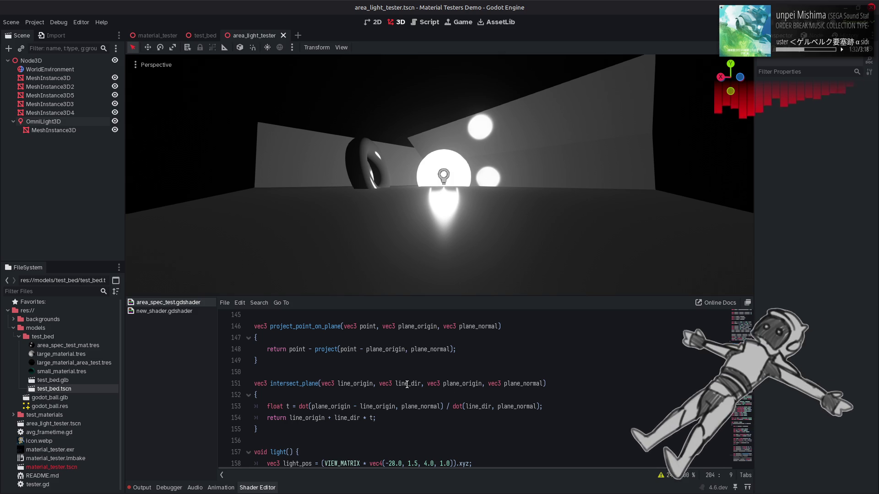
# Inspect intersect_plane's t computation and return line on line 151, then return to line 204
pyautogui.doubleClick(283, 383)
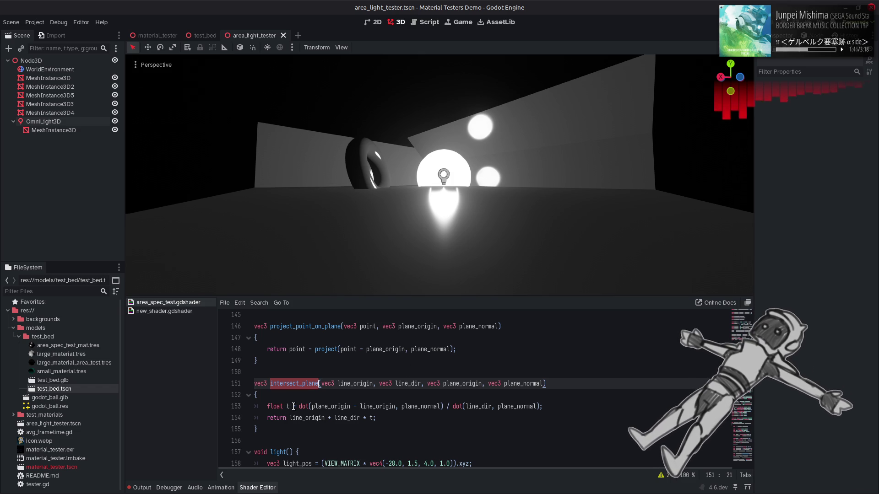
pyautogui.moveTo(312, 406); pyautogui.dragTo(375, 418)
pyautogui.click(447, 406)
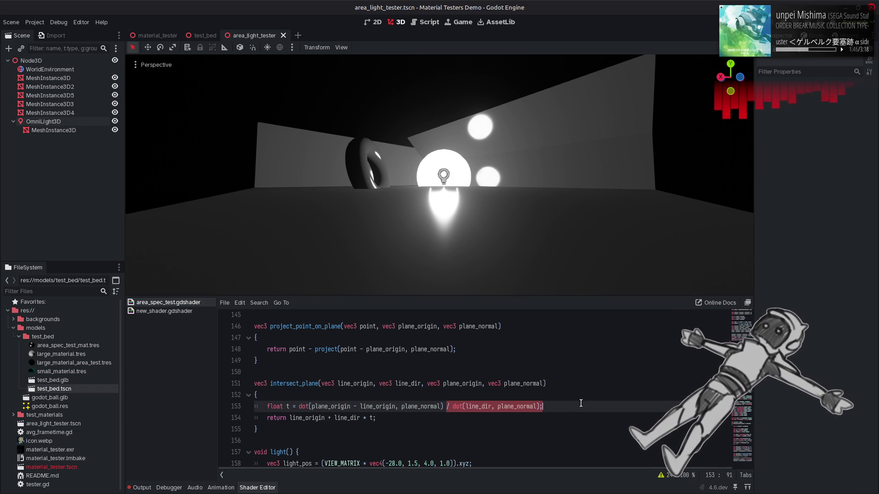
pyautogui.click(438, 421)
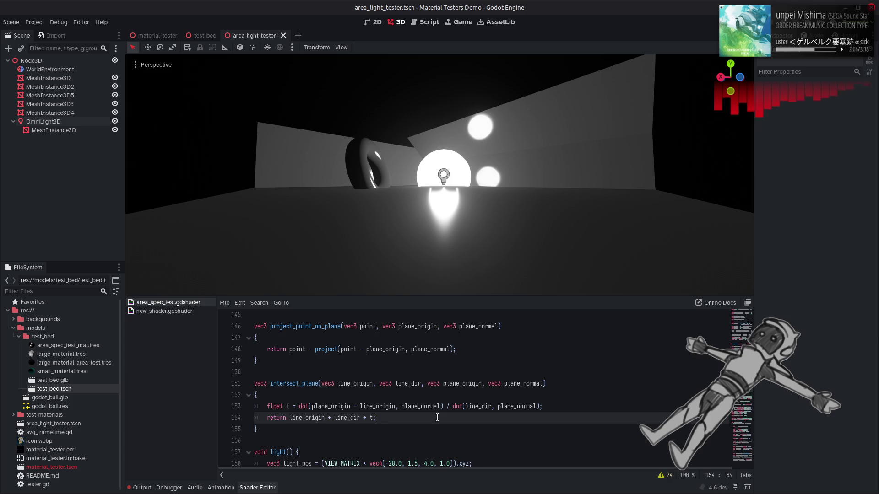
pyautogui.press('Down')
pyautogui.press('Down')
pyautogui.press('Down')
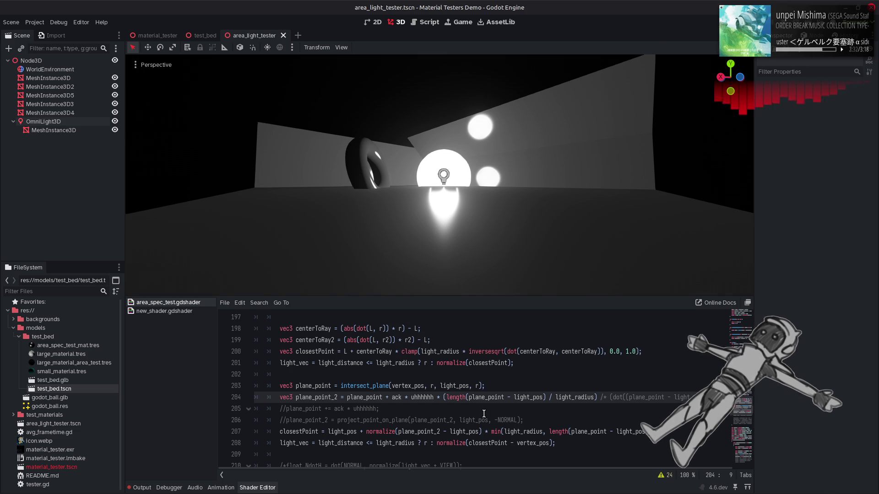
# Comment out line 204's length term with /* */, preview the reflections, then undo and save
pyautogui.click(484, 414)
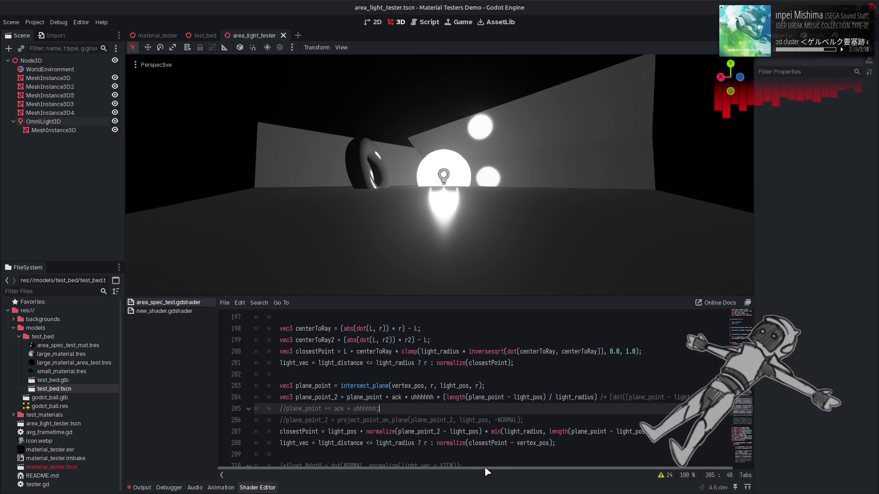
pyautogui.moveTo(487, 472); pyautogui.dragTo(579, 457)
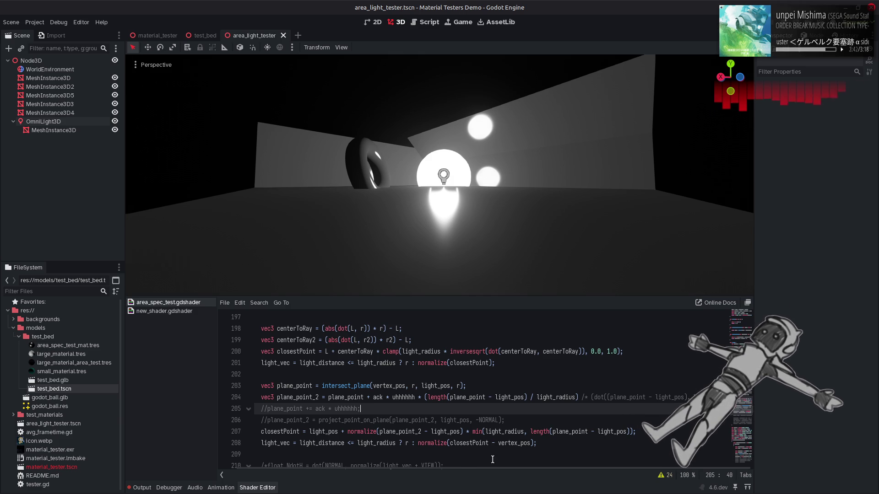
pyautogui.hscroll(-1, 465, 473)
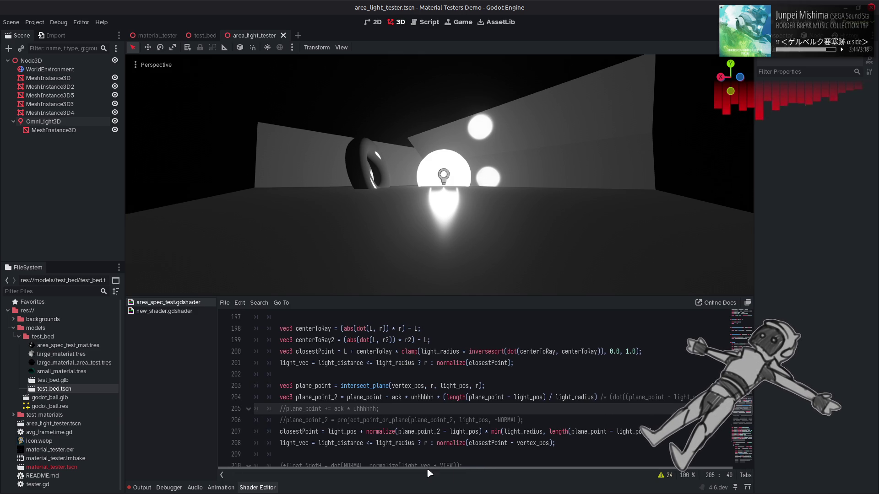
pyautogui.click(597, 397)
pyautogui.click(437, 396)
pyautogui.write('/')
pyautogui.click(601, 397)
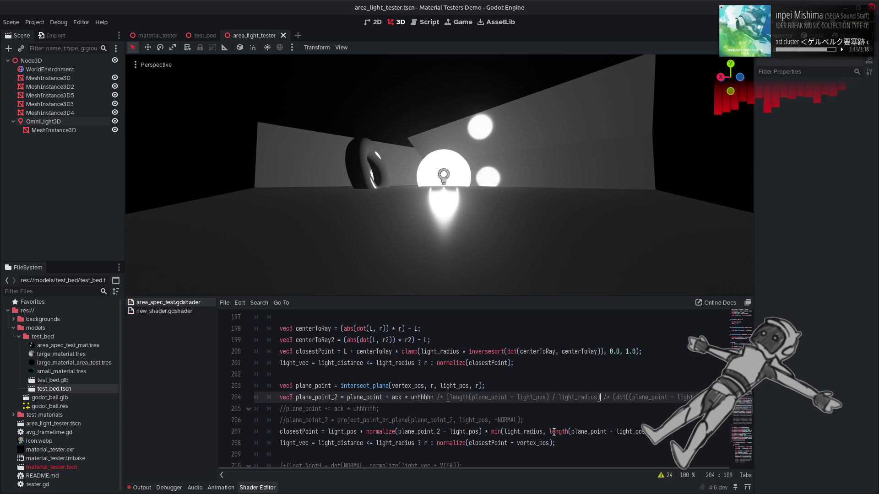
pyautogui.write('*/')
pyautogui.hotkey('ctrl', 's')
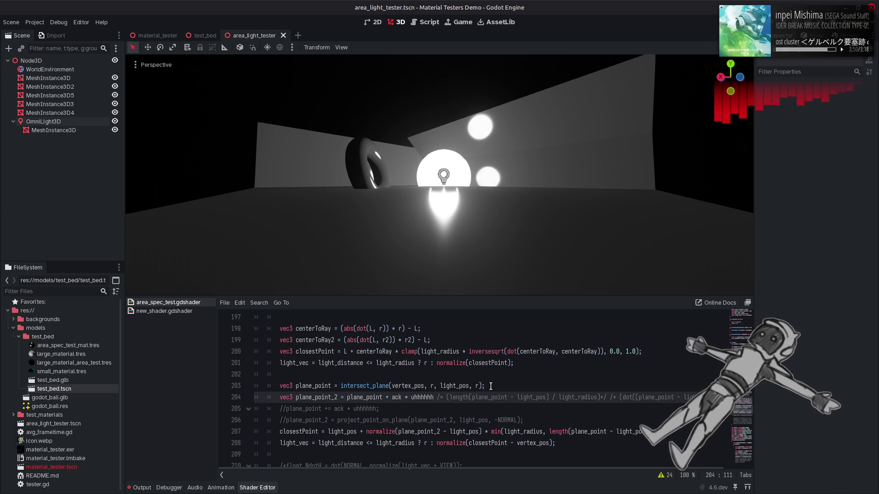
pyautogui.moveTo(504, 243); pyautogui.dragTo(484, 223)
pyautogui.hotkey('ctrl', 'z')
pyautogui.hotkey('ctrl', 'z')
pyautogui.hotkey('ctrl', 's')
# Replace length(plane_point - light_pos) with 1.0, preview it, then revert to the length term
pyautogui.moveTo(546, 397); pyautogui.dragTo(447, 397)
pyautogui.write('1.0')
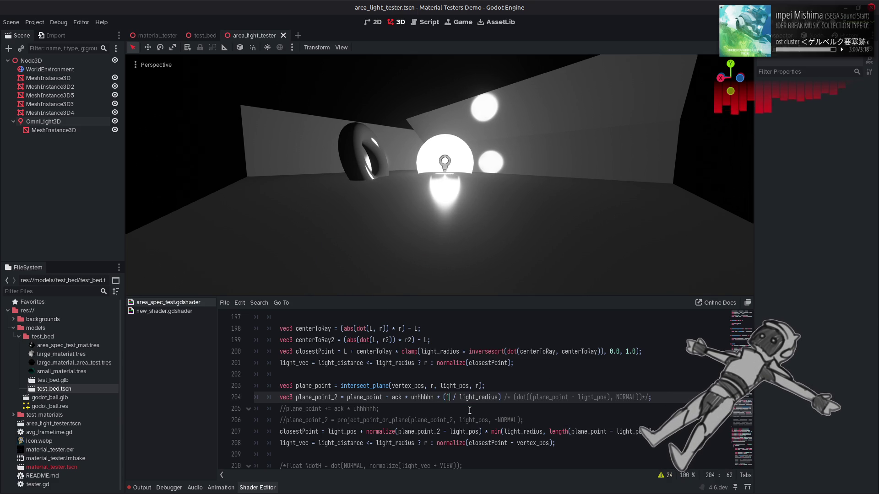
pyautogui.hotkey('ctrl', 's')
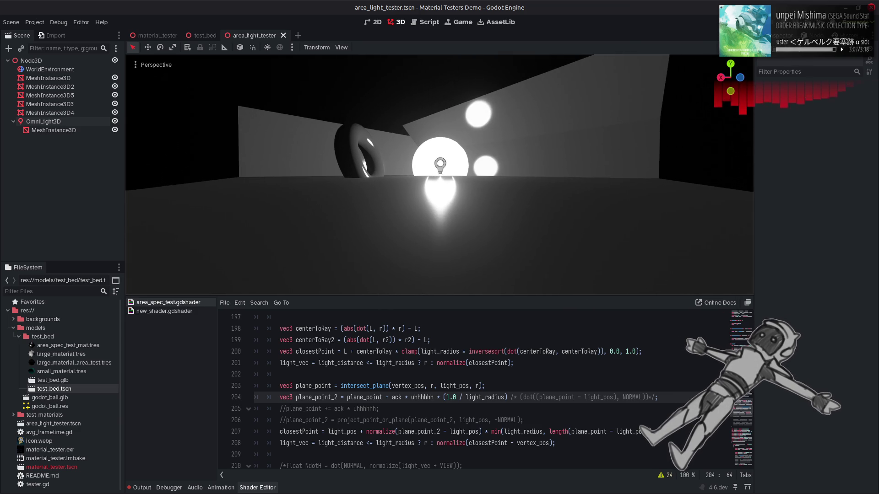
pyautogui.click(512, 359)
pyautogui.hotkey('ctrl', 'z')
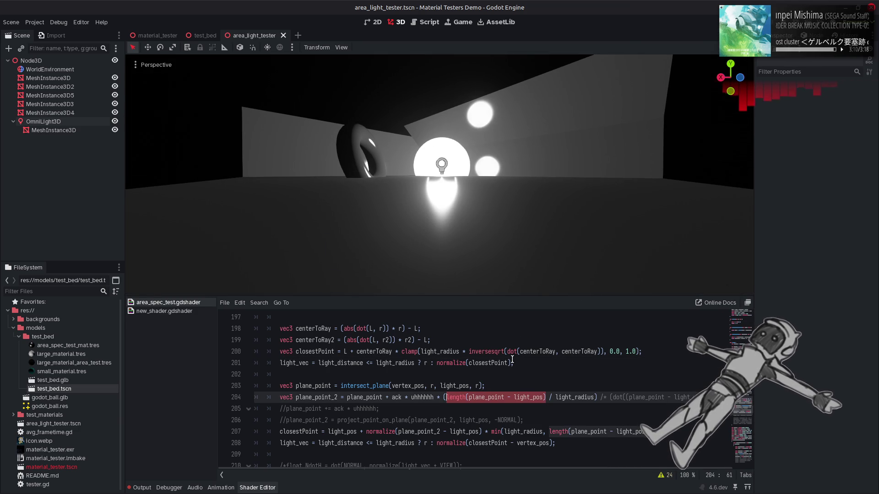
pyautogui.hotkey('ctrl', 'shift', 'z')
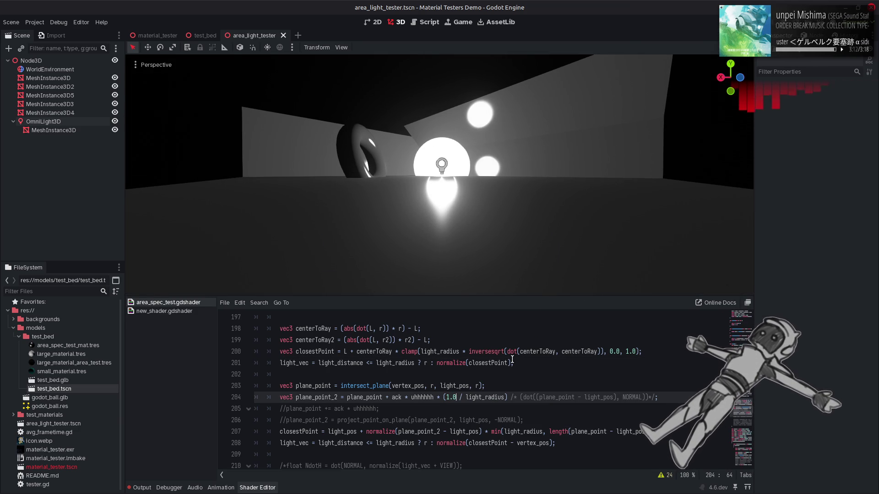
pyautogui.hotkey('ctrl', 'z')
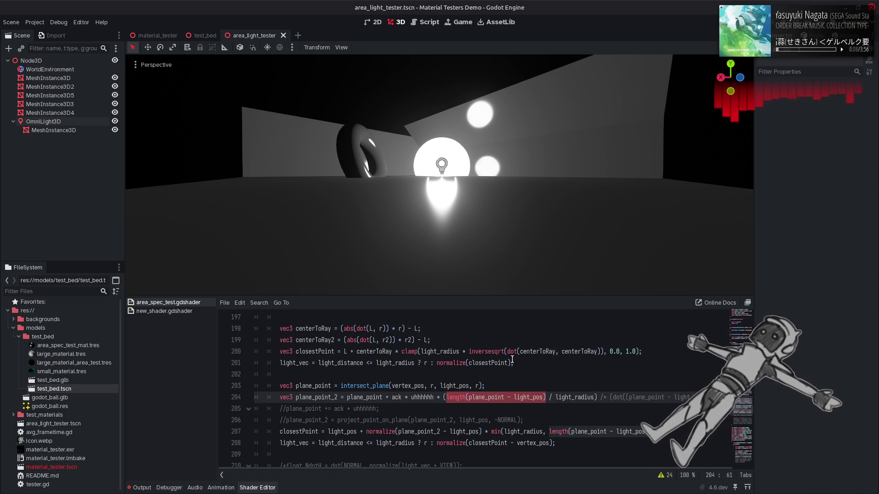
# Try pasting closestPoint over plane_point - light_pos on line 204, then undo it
pyautogui.click(494, 363)
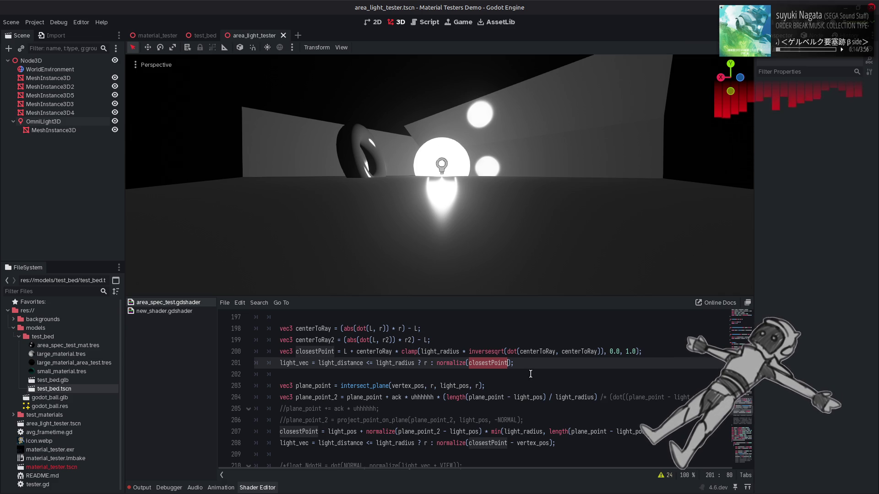
pyautogui.click(542, 397)
pyautogui.click(545, 397)
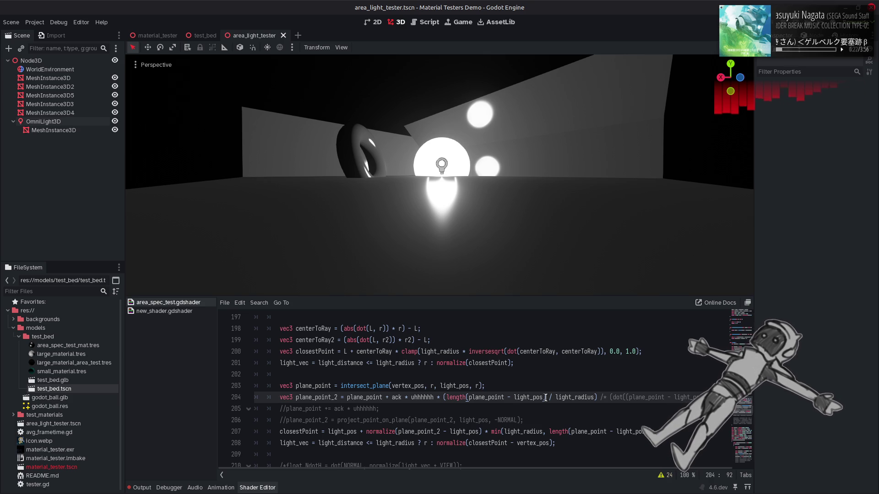
pyautogui.click(489, 397)
pyautogui.hotkey('shift', 'Left')
pyautogui.hotkey('shift', 'Left')
pyautogui.hotkey('shift', 'Left')
pyautogui.moveTo(489, 397); pyautogui.dragTo(544, 397)
pyautogui.hotkey('ctrl', 'v')
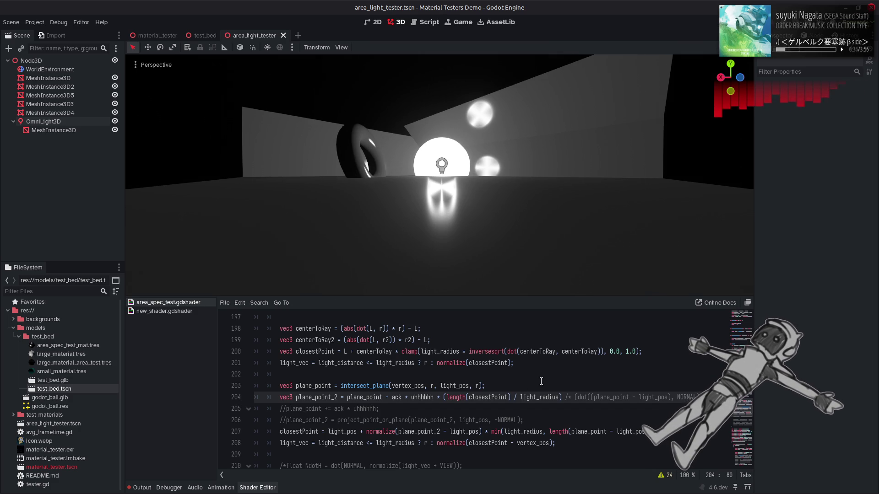
pyautogui.hotkey('ctrl', 'z')
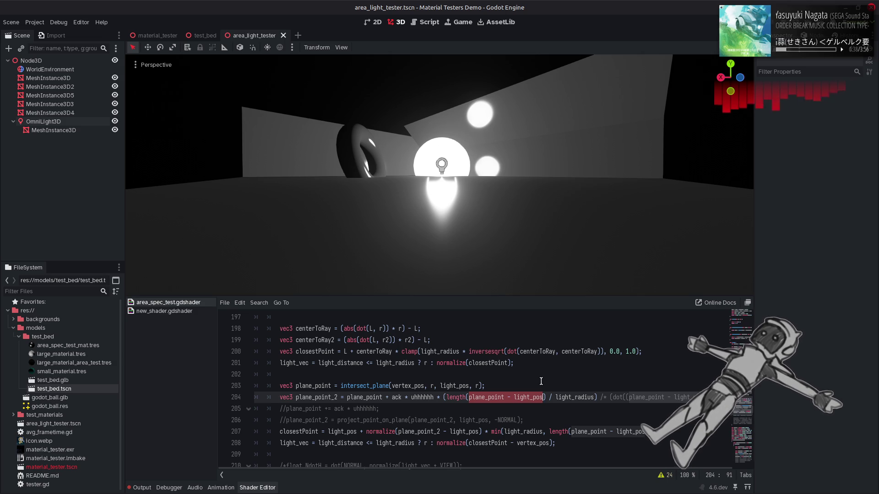
# Swap plane_point for closestPoint in the length term, recompile, then restore plane_point
pyautogui.doubleClick(495, 365)
pyautogui.hotkey('ctrl', 'c')
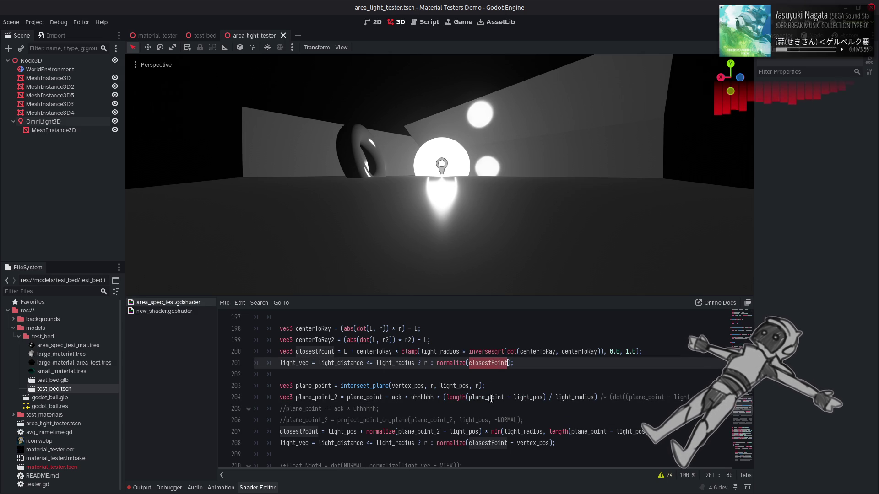
pyautogui.doubleClick(491, 398)
pyautogui.hotkey('ctrl', 'v')
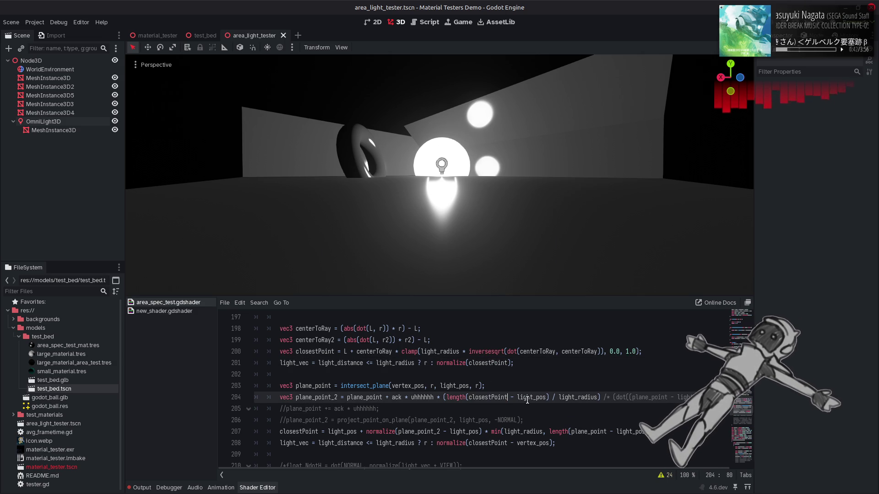
pyautogui.hotkey('ctrl', 's')
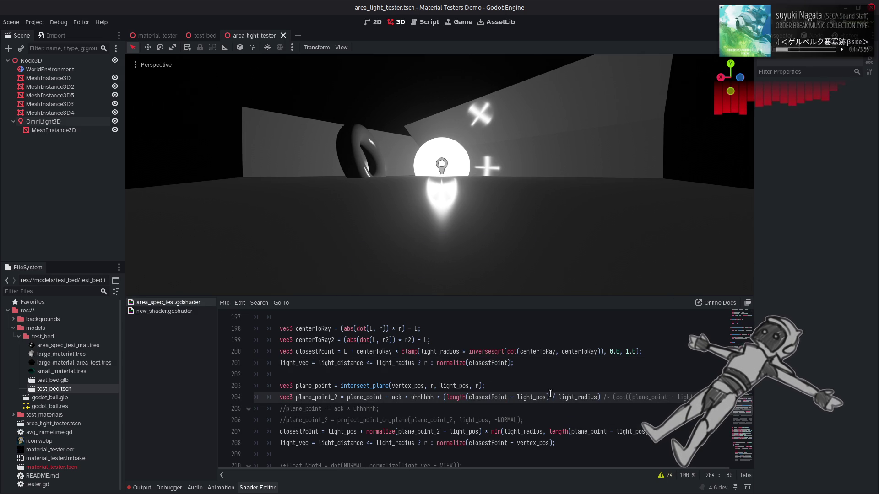
pyautogui.click(565, 384)
pyautogui.hotkey('ctrl', 'z')
pyautogui.hotkey('ctrl', 's')
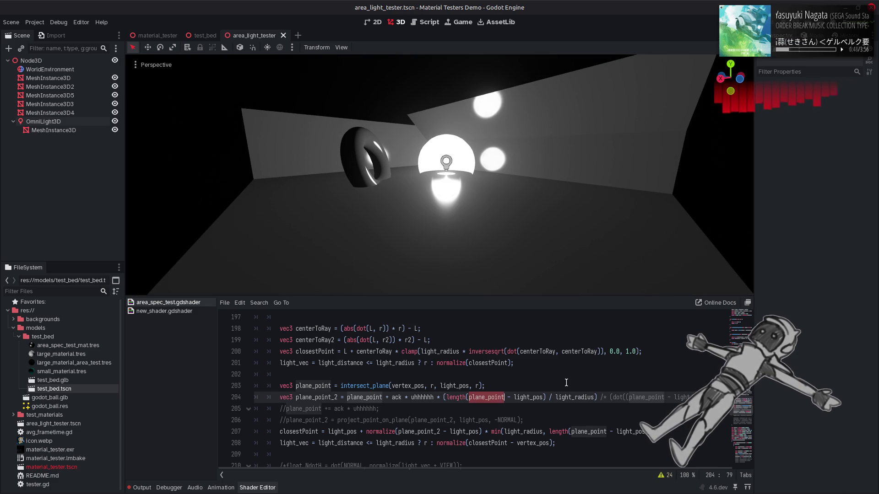
# Replace light_pos with closestPoint in the length term, recompile, then revert
pyautogui.doubleClick(542, 397)
pyautogui.hotkey('ctrl', 'v')
pyautogui.hotkey('ctrl', 's')
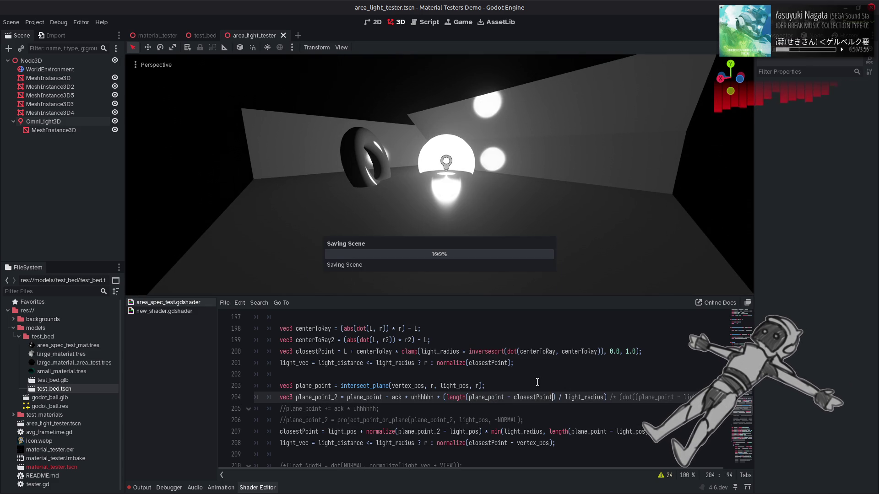
pyautogui.click(542, 384)
pyautogui.hotkey('ctrl', 'z')
pyautogui.hotkey('ctrl', 's')
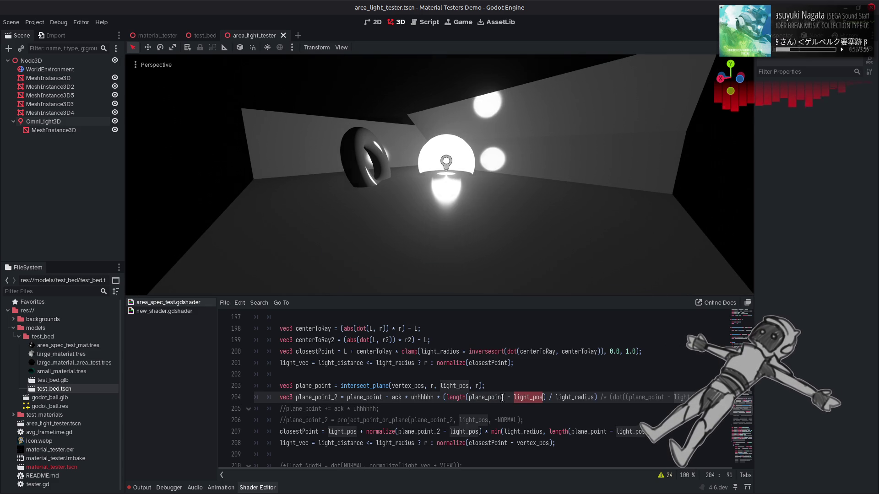
# Test closestPoint minus vertex_pos, then closestPoint plus vertex_pos, then revert to plane_point - light_pos
pyautogui.doubleClick(534, 443)
pyautogui.hotkey('ctrl', 'c')
pyautogui.doubleClick(531, 397)
pyautogui.hotkey('ctrl', 'v')
pyautogui.hotkey('ctrl', 's')
pyautogui.click(519, 397)
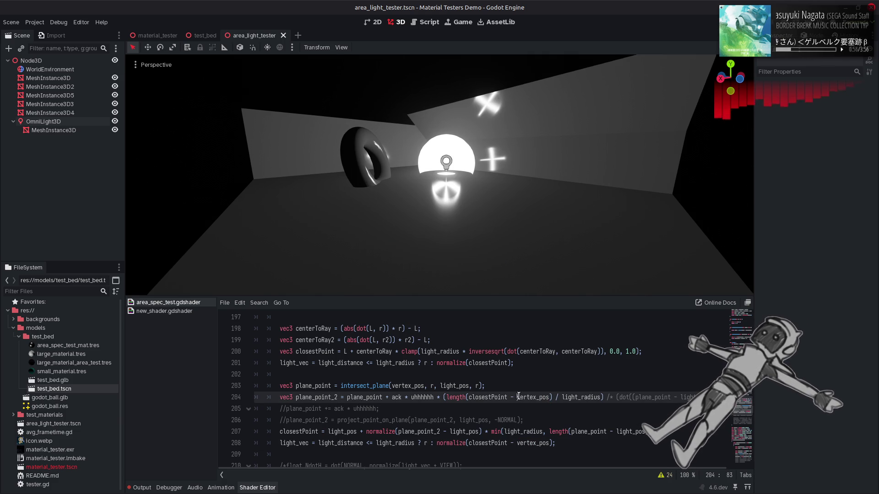
pyautogui.press('BackSpace')
pyautogui.press('BackSpace')
pyautogui.write('+')
pyautogui.hotkey('ctrl', 's')
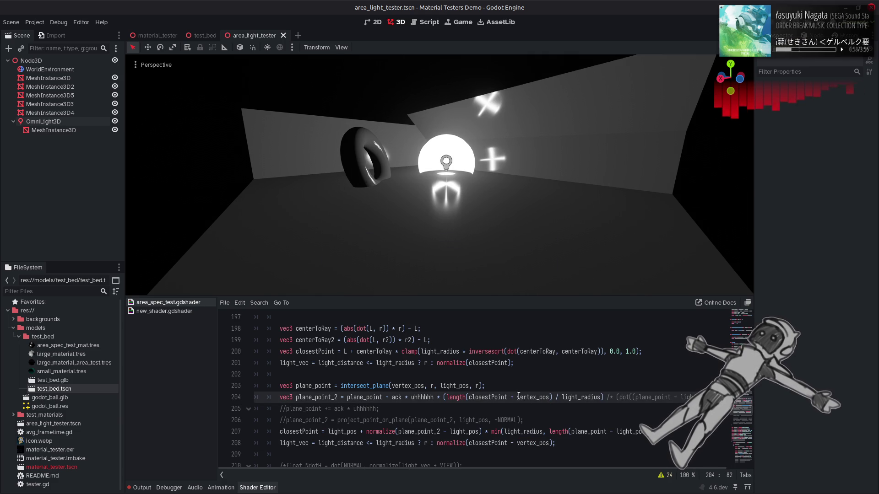
pyautogui.hotkey('ctrl', 'z')
pyautogui.hotkey('ctrl', 'z')
pyautogui.hotkey('ctrl', 'z')
pyautogui.hotkey('ctrl', 's')
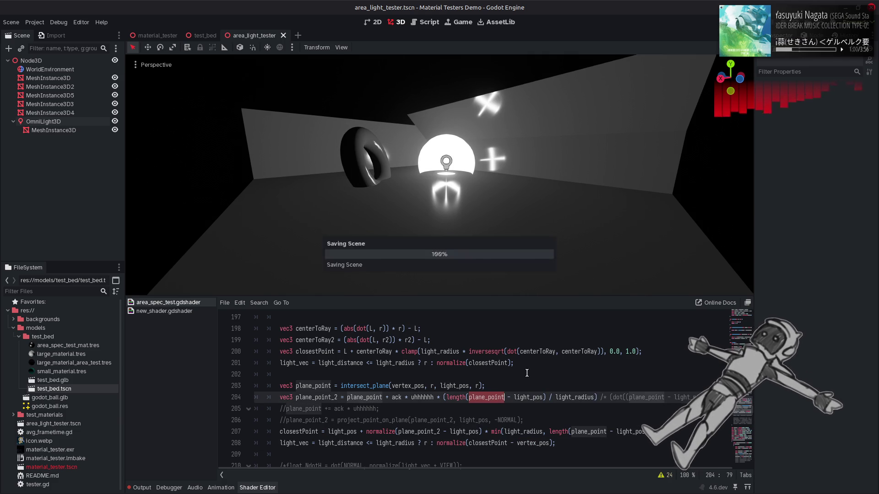
# Try plane_point + light_pos in the length term, then restore the minus sign and save
pyautogui.click(511, 397)
pyautogui.press('BackSpace')
pyautogui.write('+')
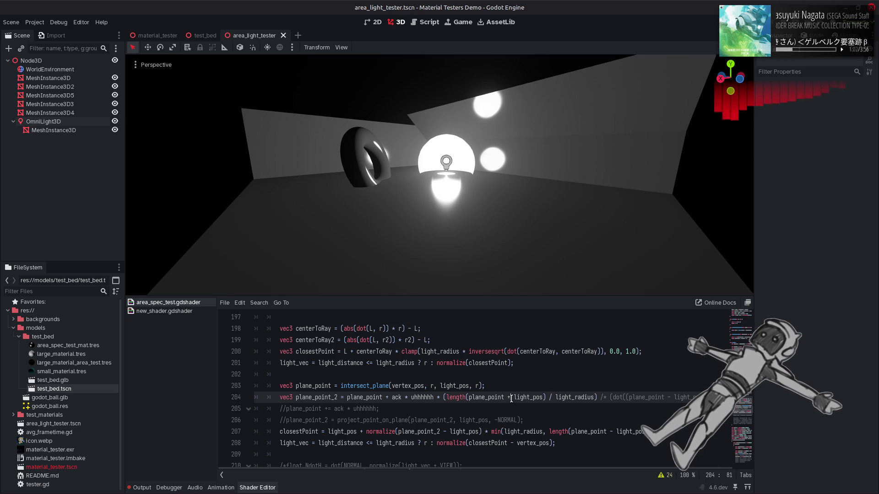
pyautogui.hotkey('ctrl', 's')
pyautogui.press('BackSpace')
pyautogui.write('-')
pyautogui.hotkey('ctrl', 's')
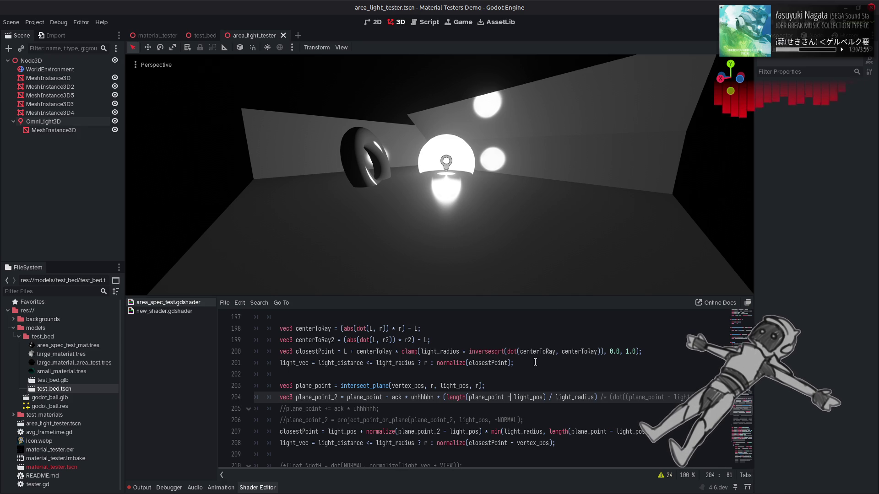
pyautogui.click(536, 362)
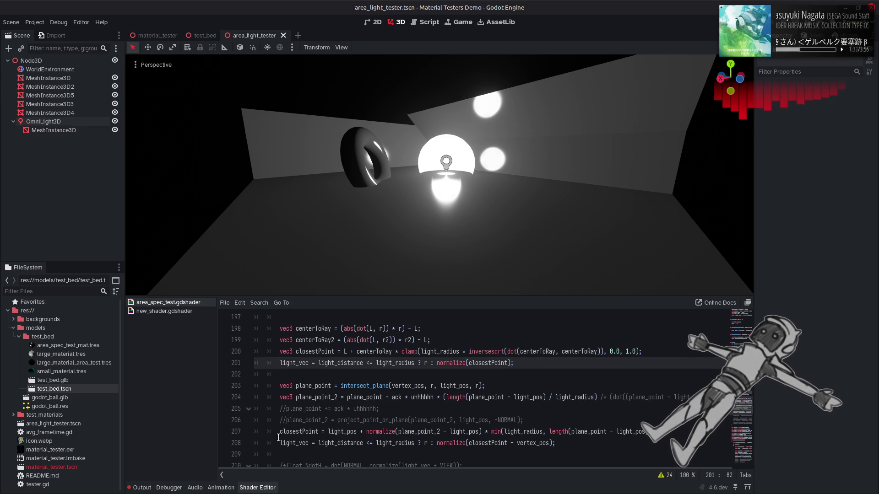
pyautogui.click(443, 431)
pyautogui.press('Left')
pyautogui.press('BackSpace')
pyautogui.press('BackSpace')
pyautogui.hotkey('ctrl', 's')
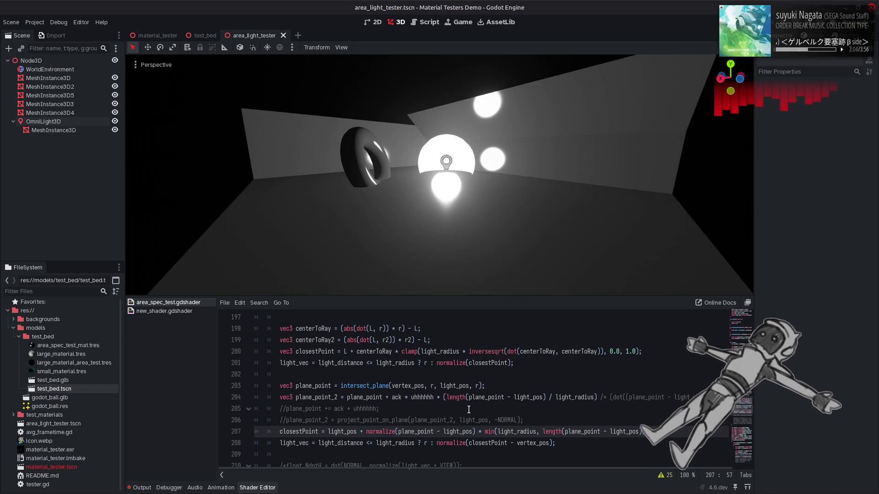
pyautogui.press('Up')
pyautogui.press('Up')
pyautogui.press('Up')
pyautogui.press('Down')
pyautogui.press('Down')
pyautogui.press('Down')
pyautogui.write('_2')
pyautogui.hotkey('ctrl', 's')
pyautogui.hotkey('ctrl', 'z')
pyautogui.hotkey('ctrl', 'shift', 'z')
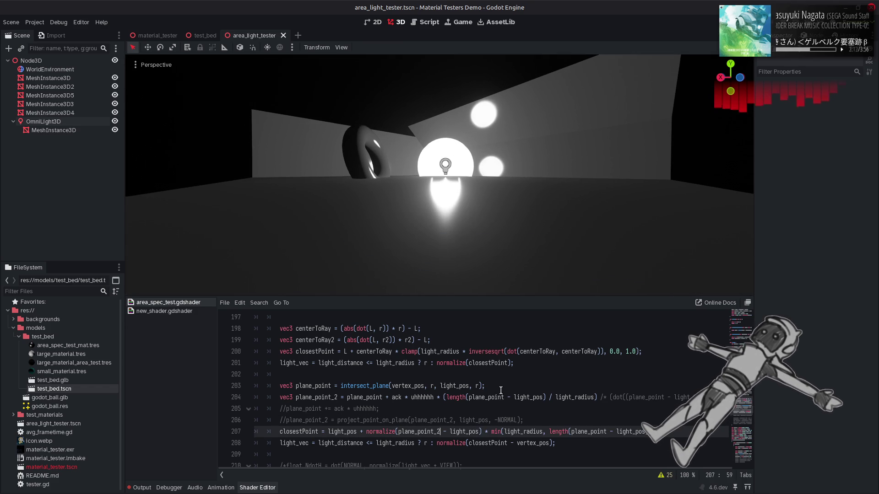
pyautogui.click(603, 397)
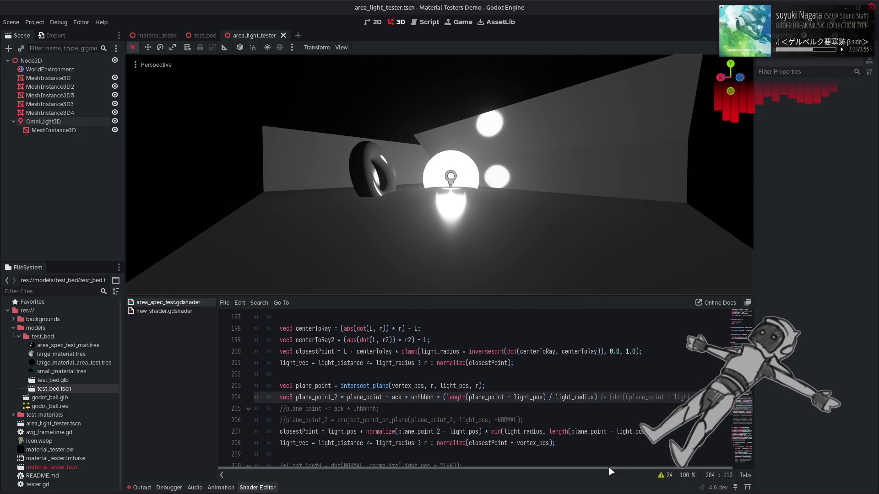
# Uncomment line 204's dot factor, save, and wrap its vector in normalize( )
pyautogui.hscroll(1, 610, 468)
pyautogui.press('BackSpace')
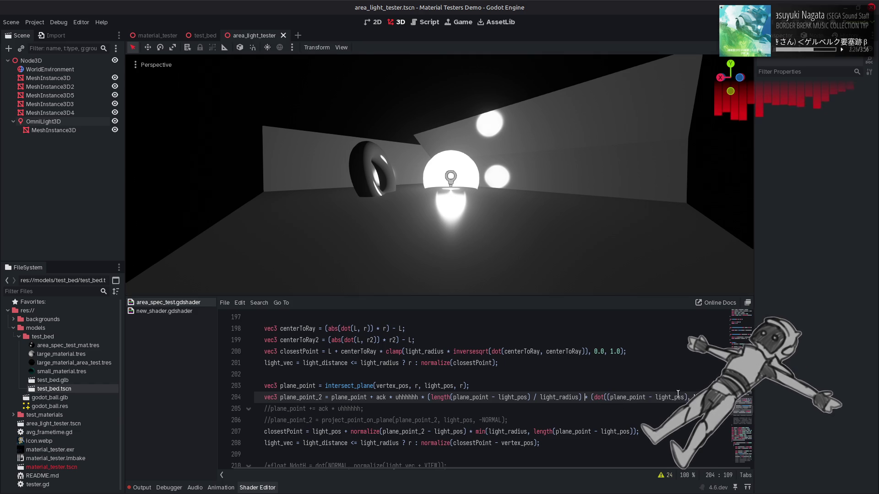
pyautogui.hotkey('ctrl', 's')
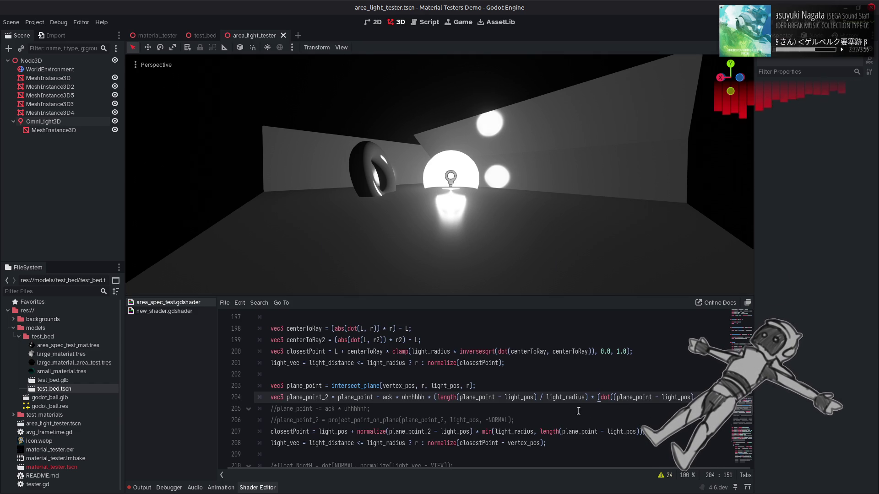
pyautogui.click(451, 363)
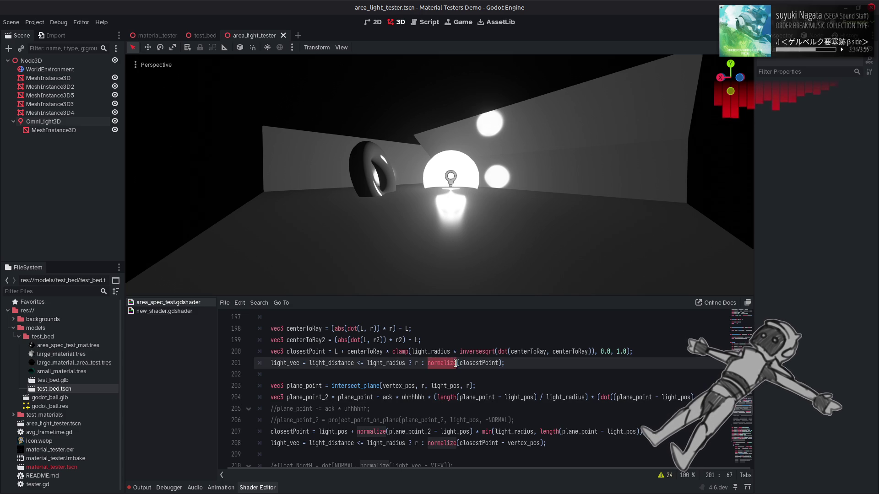
pyautogui.click(613, 397)
pyautogui.hotkey('ctrl', 'v')
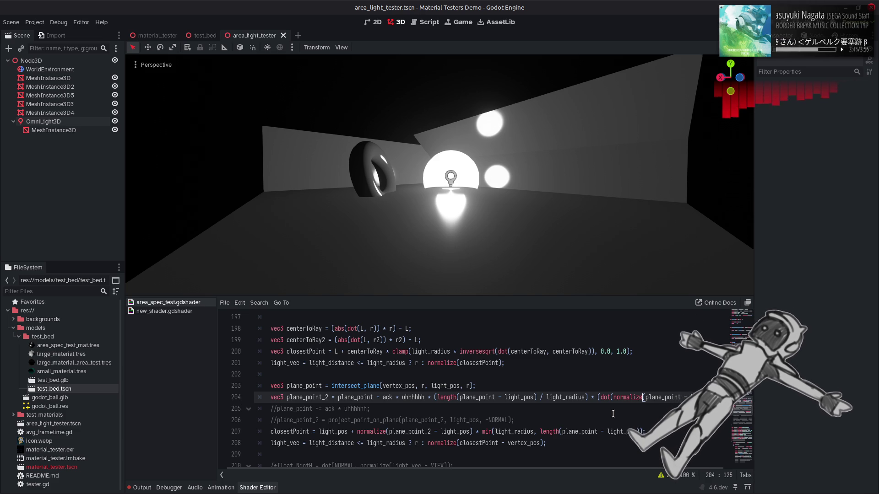
# Clamp the dot factor with max(0.0, …) and save the shader
pyautogui.click(598, 399)
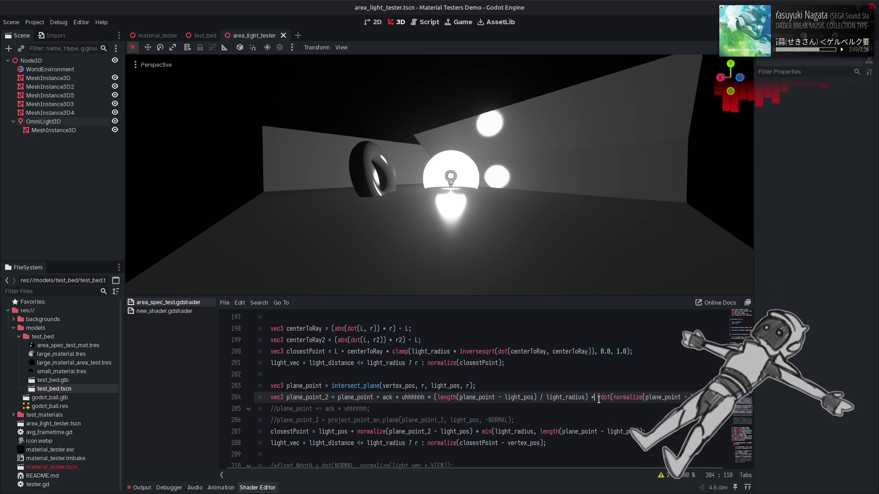
pyautogui.write('max(')
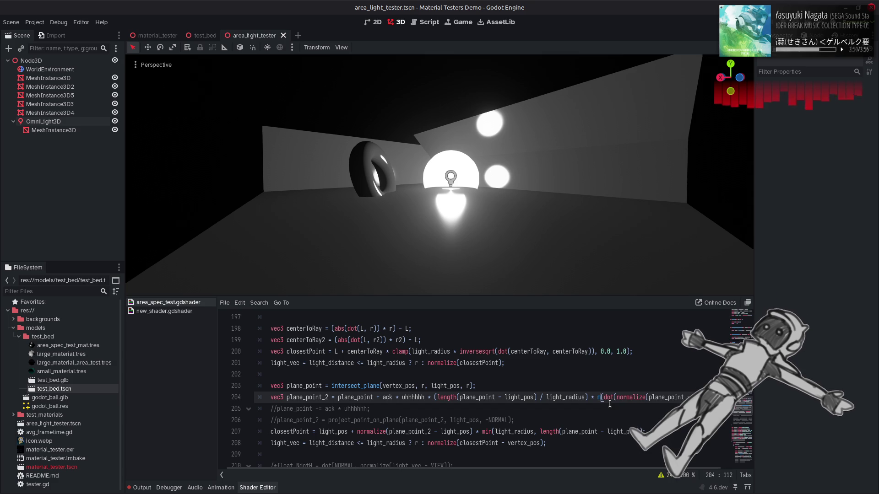
pyautogui.write('0.0,')
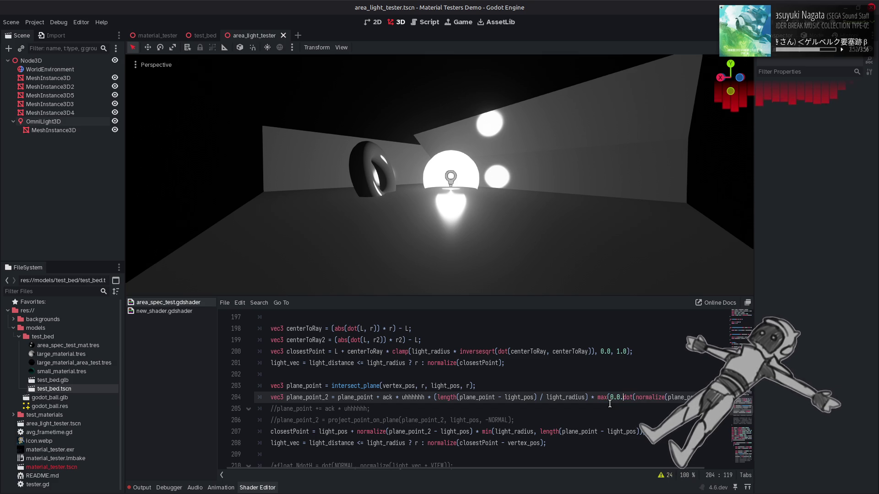
pyautogui.hotkey('ctrl', 's')
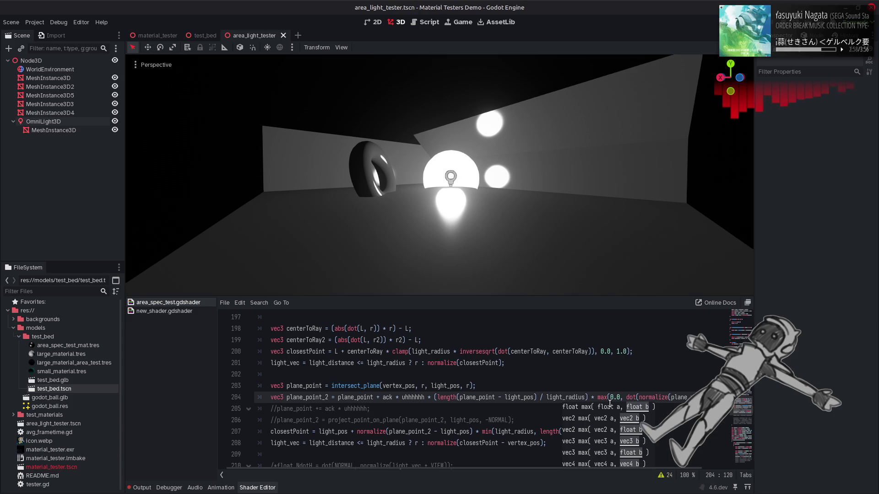
pyautogui.click(609, 403)
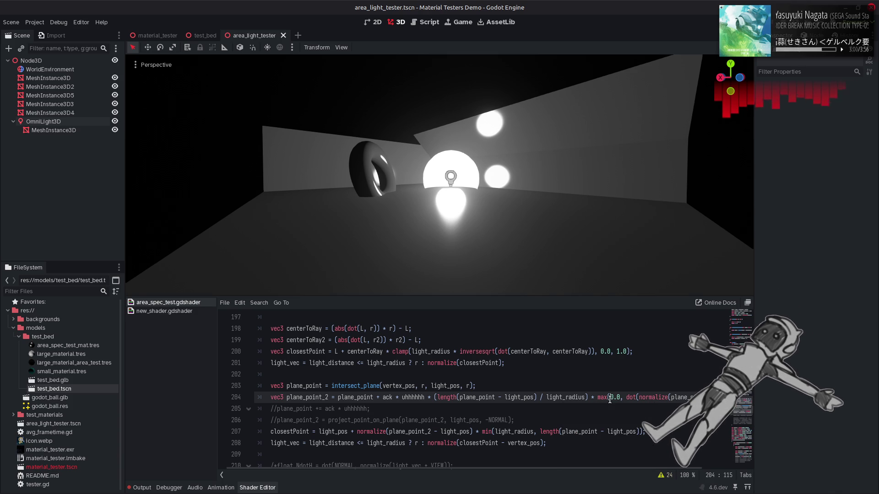
pyautogui.hscroll(2, 558, 471)
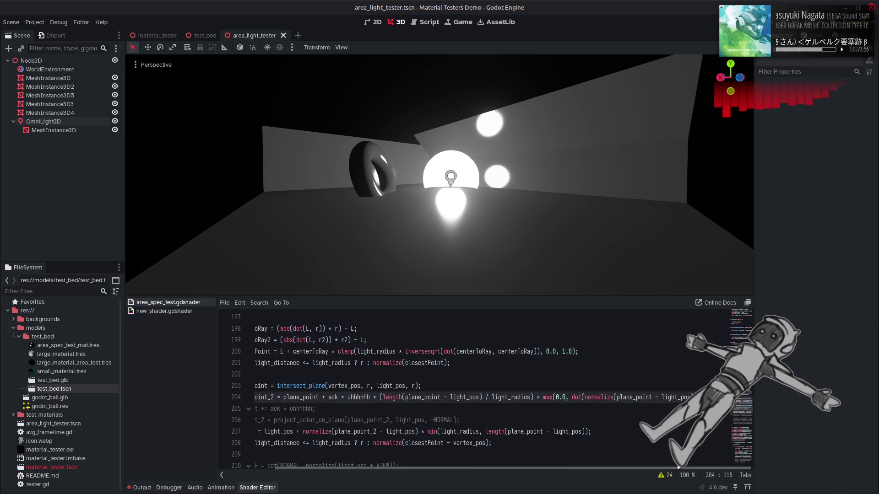
pyautogui.hscroll(-3, 558, 470)
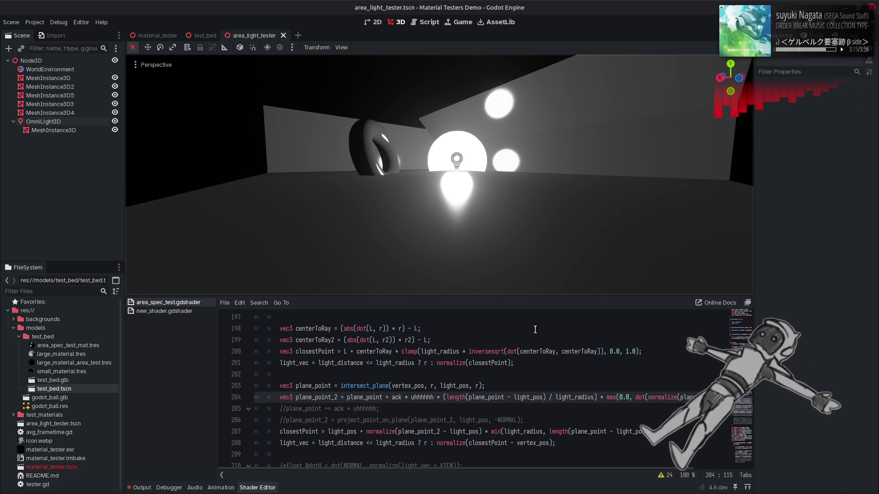
pyautogui.click(79, 121)
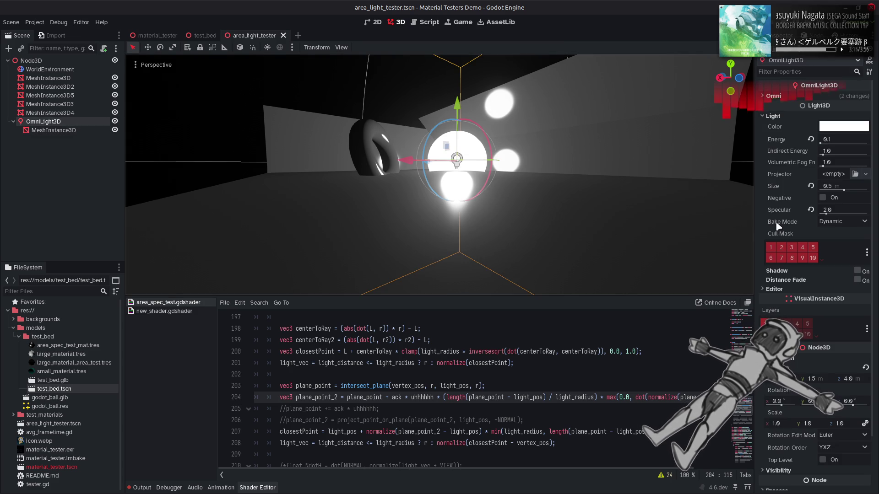
# Lower the OmniLight3D's Specular strength toward 1.0, entering the new value directly
pyautogui.moveTo(828, 210)
pyautogui.mouseDown()
pyautogui.moveTo(852, 213)
pyautogui.moveTo(821, 213)
pyautogui.mouseUp()
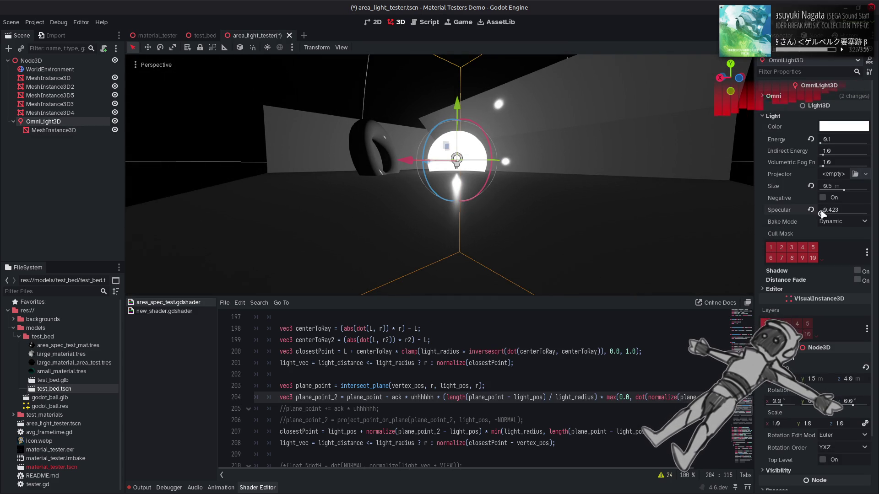
pyautogui.moveTo(823, 214); pyautogui.dragTo(826, 212)
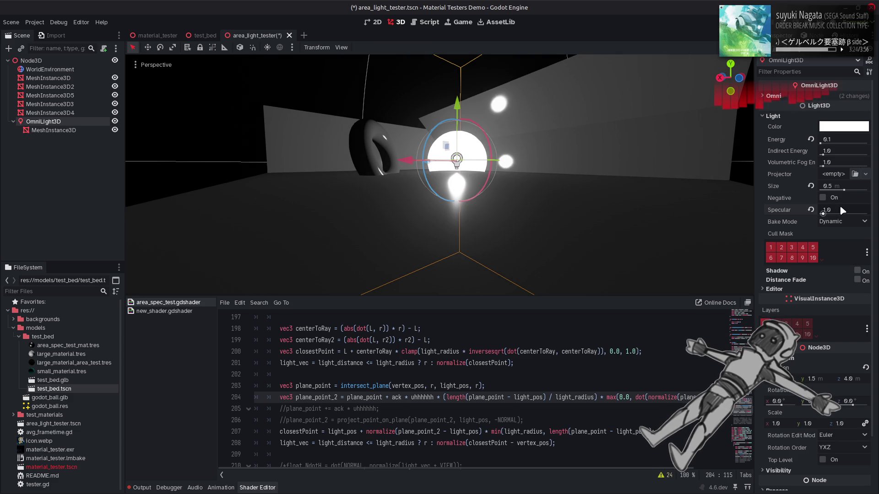
pyautogui.click(842, 208)
pyautogui.press('BackSpace')
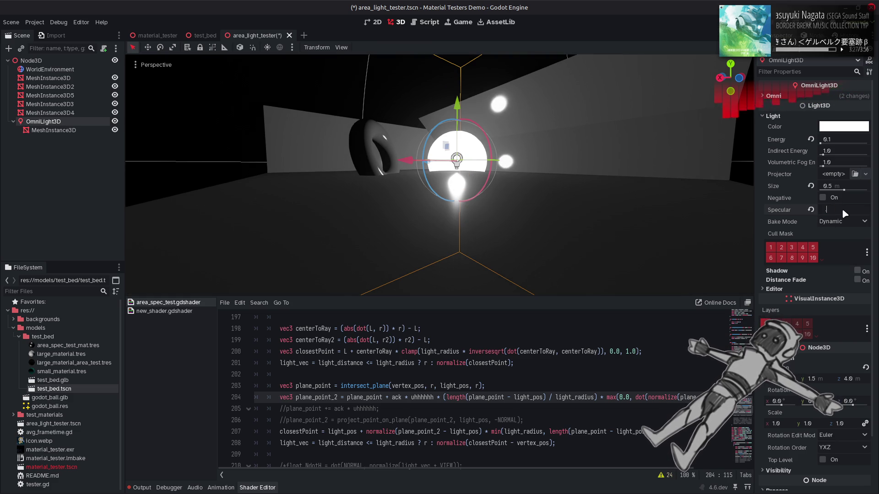
pyautogui.press('Return')
pyautogui.click(363, 97)
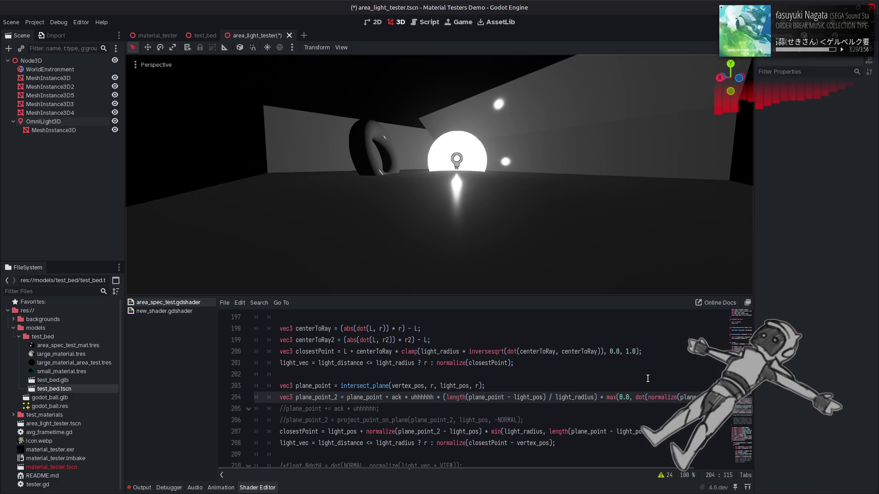
# Experiment with the normalize call and a (1.0 falloff numerator on line 204, undoing back
pyautogui.doubleClick(661, 398)
pyautogui.write('(')
pyautogui.hotkey('ctrl', 's')
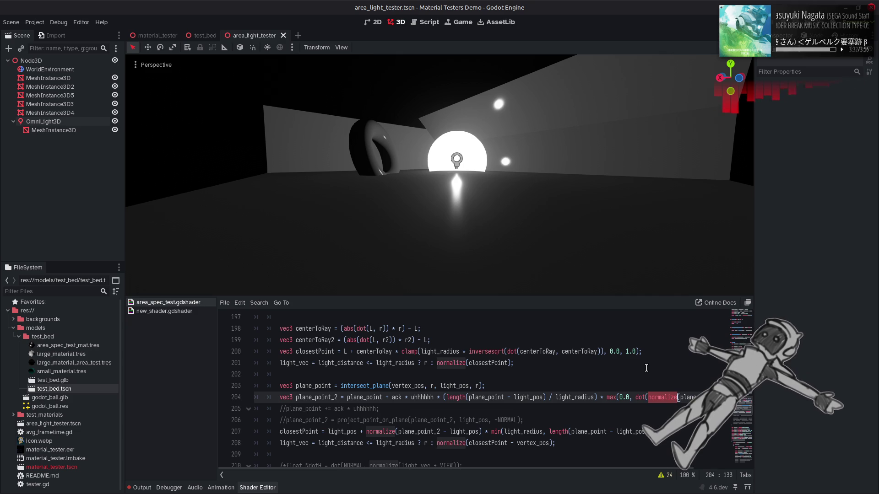
pyautogui.hotkey('ctrl', 's')
pyautogui.hotkey('ctrl', 'z')
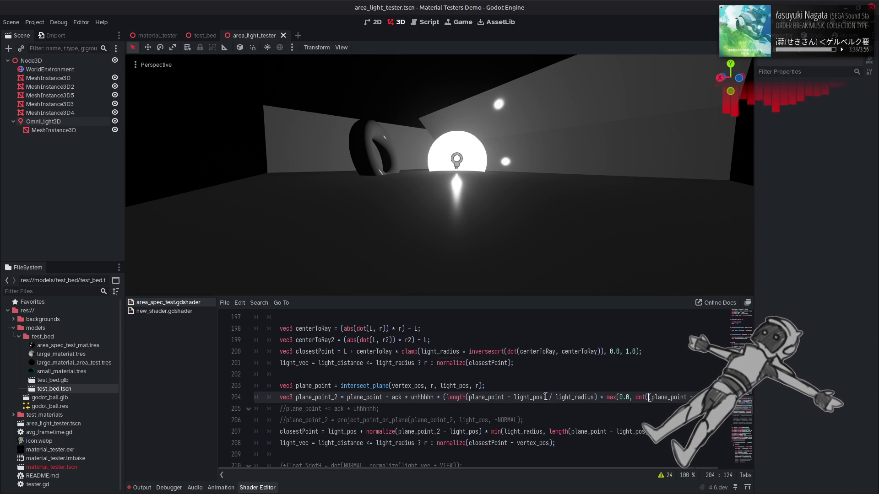
pyautogui.hotkey('ctrl', 'shift', 'z')
pyautogui.moveTo(546, 397); pyautogui.dragTo(438, 402)
pyautogui.write('(1.0')
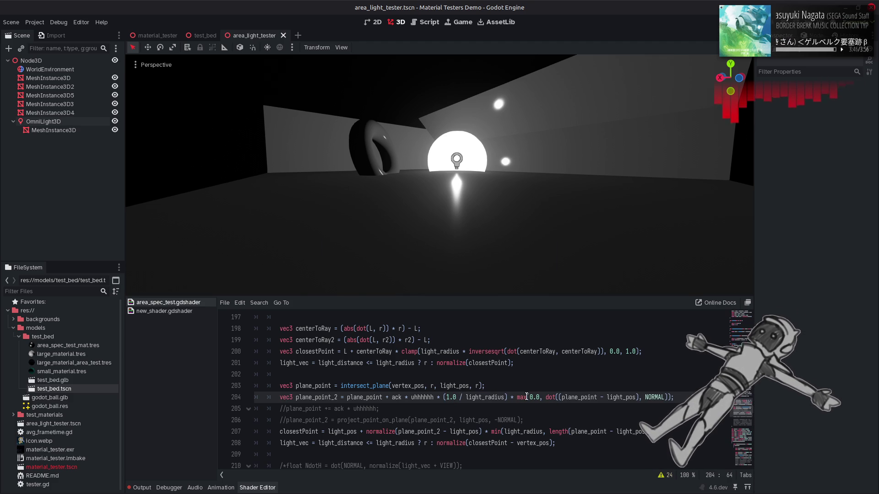
pyautogui.hotkey('ctrl', 'z')
pyautogui.hotkey('ctrl', 'z')
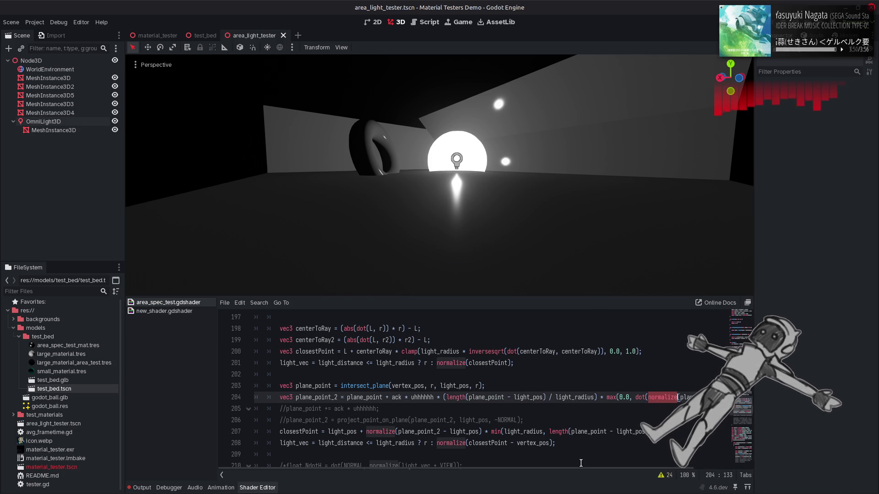
# Remove max(0.0, from the dot factor, turning it into a > 0.0 conditional, and save
pyautogui.hscroll(3, 583, 470)
pyautogui.click(573, 398)
pyautogui.press('BackSpace')
pyautogui.press('BackSpace')
pyautogui.press('BackSpace')
pyautogui.press('Left')
pyautogui.press('BackSpace')
pyautogui.press('BackSpace')
pyautogui.press('BackSpace')
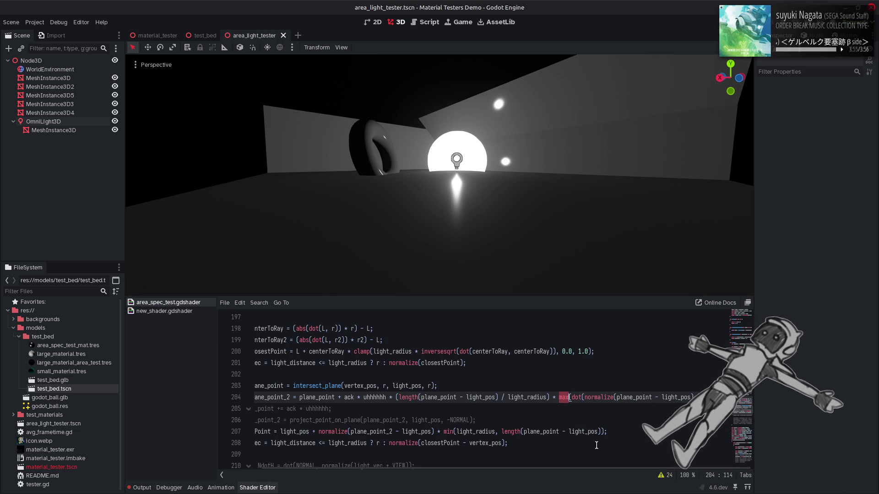
pyautogui.press('Right')
pyautogui.press('Right')
pyautogui.press('Right')
pyautogui.press('Right')
pyautogui.press('Right')
pyautogui.press('Right')
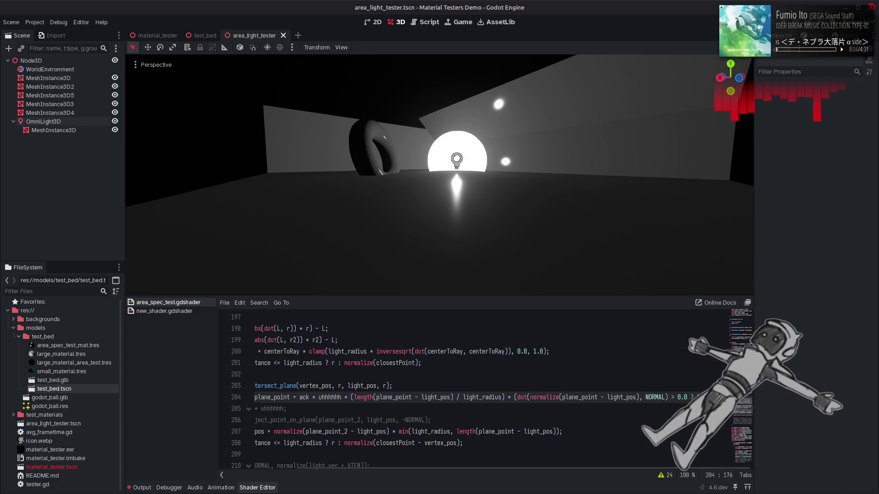
pyautogui.press('Right')
pyautogui.hotkey('ctrl', 's')
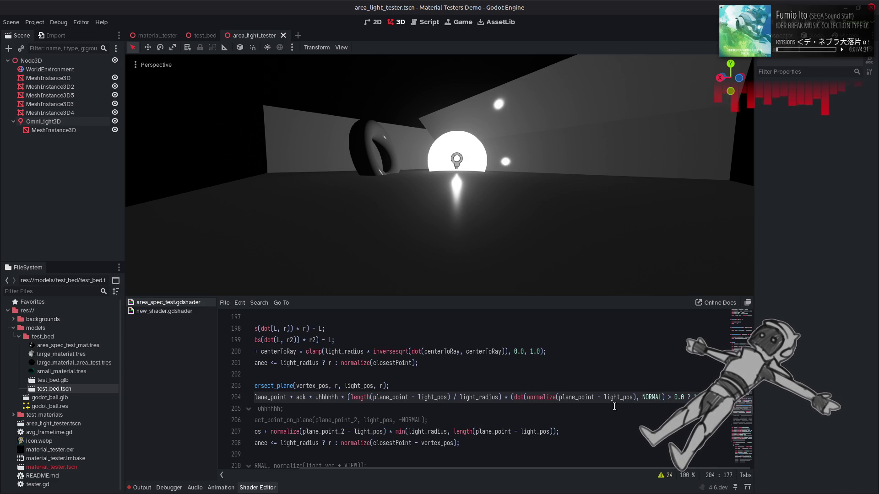
pyautogui.click(81, 122)
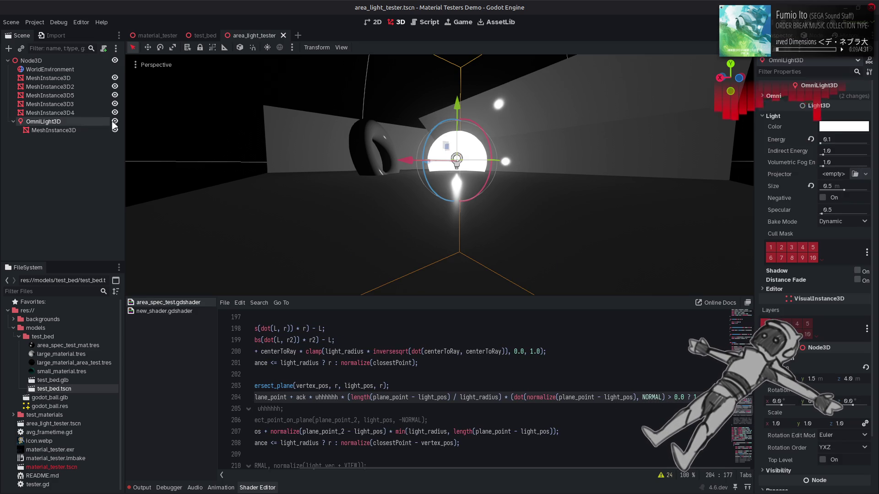
# Raise the OmniLight3D's specular and compare the max(0.0, …) and conditional versions of line 204
pyautogui.moveTo(823, 214); pyautogui.dragTo(838, 214)
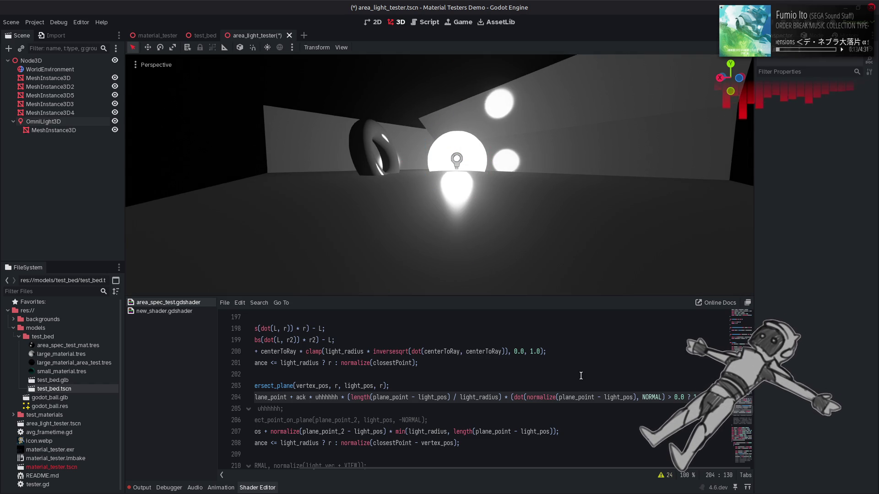
pyautogui.hotkey('ctrl', 'z')
pyautogui.hotkey('ctrl', 'z')
pyautogui.hotkey('ctrl', 's')
pyautogui.hotkey('ctrl', 'z')
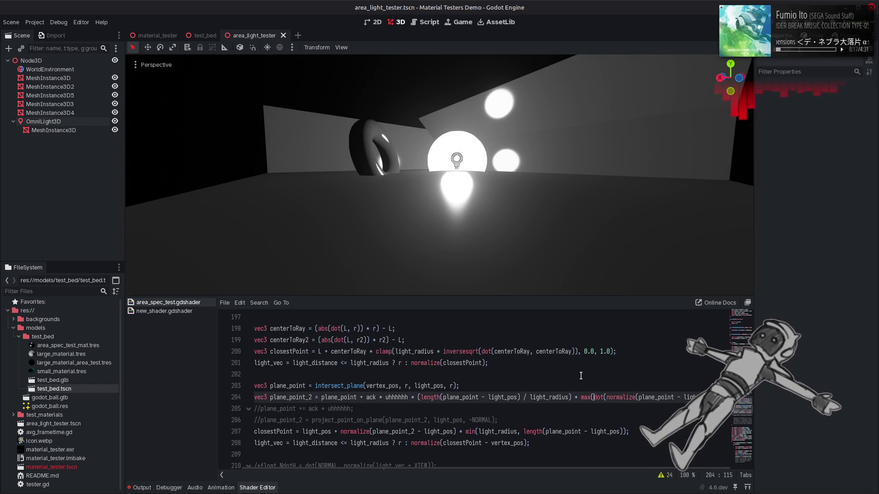
pyautogui.hotkey('ctrl', 'z')
pyautogui.hotkey('ctrl', 'z')
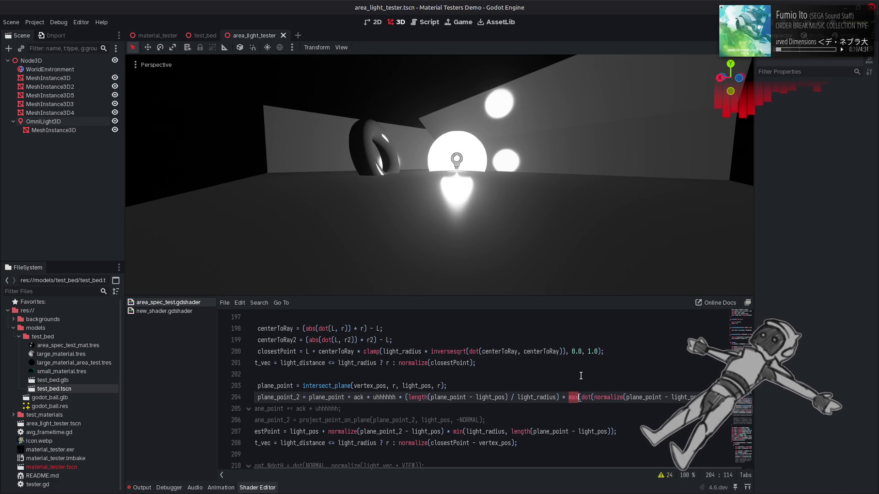
pyautogui.hotkey('ctrl', 'z')
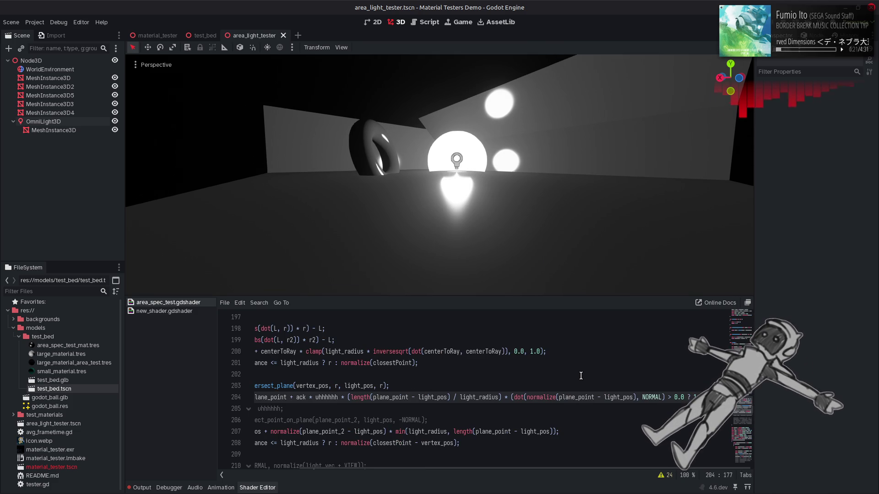
pyautogui.hotkey('ctrl', 'z')
pyautogui.hotkey('ctrl', 'z')
pyautogui.hotkey('ctrl', 'z')
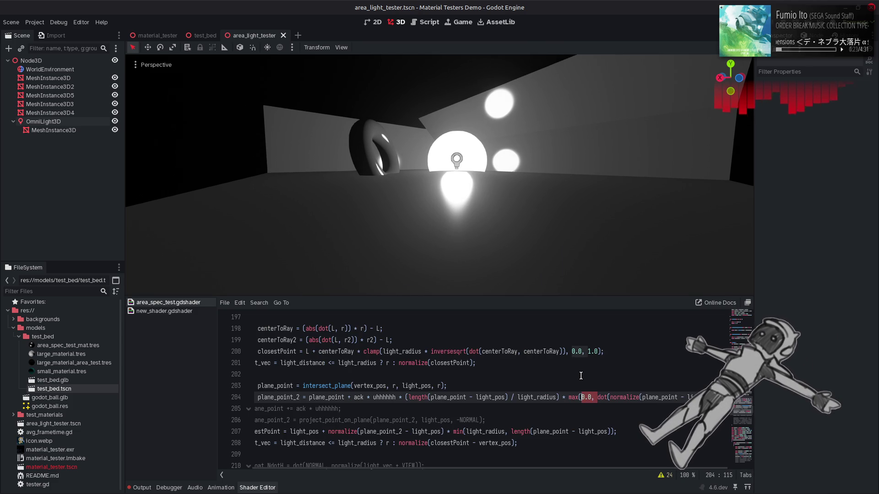
pyautogui.write(',')
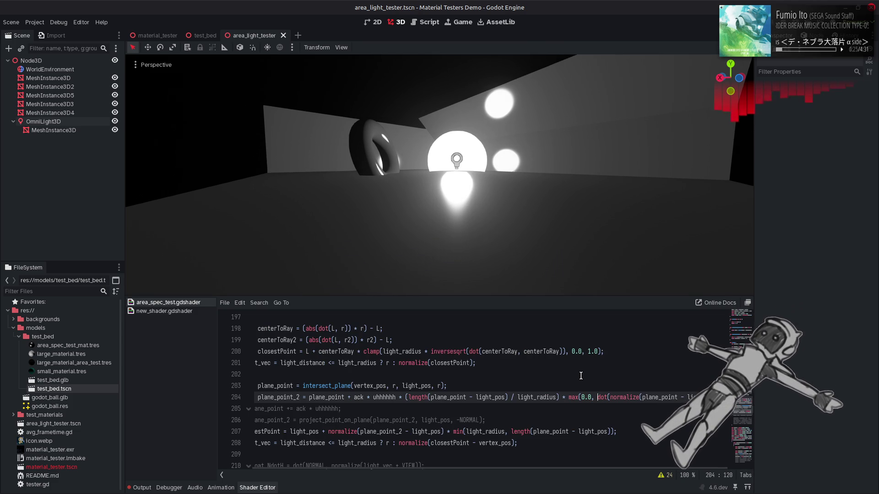
pyautogui.hotkey('ctrl', 'shift', 'z')
pyautogui.hotkey('ctrl', 'shift', 'z')
pyautogui.hotkey('ctrl', 'shift', 'z')
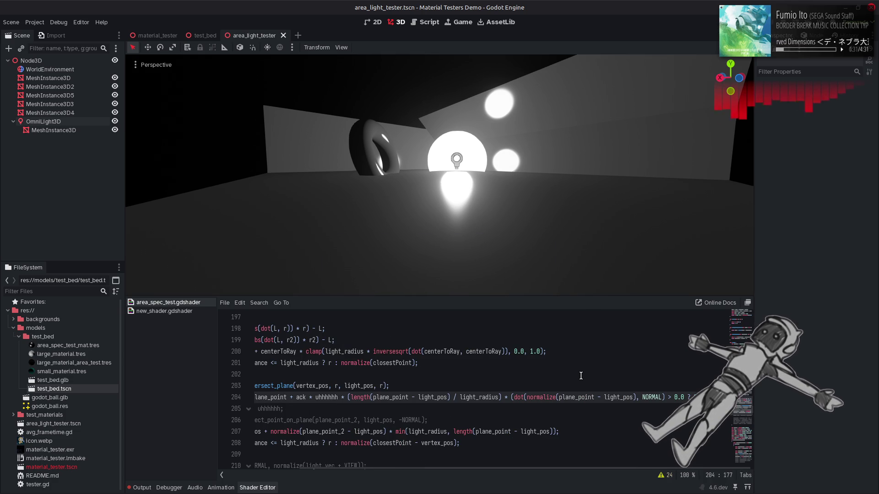
# Test line 204 without the normalize call, then restore it
pyautogui.scroll(-1, 581, 376)
pyautogui.hscroll(-3, 581, 375)
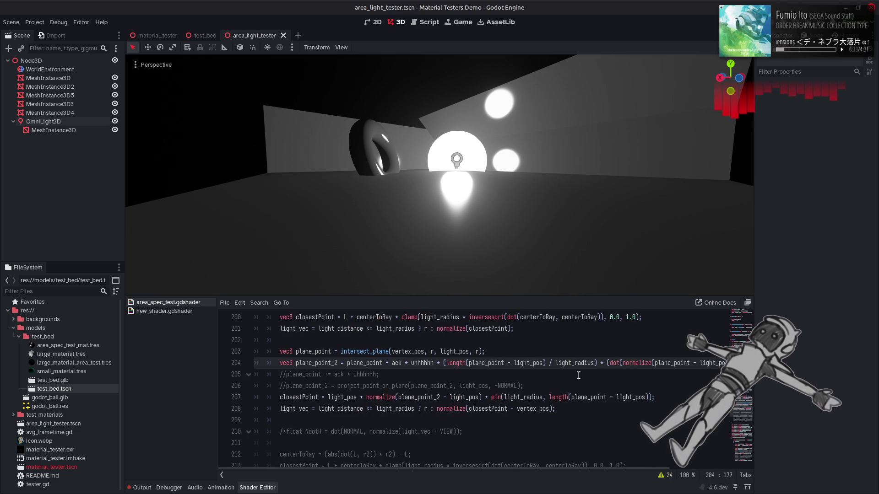
pyautogui.scroll(1, 539, 378)
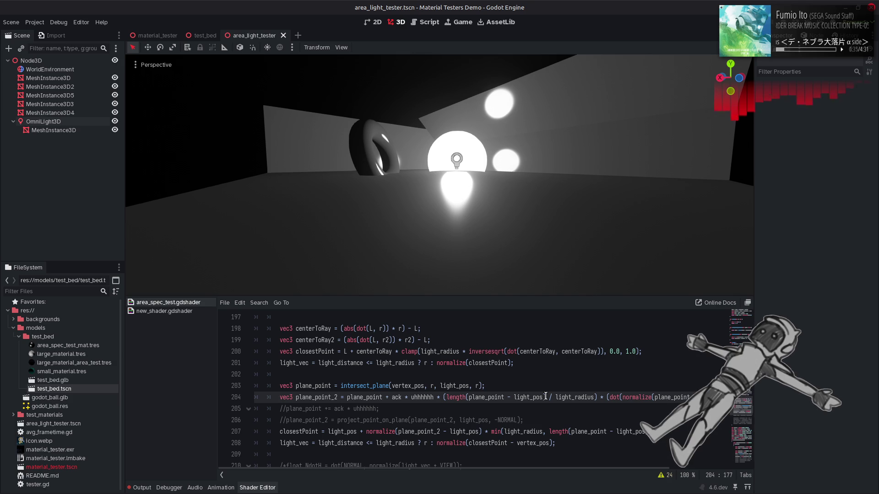
pyautogui.doubleClick(630, 396)
pyautogui.press('BackSpace')
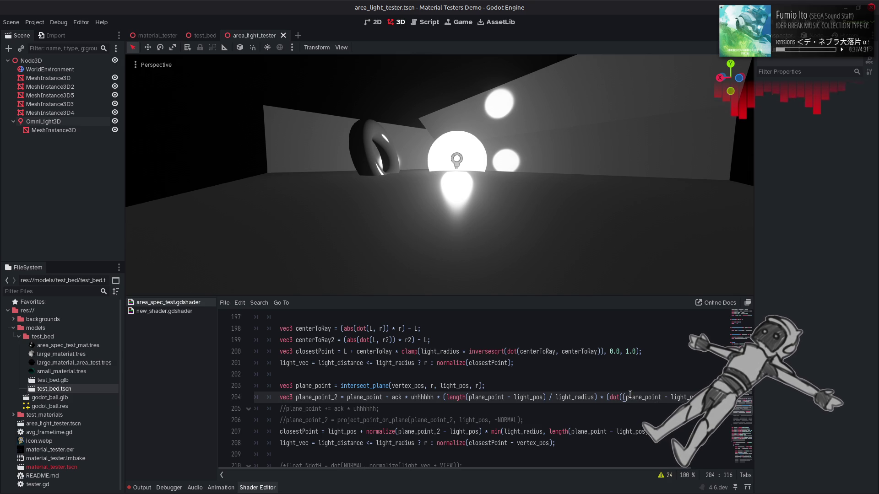
pyautogui.hotkey('ctrl', 'z')
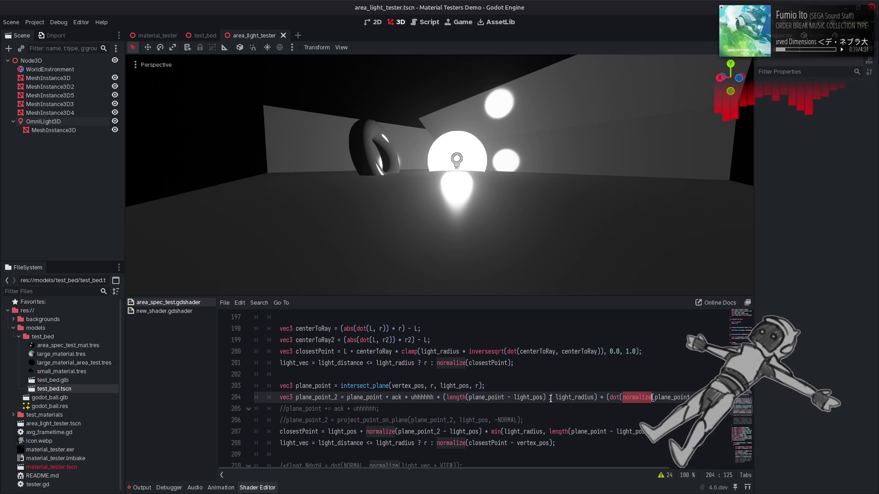
pyautogui.click(544, 397)
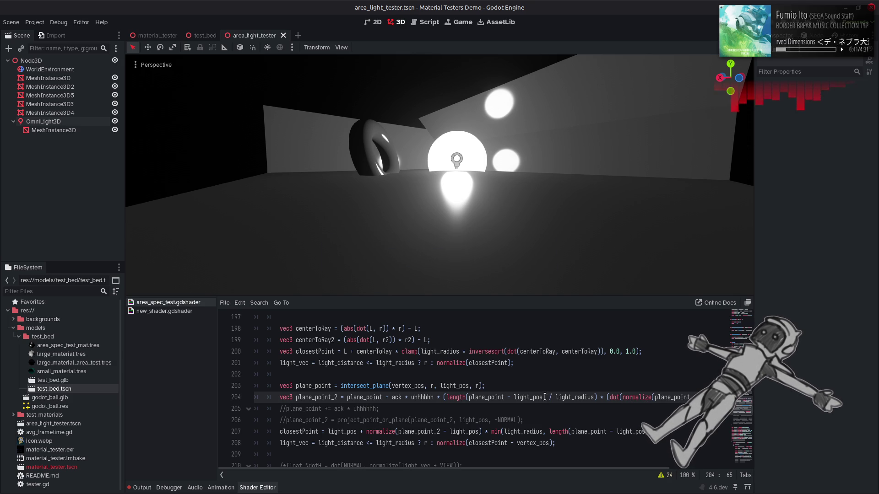
pyautogui.moveTo(546, 398); pyautogui.dragTo(447, 397)
pyautogui.write('1.0')
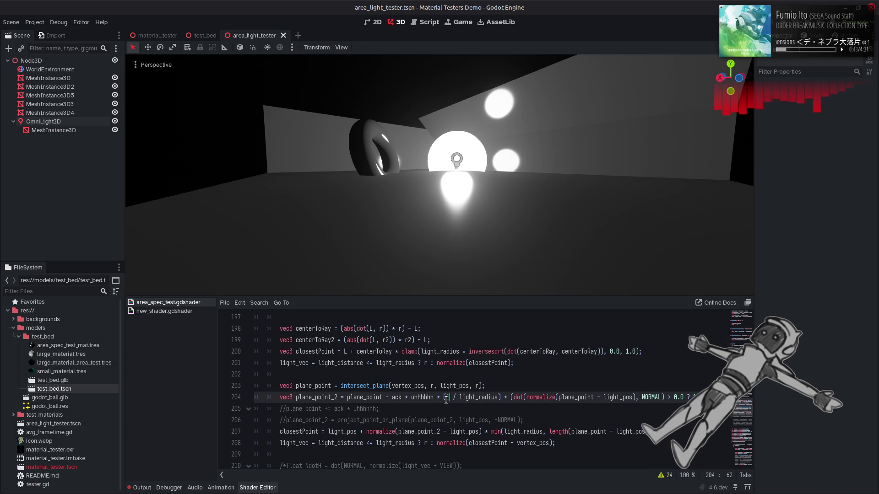
pyautogui.hotkey('ctrl', 's')
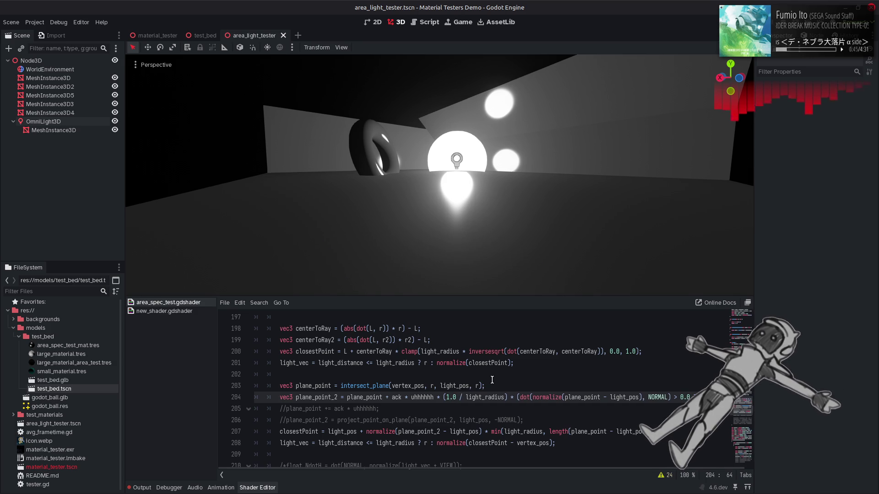
pyautogui.hotkey('ctrl', 'z')
pyautogui.hotkey('ctrl', 's')
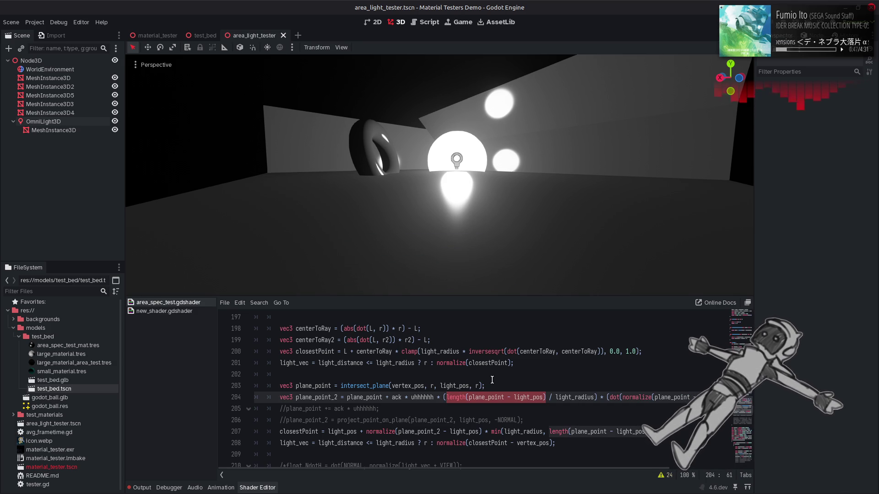
pyautogui.click(447, 398)
pyautogui.write('po')
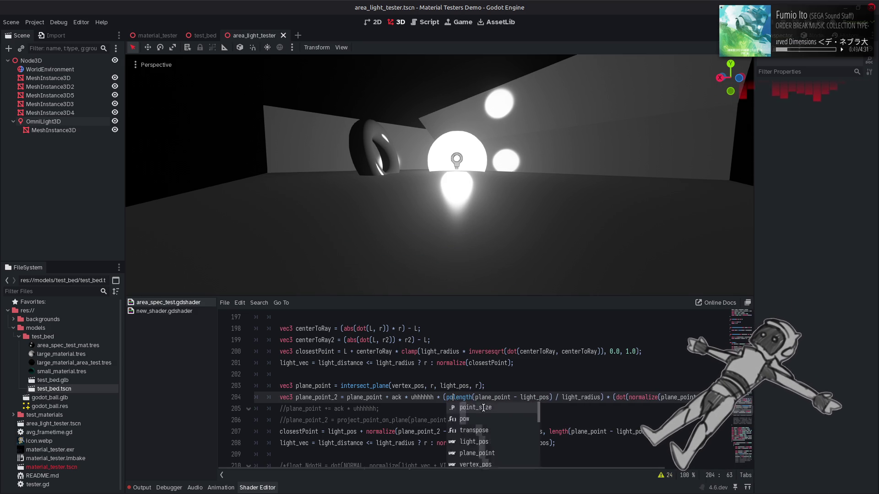
pyautogui.write('w')
pyautogui.press('Return')
pyautogui.click(559, 399)
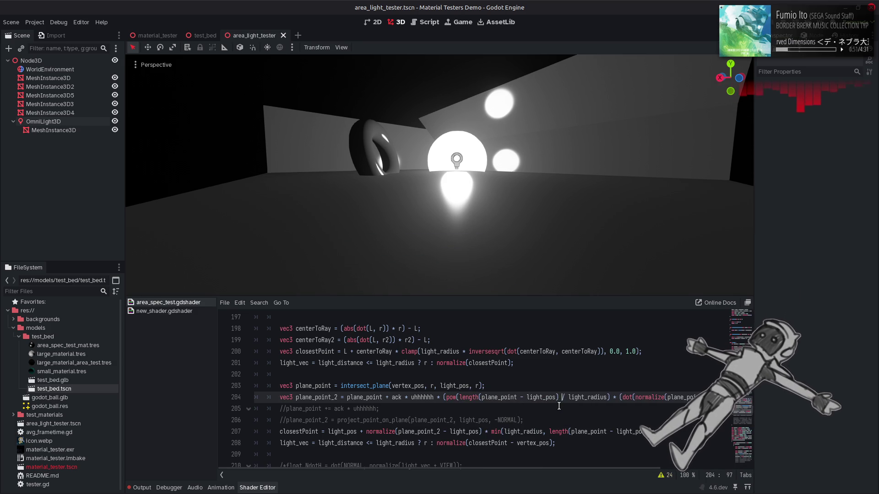
pyautogui.press('Left')
pyautogui.write(')')
pyautogui.press('Left')
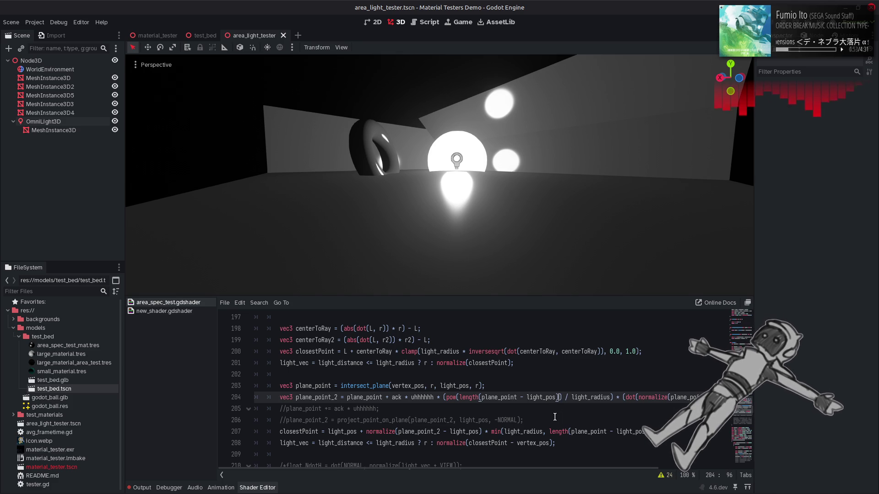
pyautogui.write(', 2.0')
pyautogui.hotkey('ctrl', 's')
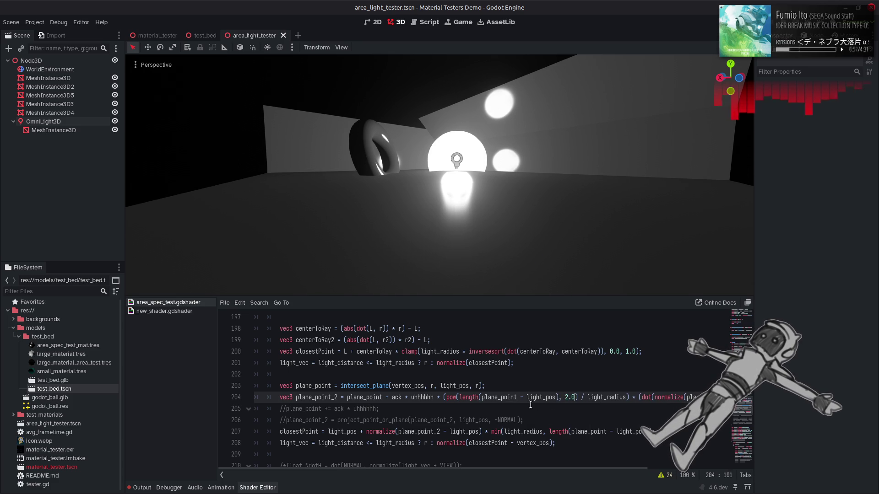
pyautogui.press('BackSpace')
pyautogui.press('BackSpace')
pyautogui.press('BackSpace')
pyautogui.press('Delete')
pyautogui.hotkey('ctrl', 'Left')
pyautogui.hotkey('ctrl', 'Left')
pyautogui.hotkey('ctrl', 'Left')
pyautogui.press('BackSpace')
pyautogui.press('BackSpace')
pyautogui.press('BackSpace')
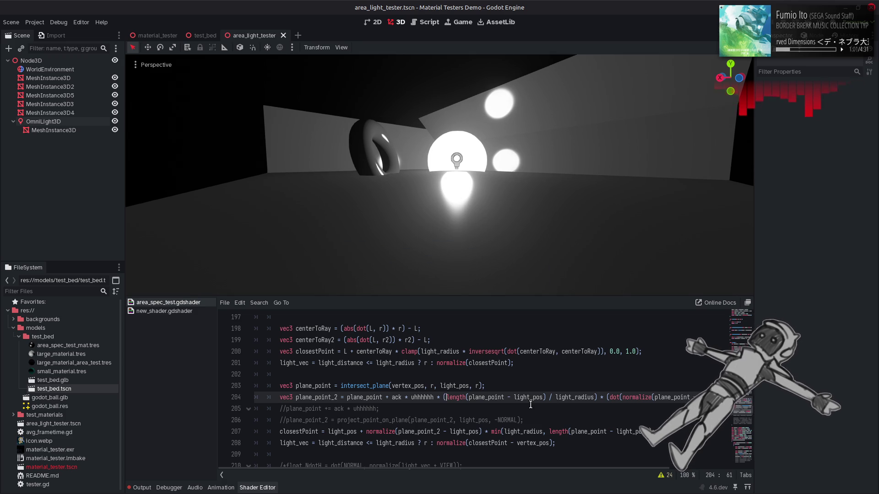
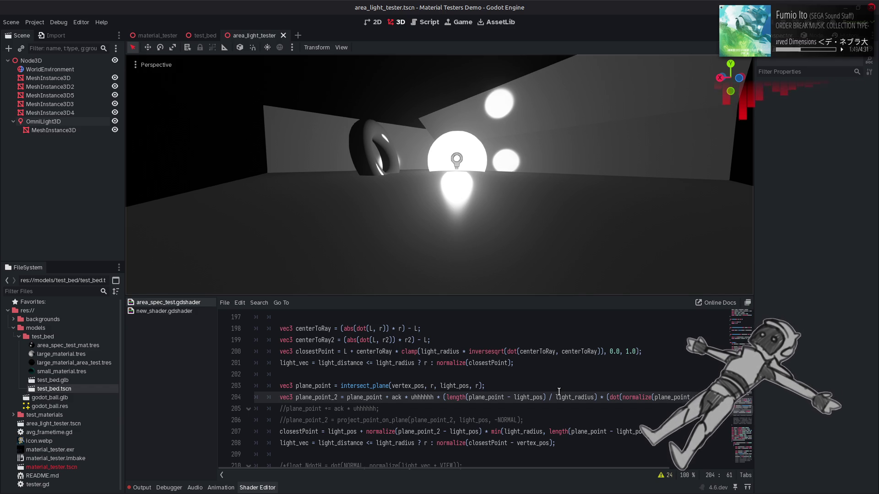
# Change line 203 to intersect_plane(vertex_pos, LIGHT, light_pos, LIGHT) and save the shader
pyautogui.click(488, 386)
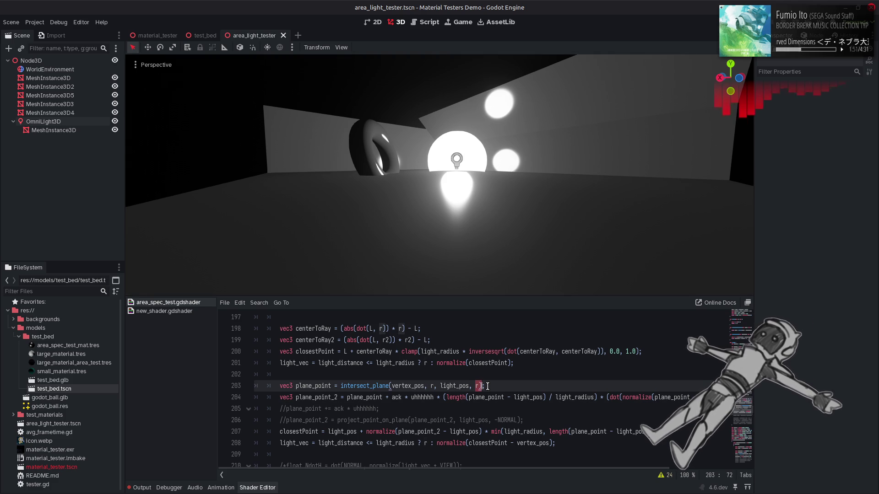
pyautogui.press('Left')
pyautogui.press('Left')
pyautogui.press('BackSpace')
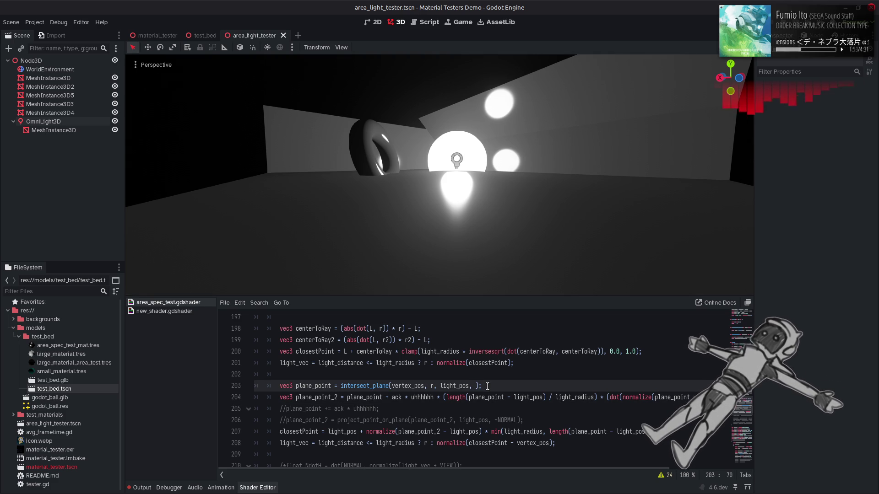
pyautogui.write('LIG')
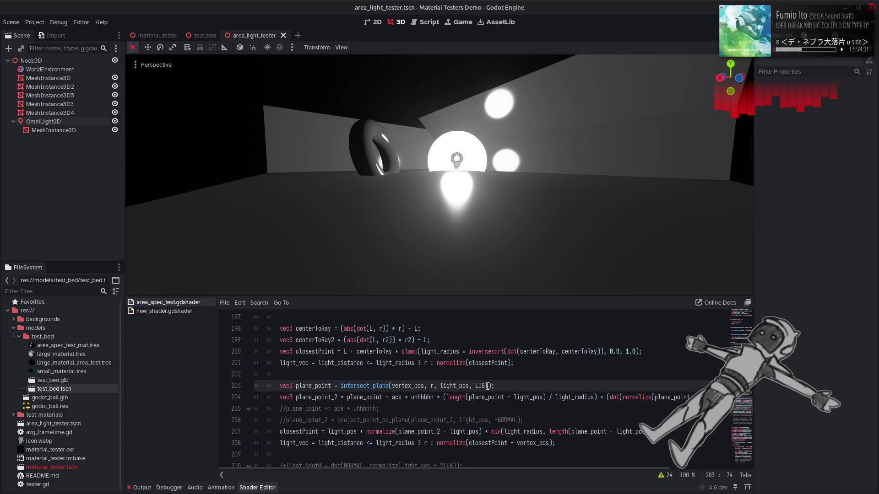
pyautogui.write('HT')
pyautogui.hotkey('ctrl', 's')
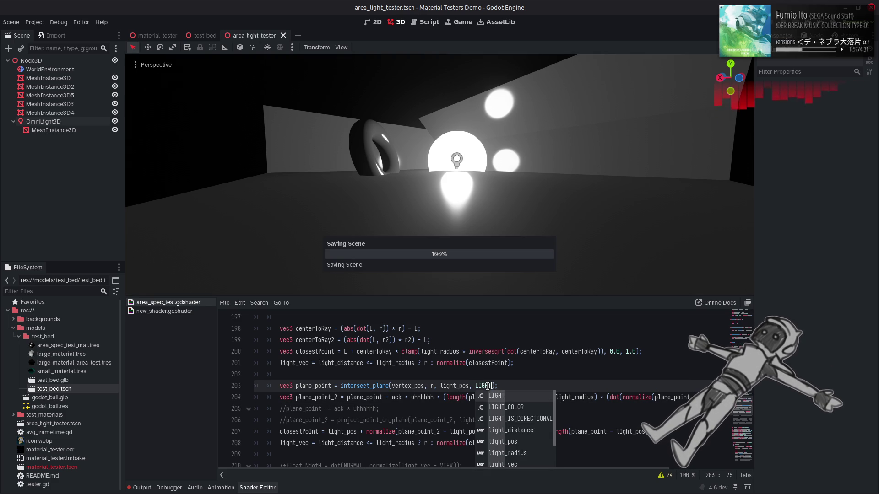
pyautogui.click(505, 374)
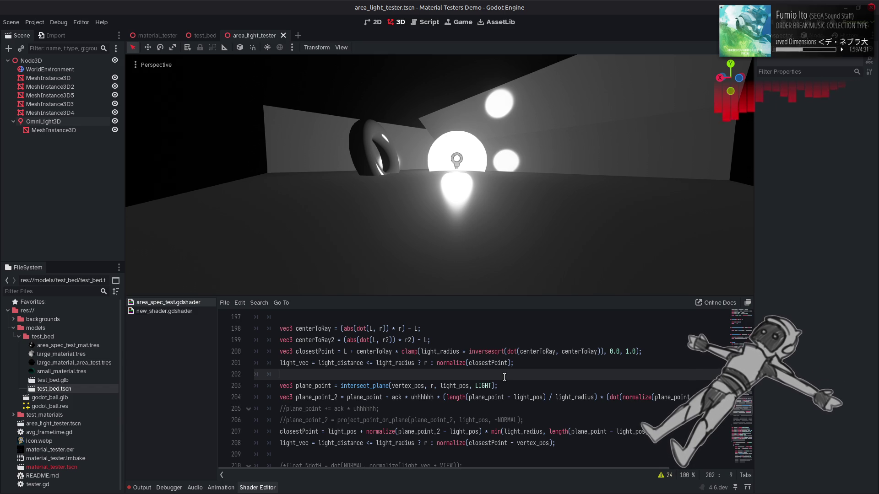
pyautogui.hotkey('ctrl', 'z')
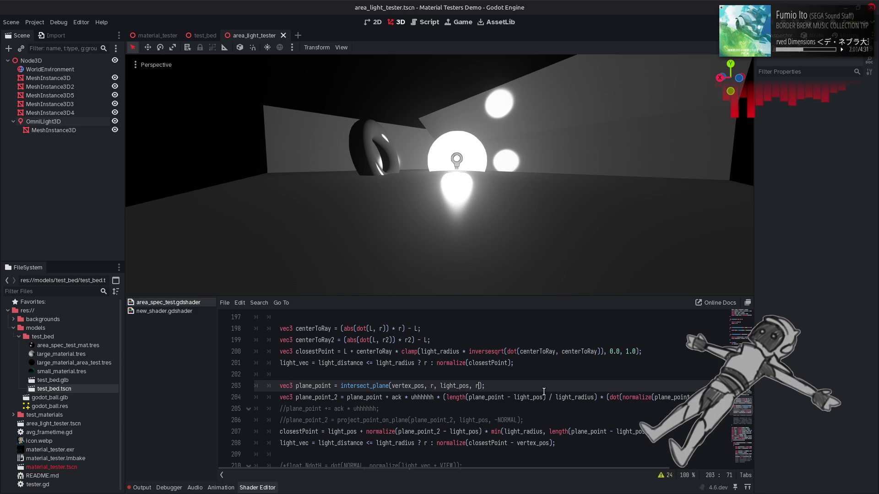
pyautogui.hotkey('ctrl', 'y')
pyautogui.doubleClick(434, 386)
pyautogui.write('LIGHT')
pyautogui.hotkey('ctrl', 's')
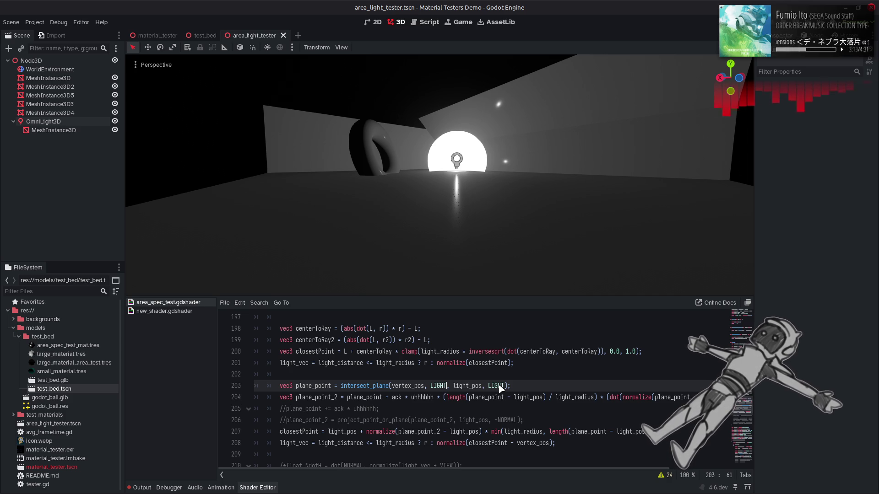
# Try VIEW and NORMAL as the last intersect_plane argument, then put LIGHT back
pyautogui.doubleClick(497, 386)
pyautogui.write('VIEW')
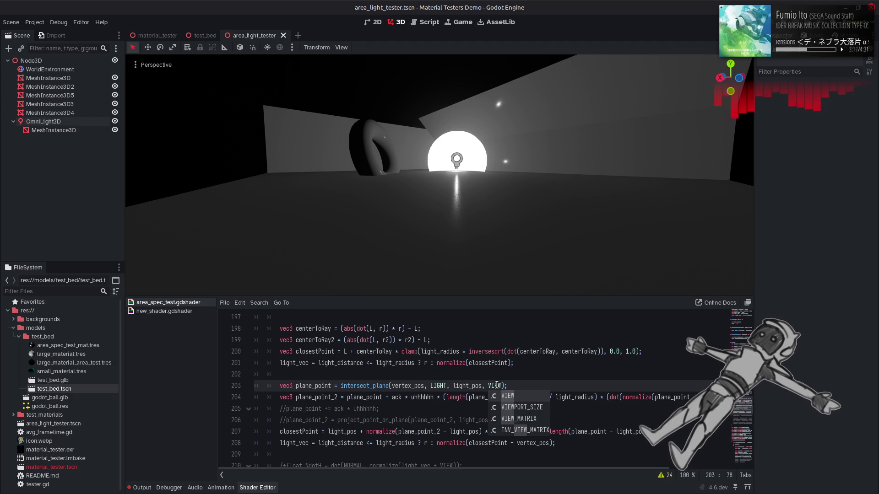
pyautogui.press('Escape')
pyautogui.press('BackSpace')
pyautogui.press('BackSpace')
pyautogui.press('BackSpace')
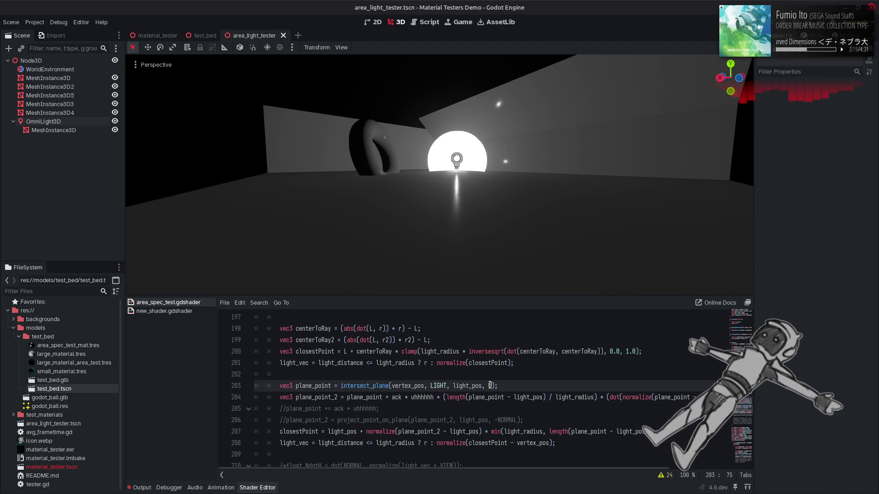
pyautogui.write('NORMAL:')
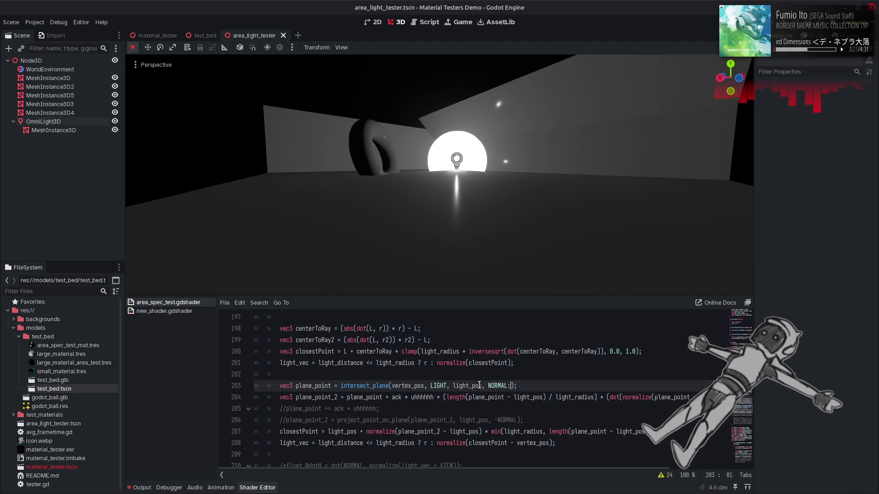
pyautogui.hotkey('ctrl', 'shift', 'Left')
pyautogui.write('LIGHT')
# Make line 203's arguments NORMAL and -VIEW, save, and switch to the browser
pyautogui.doubleClick(441, 388)
pyautogui.write('NORM')
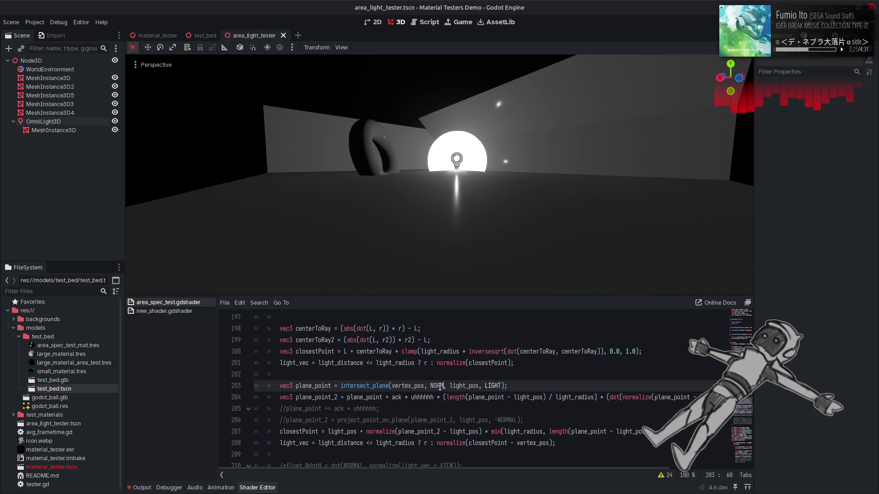
pyautogui.write('AL')
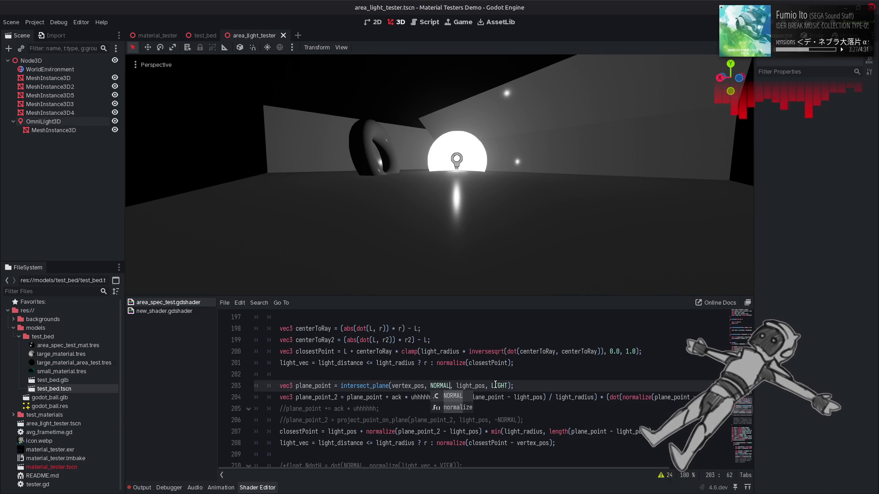
pyautogui.doubleClick(497, 386)
pyautogui.write('-VIEW')
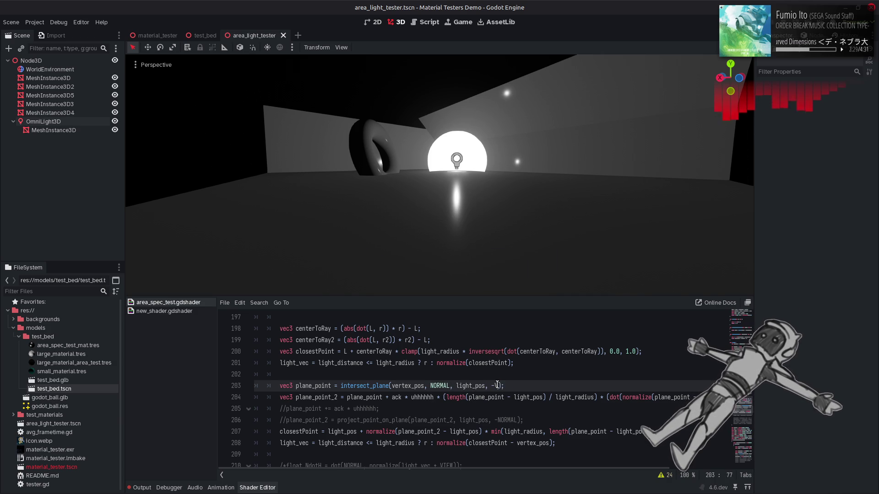
pyautogui.hotkey('ctrl', 's')
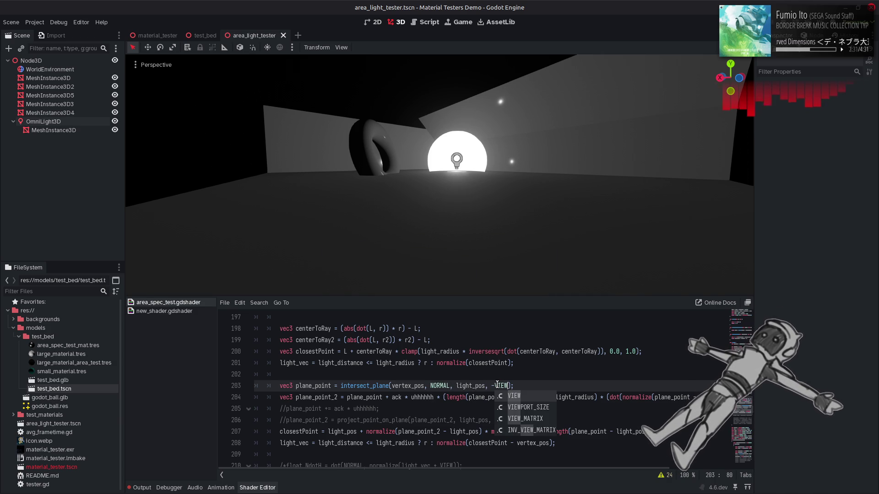
pyautogui.click(497, 385)
pyautogui.press('BackSpace')
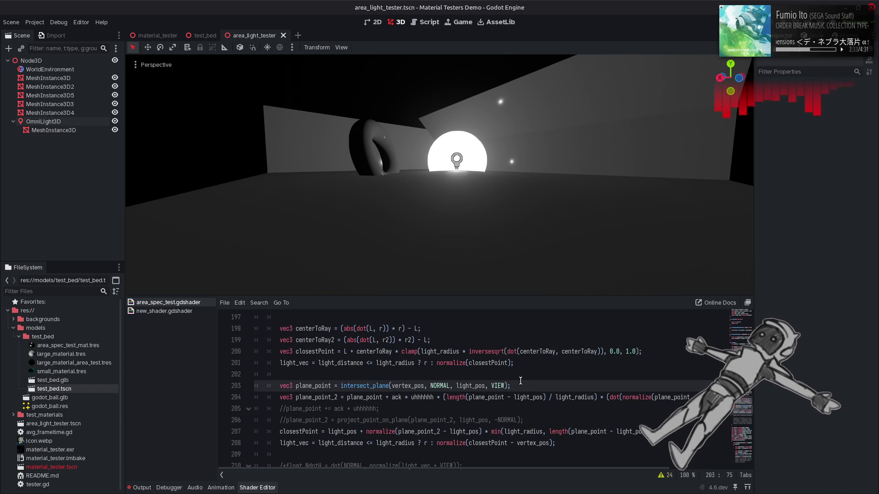
pyautogui.write('-')
pyautogui.hotkey('ctrl', 's')
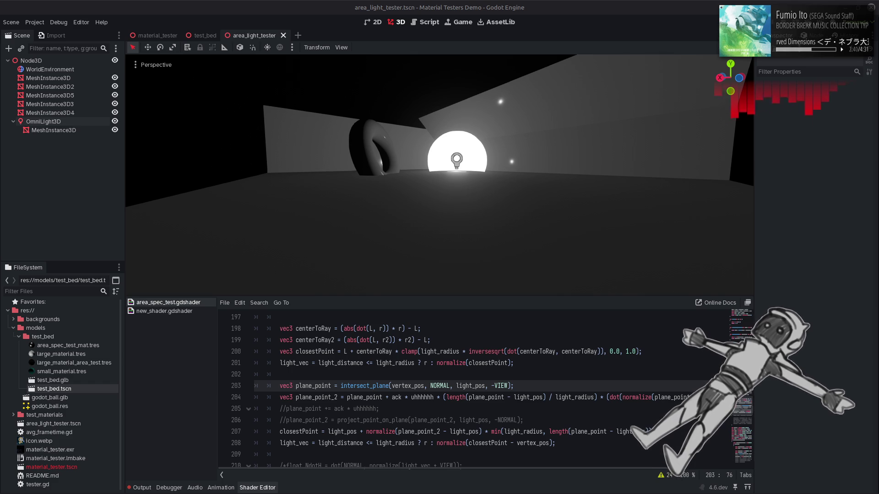
pyautogui.hotkey('alt', 'Tab')
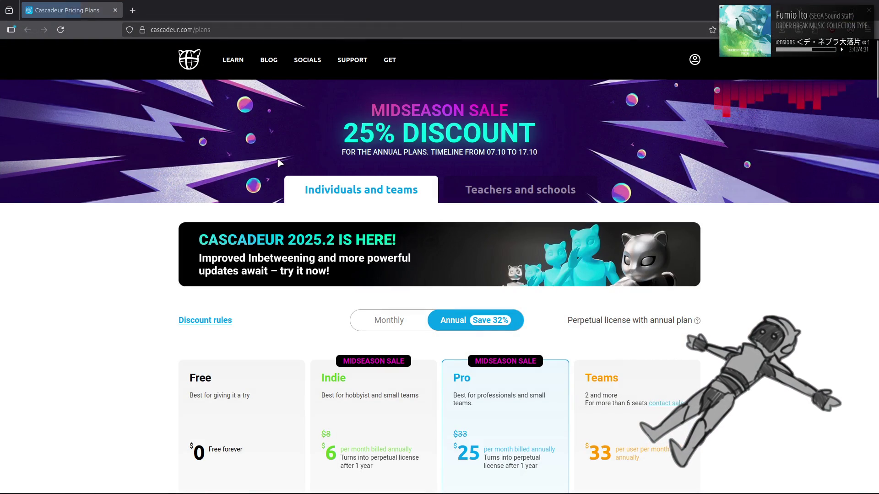
# Scroll down the Cascadeur plans page to see the plan cards and feature lists
pyautogui.scroll(-2, 92, 244)
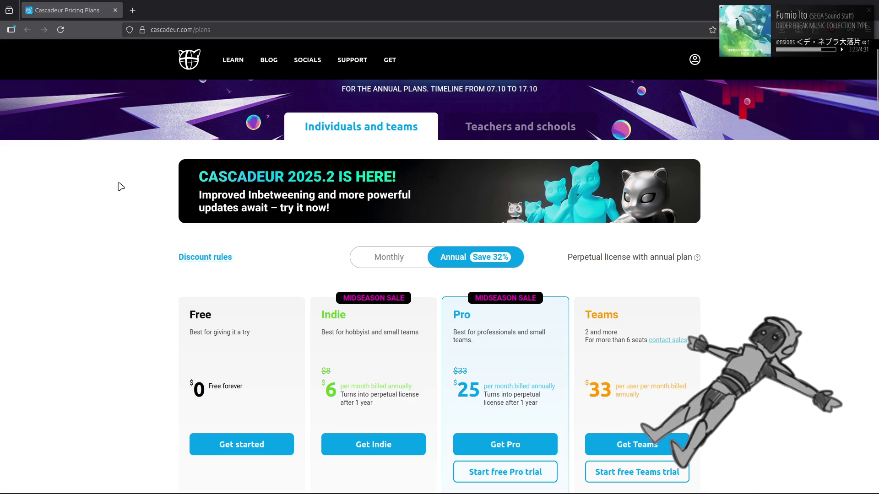
pyautogui.scroll(-3, 119, 186)
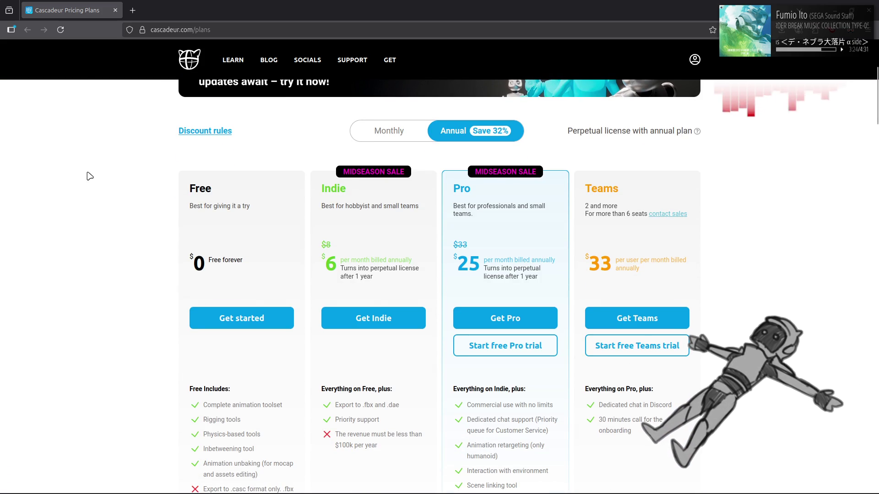
pyautogui.scroll(-2, 90, 177)
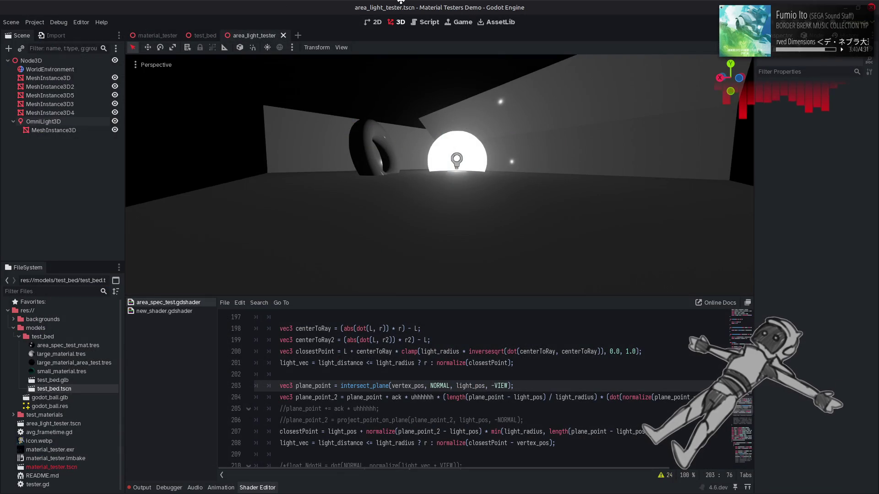
# Restore both r arguments in line 203's intersect_plane call and save
pyautogui.click(540, 385)
pyautogui.write('r')
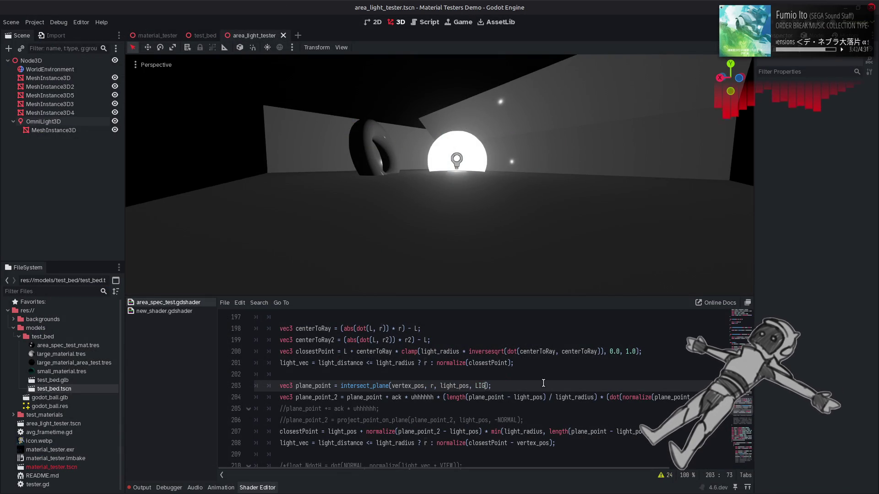
pyautogui.hotkey('ctrl', 's')
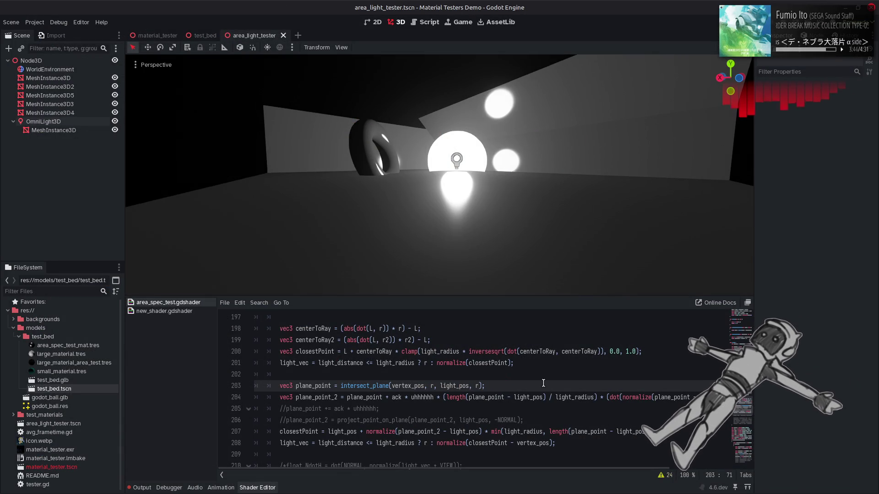
pyautogui.press('Down')
pyautogui.press('End')
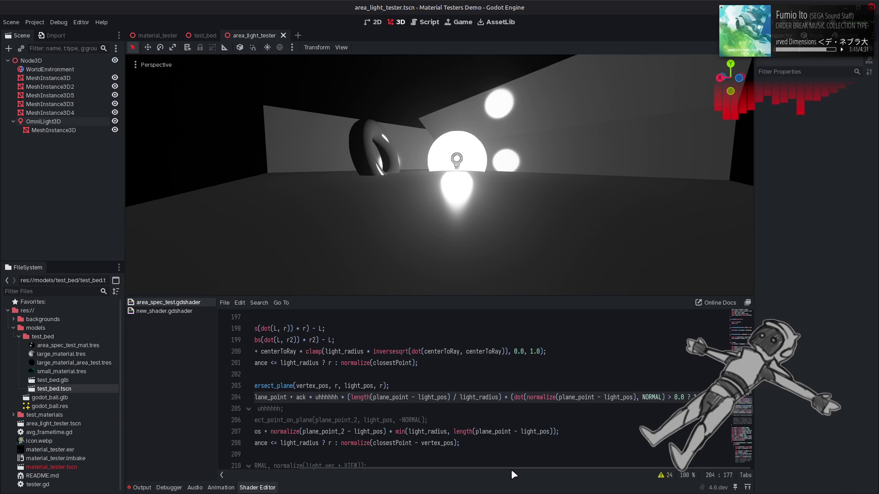
# Undo the max(0.0, ...) change on line 204, save, and scroll the code back left
pyautogui.hotkey('ctrl', 'Left')
pyautogui.hotkey('ctrl', 'Left')
pyautogui.hotkey('ctrl', 'Left')
pyautogui.write('max')
pyautogui.press('Right')
pyautogui.write('0.0,')
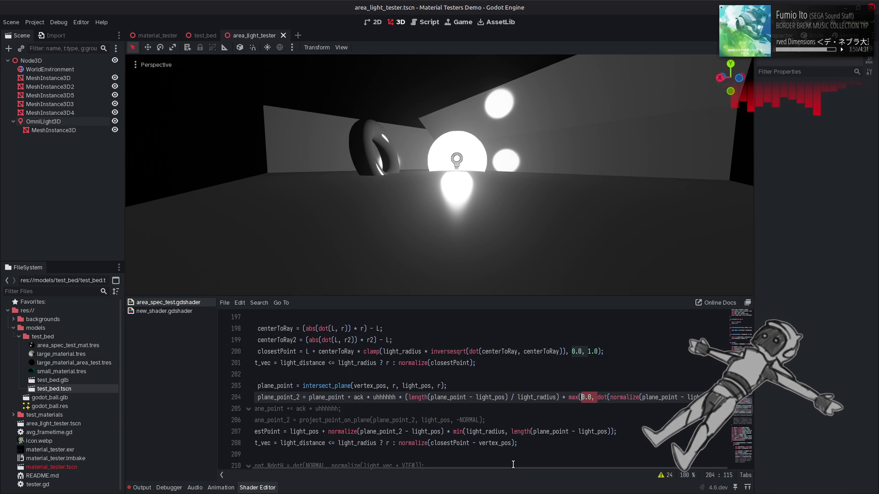
pyautogui.hotkey('ctrl', 'z')
pyautogui.hotkey('ctrl', 'z')
pyautogui.hotkey('ctrl', 'z')
pyautogui.hotkey('ctrl', 'z')
pyautogui.hotkey('ctrl', 'z')
pyautogui.hotkey('ctrl', 'z')
pyautogui.hotkey('ctrl', 'z')
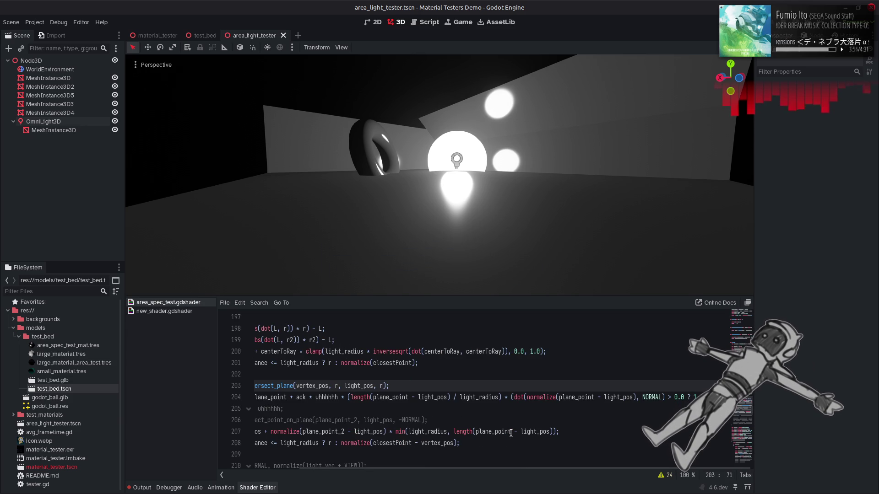
pyautogui.hotkey('ctrl', 'z')
pyautogui.hotkey('ctrl', 'z')
pyautogui.hotkey('ctrl', 's')
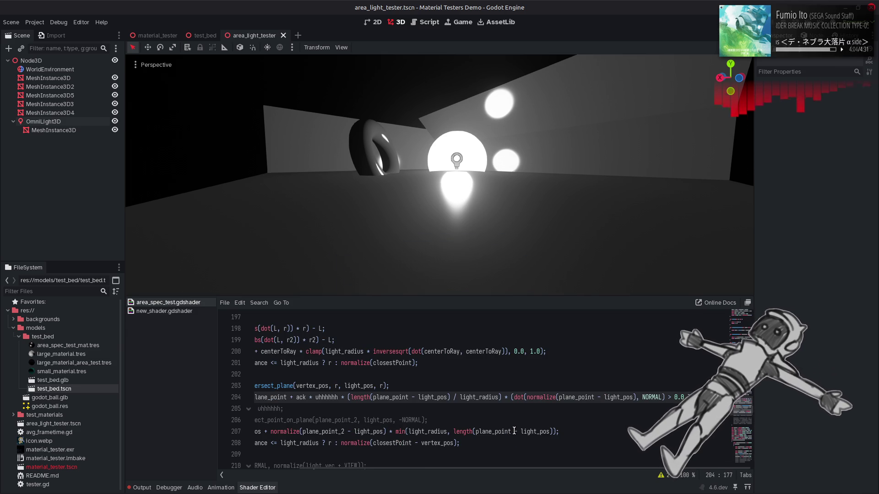
pyautogui.hscroll(-3, 513, 432)
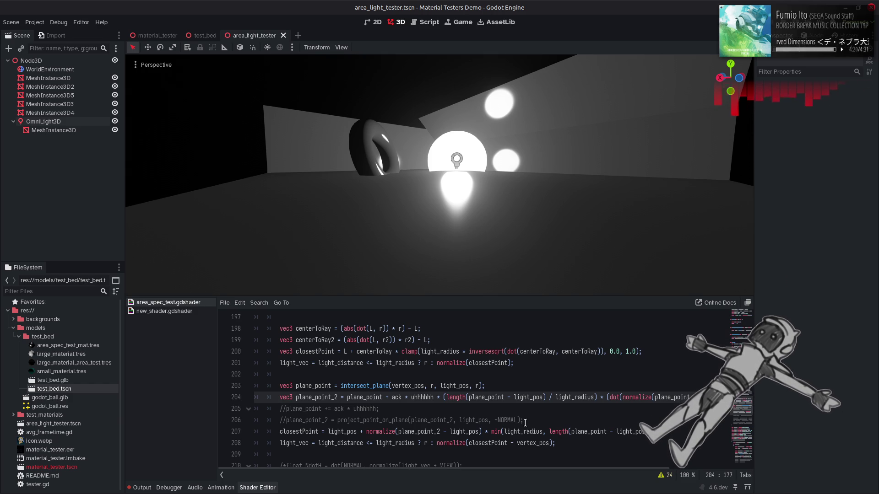
# Make line 207's length() measure plane_point instead of plane_point_2, checking the ceiling highlights
pyautogui.click(433, 432)
pyautogui.click(608, 431)
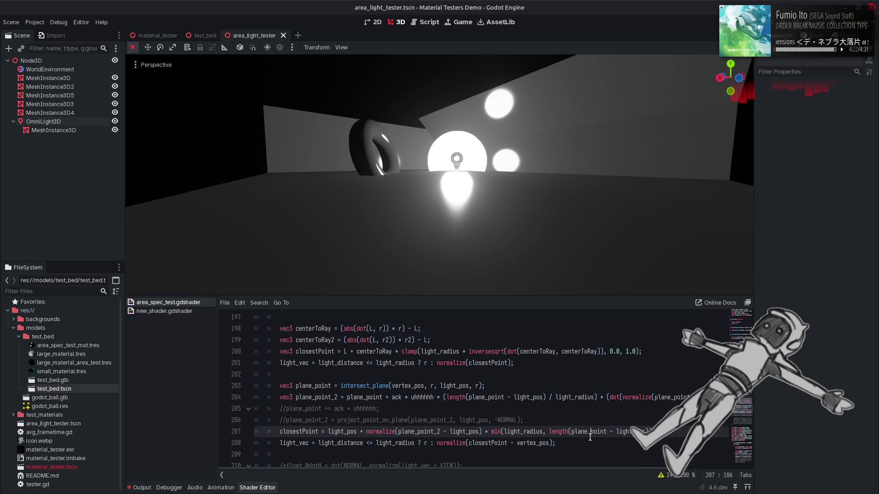
pyautogui.write('_2')
pyautogui.hotkey('ctrl', 's')
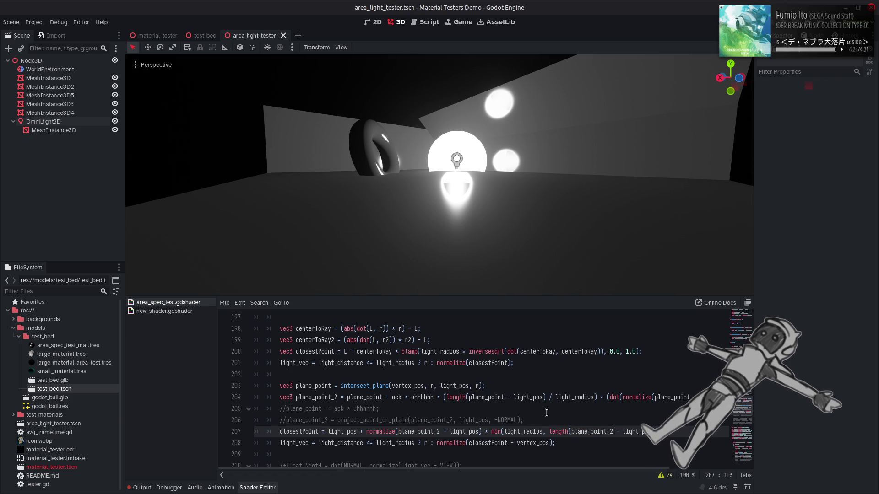
pyautogui.moveTo(526, 270)
pyautogui.mouseDown()
pyautogui.moveTo(527, 202)
pyautogui.moveTo(526, 228)
pyautogui.mouseUp()
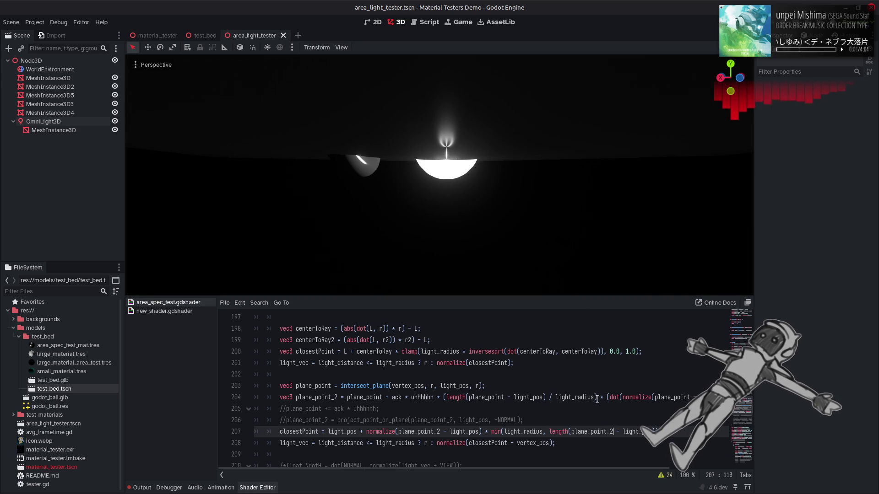
pyautogui.press('BackSpace')
pyautogui.press('BackSpace')
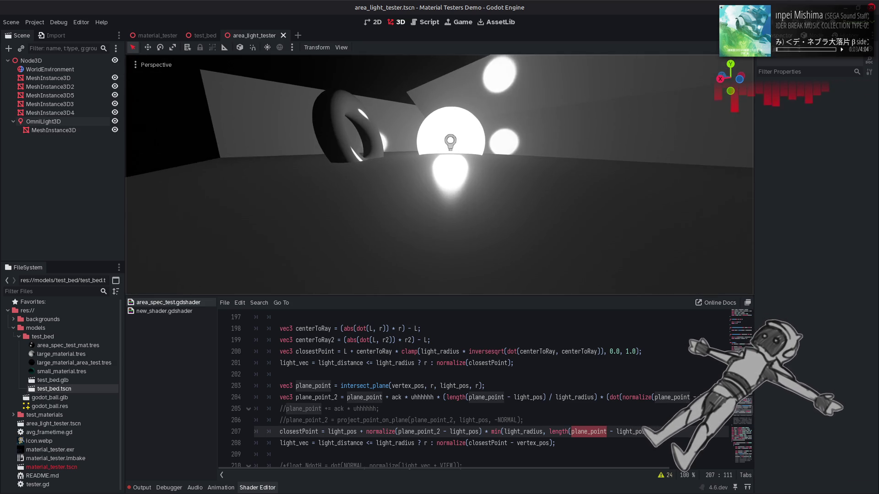
pyautogui.moveTo(526, 228)
pyautogui.mouseDown()
pyautogui.moveTo(527, 201)
pyautogui.moveTo(527, 231)
pyautogui.mouseUp()
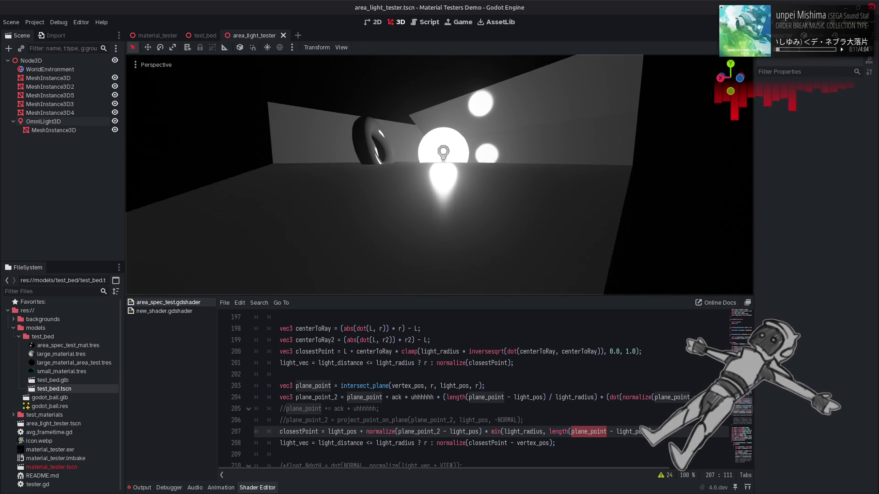
# Review the plane_point_2 formula on line 204 and resave the shader
pyautogui.click(542, 387)
pyautogui.press('End')
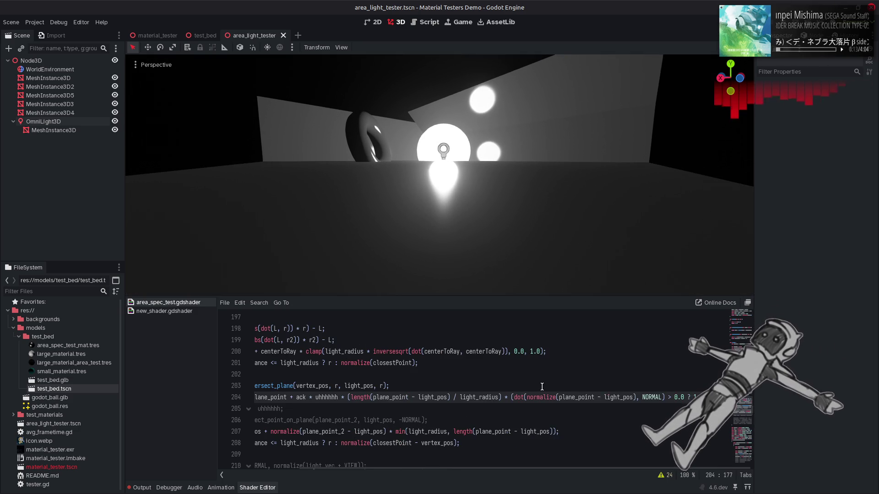
pyautogui.press('Down')
pyautogui.press('Down')
pyautogui.press('Down')
pyautogui.hotkey('ctrl', 's')
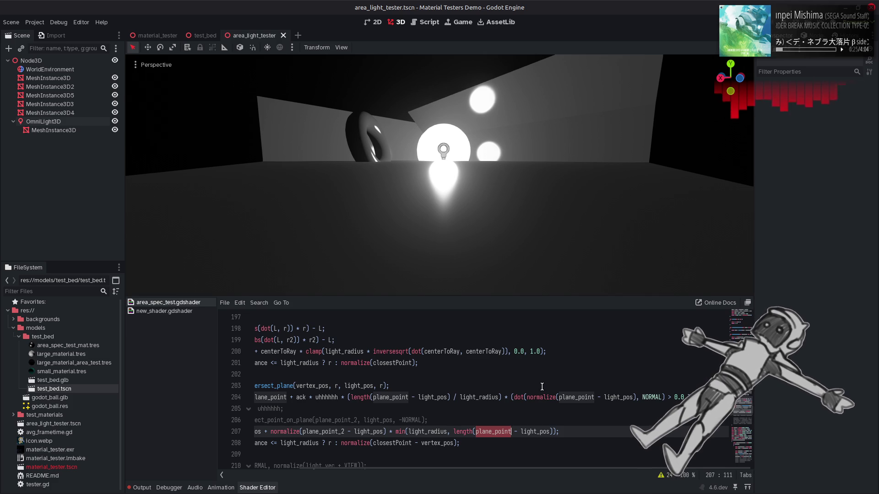
pyautogui.hscroll(-3, 541, 386)
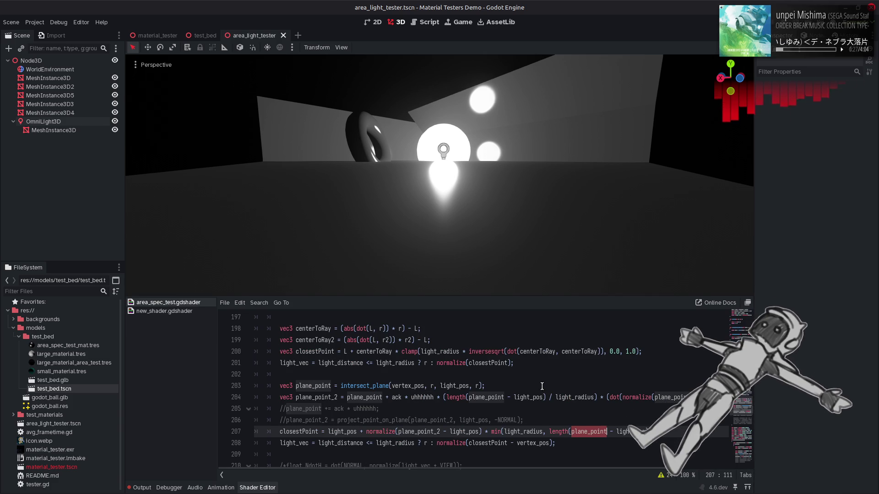
pyautogui.click(542, 387)
pyautogui.hotkey('ctrl', 's')
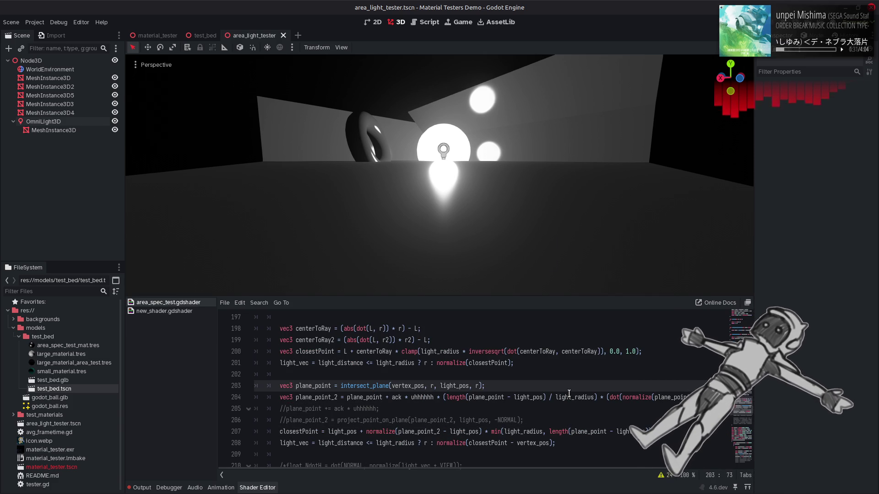
pyautogui.press('Down')
pyautogui.press('End')
pyautogui.press('End')
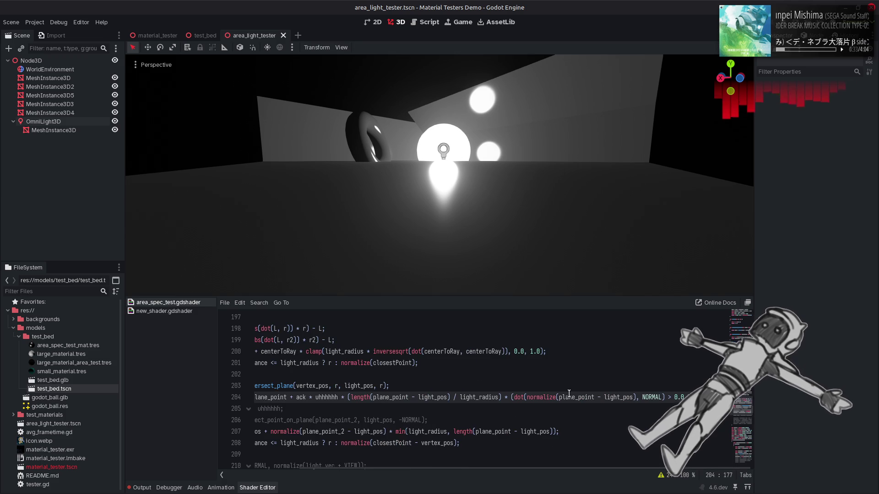
pyautogui.hscroll(-3, 568, 395)
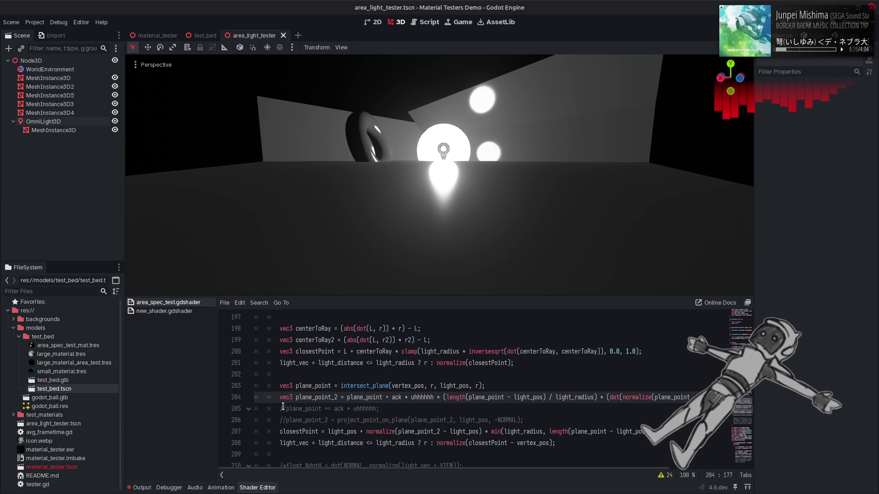
# Rewrite the line 205 comment as plane_point_2 = plane_point + ack * uhhhhhh
pyautogui.doubleClick(330, 397)
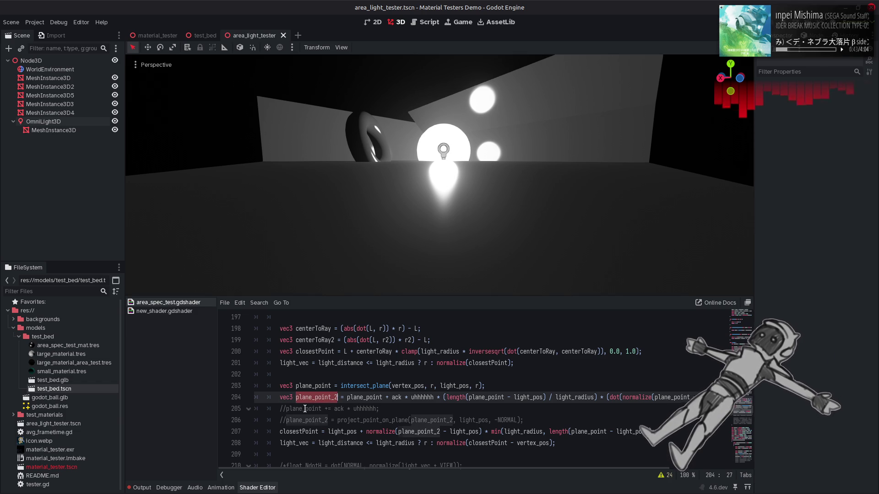
pyautogui.doubleClick(305, 409)
pyautogui.hotkey('ctrl', 'v')
pyautogui.click(340, 409)
pyautogui.write('plane_point +')
pyautogui.click(341, 409)
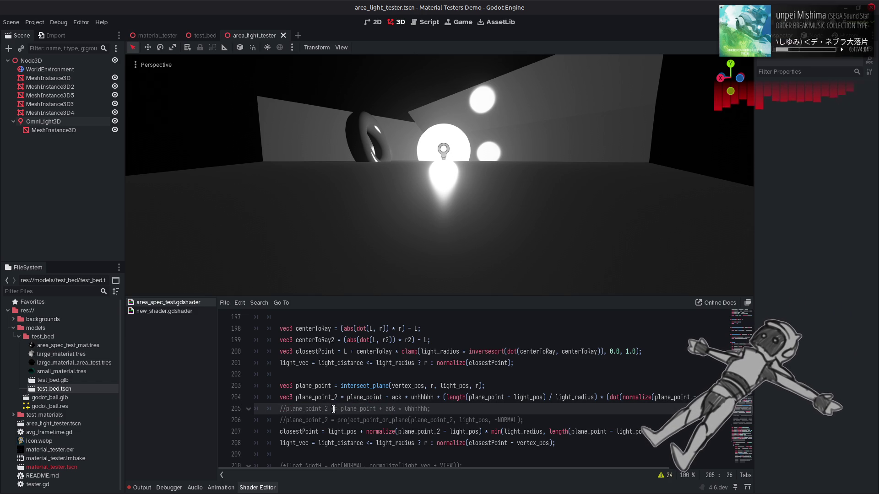
pyautogui.press('BackSpace')
pyautogui.click(287, 409)
pyautogui.press('BackSpace')
pyautogui.press('BackSpace')
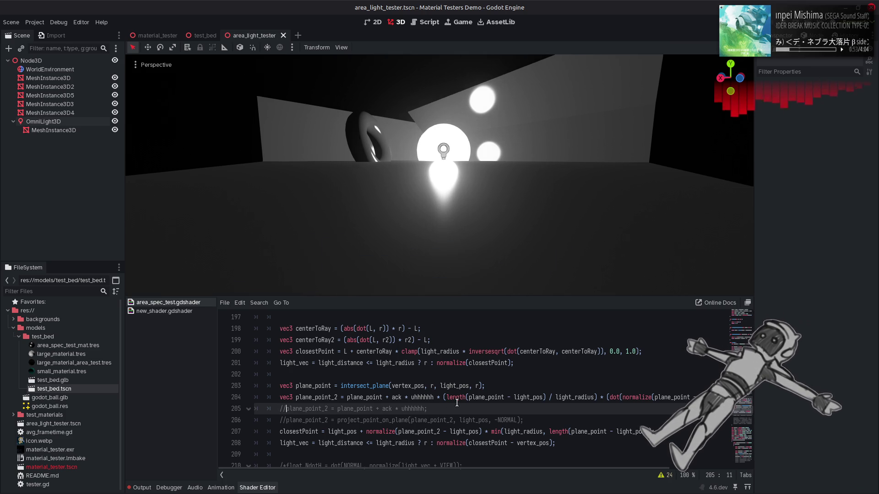
pyautogui.write('//')
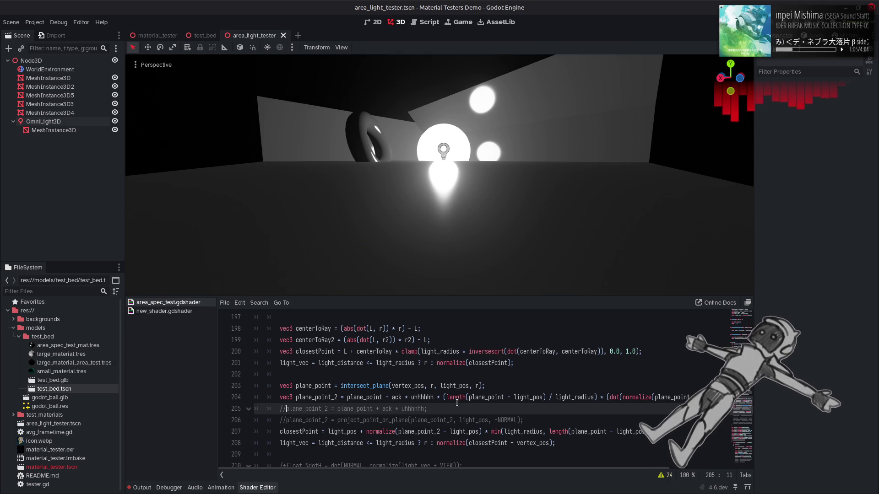
pyautogui.scroll(-1, 469, 406)
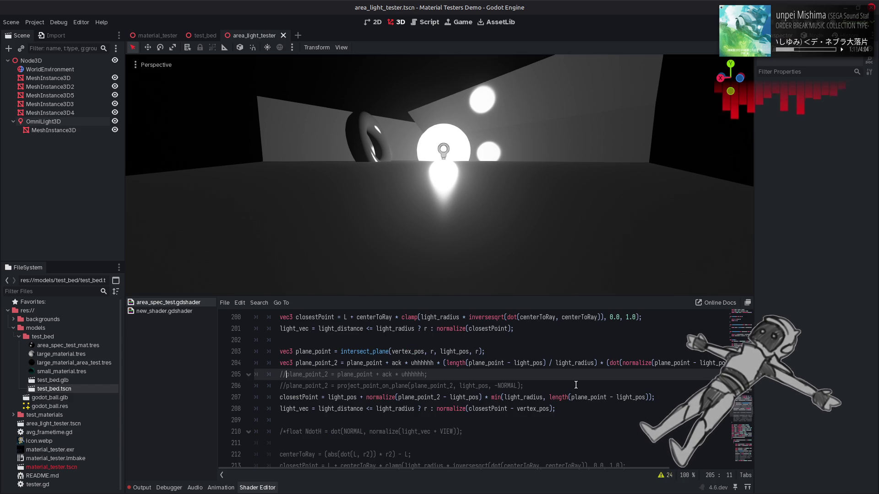
pyautogui.scroll(1, 576, 385)
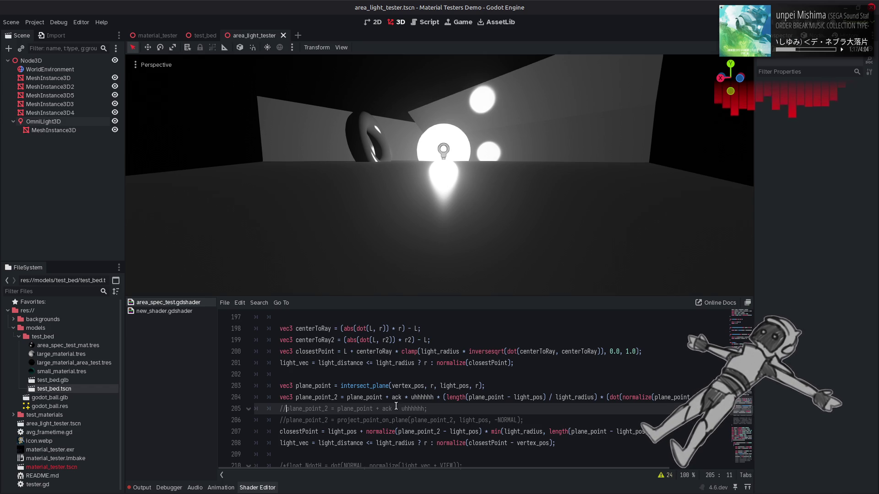
# Uncomment line 205 with ack4 * uhhhhhh4, save, and view the highlights
pyautogui.click(331, 408)
pyautogui.write('+')
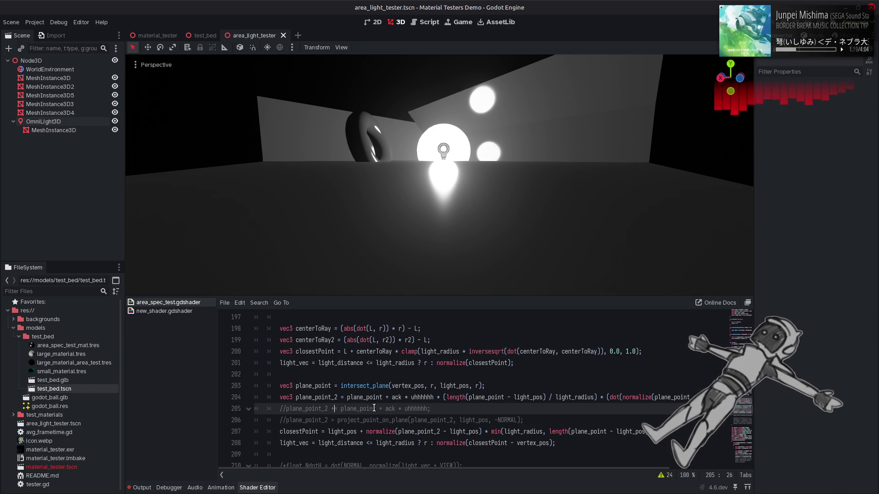
pyautogui.hotkey('ctrl', 'z')
pyautogui.hotkey('ctrl', 'k')
pyautogui.click(388, 408)
pyautogui.write('4')
pyautogui.click(422, 409)
pyautogui.write('4')
pyautogui.hotkey('ctrl', 's')
pyautogui.moveTo(471, 269); pyautogui.dragTo(472, 269)
pyautogui.scroll(3, 439, 413)
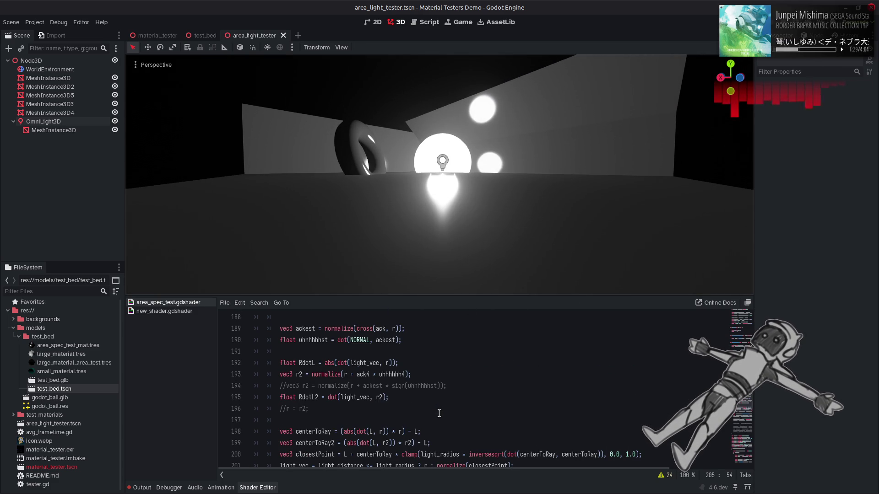
pyautogui.scroll(3, 438, 413)
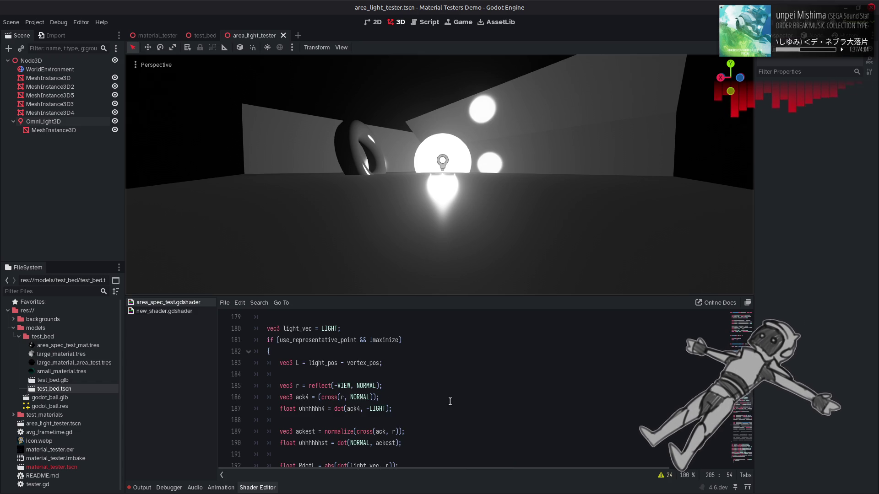
# Compare -VIEW against NORMAL in line 186's ack4 cross product, saving each version
pyautogui.doubleClick(342, 386)
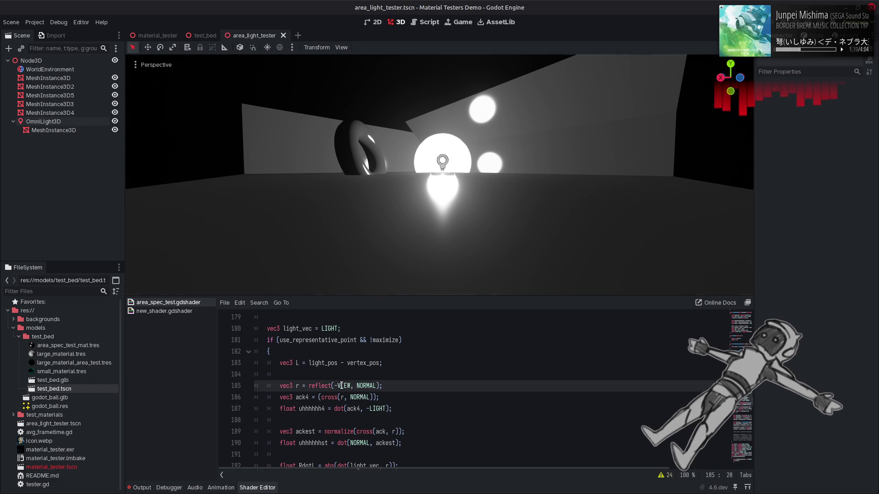
pyautogui.doubleClick(358, 396)
pyautogui.write('VIEW')
pyautogui.click(351, 397)
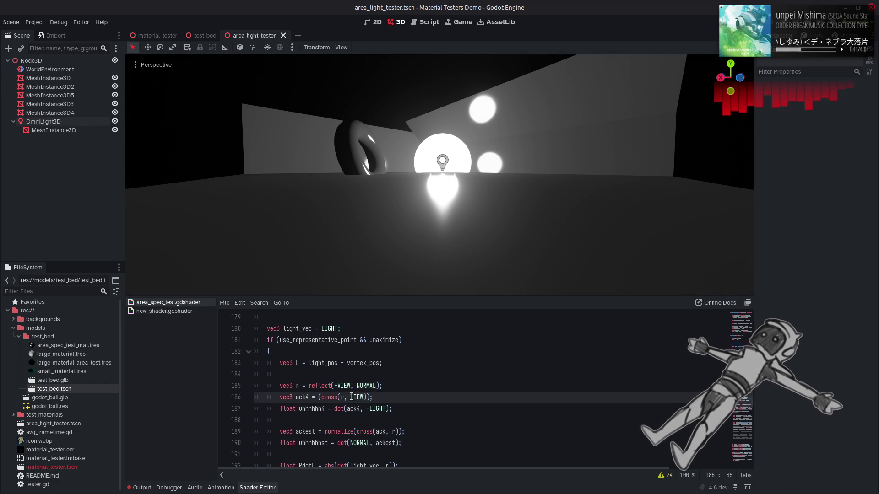
pyautogui.write('-')
pyautogui.hotkey('ctrl', 's')
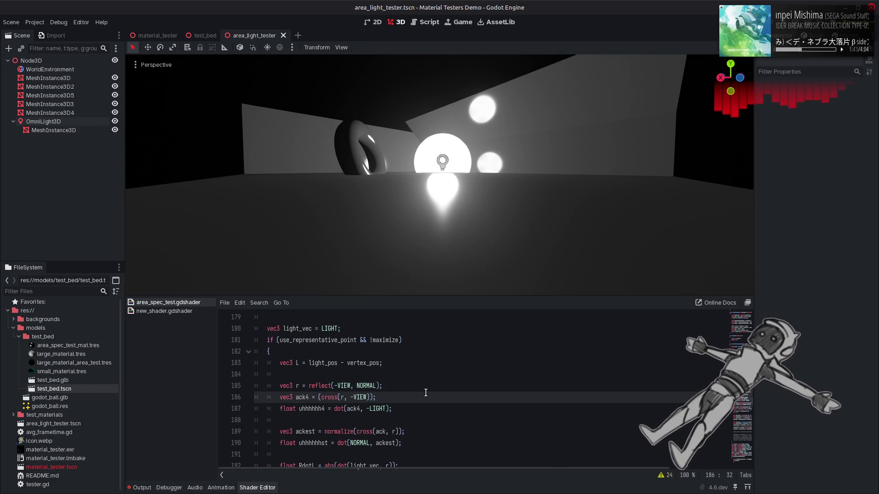
pyautogui.click(438, 352)
pyautogui.hotkey('ctrl', 'z')
pyautogui.hotkey('ctrl', 'z')
pyautogui.hotkey('ctrl', 's')
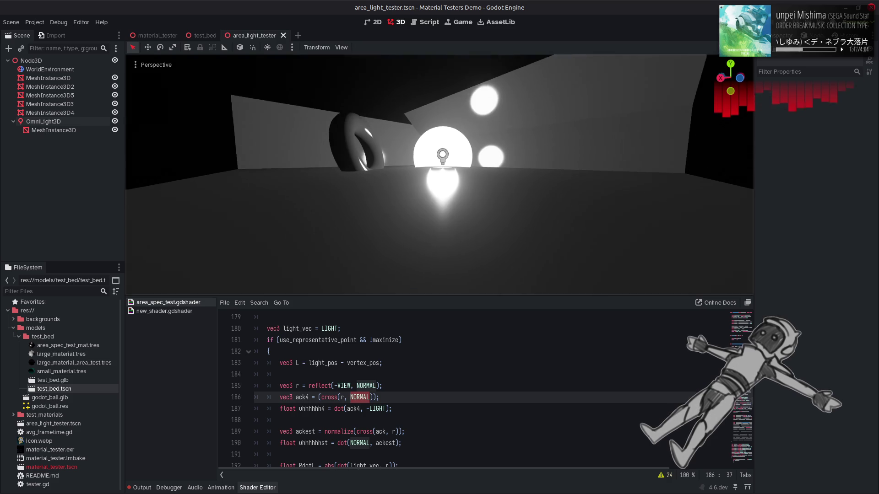
pyautogui.click(463, 398)
pyautogui.hotkey('ctrl', 'shift', 'z')
pyautogui.hotkey('ctrl', 'shift', 'z')
pyautogui.hotkey('ctrl', 's')
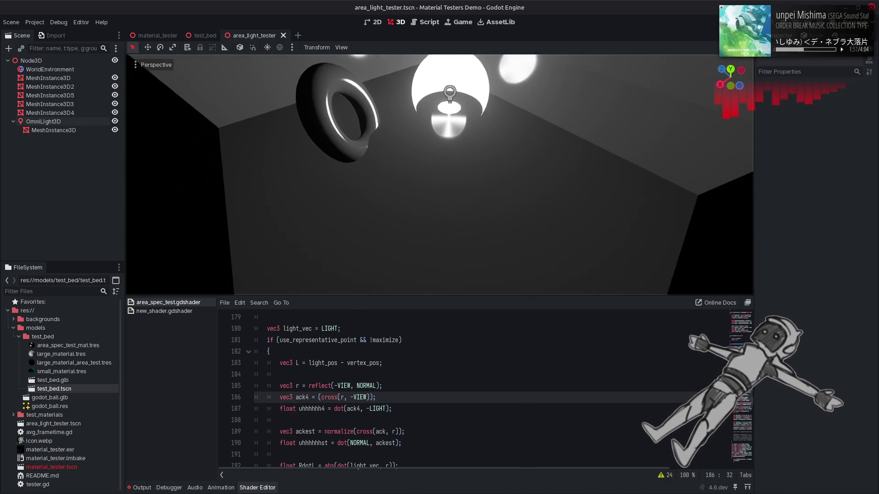
# Compare LIGHT against NORMAL, keep NORMAL, and change line 205 to ack * uhhhhhh
pyautogui.click(440, 384)
pyautogui.hotkey('ctrl', 'shift', 'z')
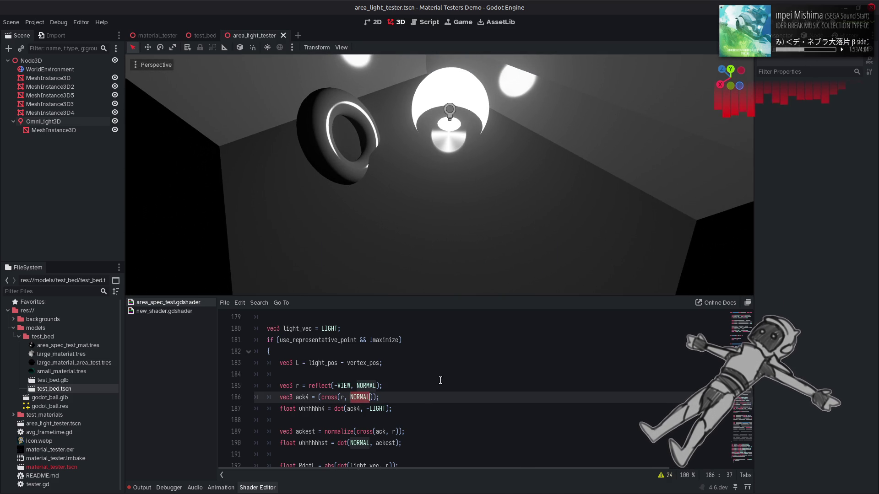
pyautogui.hotkey('ctrl', 'shift', 'z')
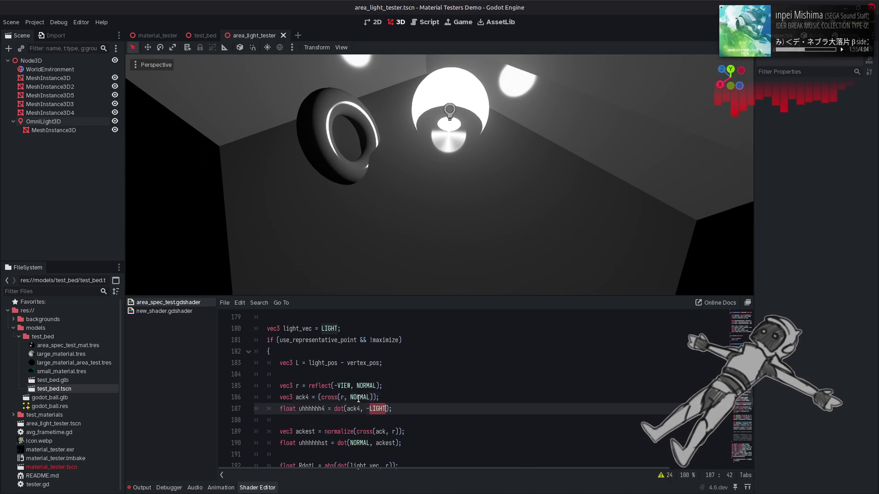
pyautogui.hotkey('ctrl', 'shift', 'z')
pyautogui.hotkey('ctrl', 's')
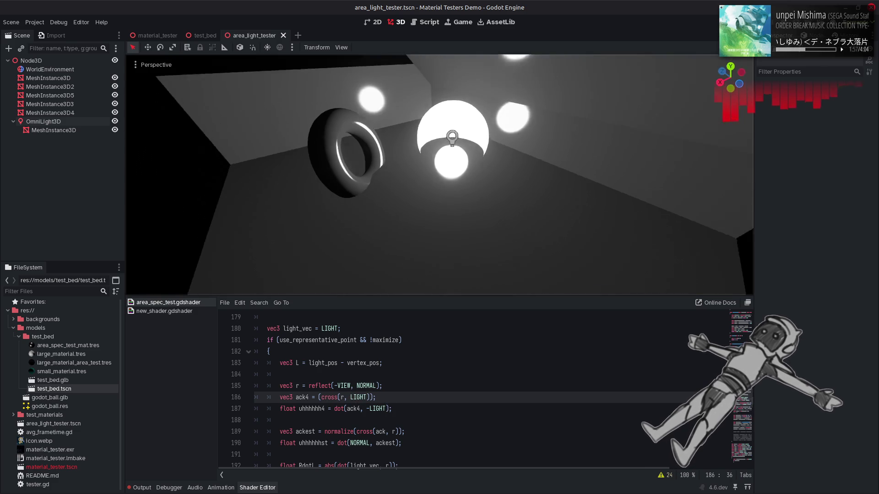
pyautogui.hotkey('ctrl', 'shift', 'z')
pyautogui.hotkey('ctrl', 'shift', 'z')
pyautogui.hotkey('ctrl', 'shift', 'z')
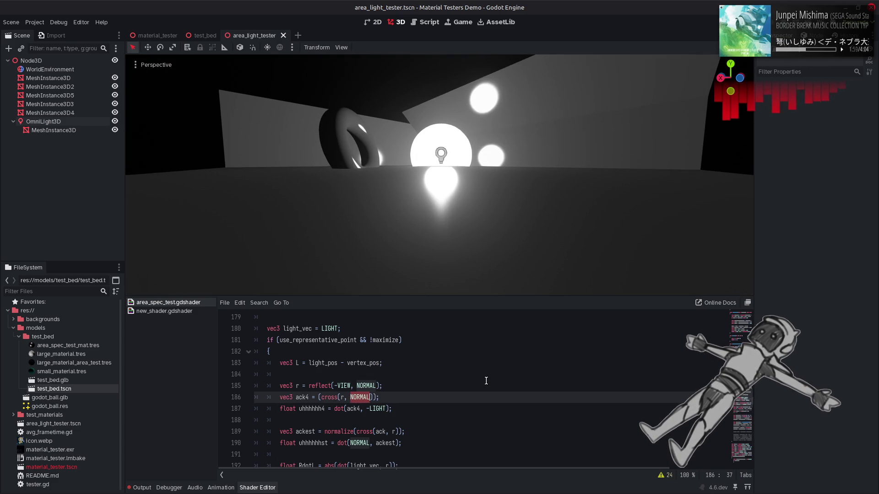
pyautogui.hotkey('ctrl', 'z')
pyautogui.hotkey('ctrl', 's')
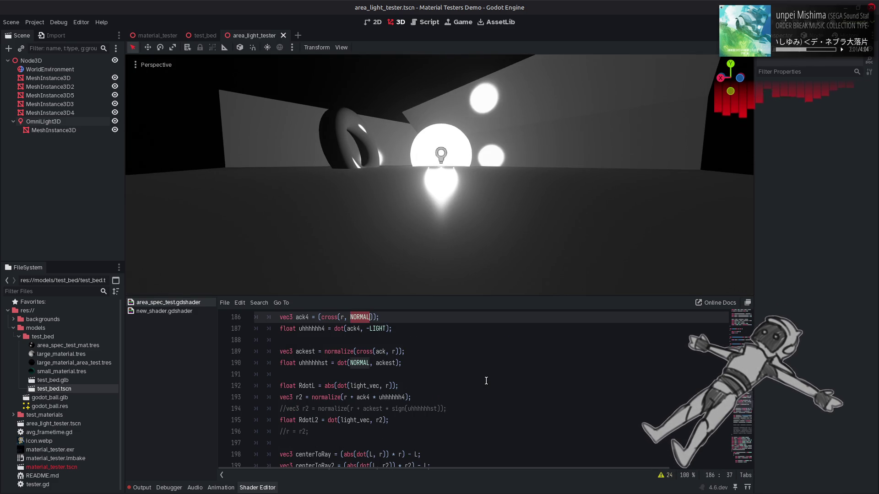
pyautogui.hotkey('ctrl', 'shift', 'z')
pyautogui.hotkey('ctrl', 's')
pyautogui.hotkey('ctrl', 'shift', 'z')
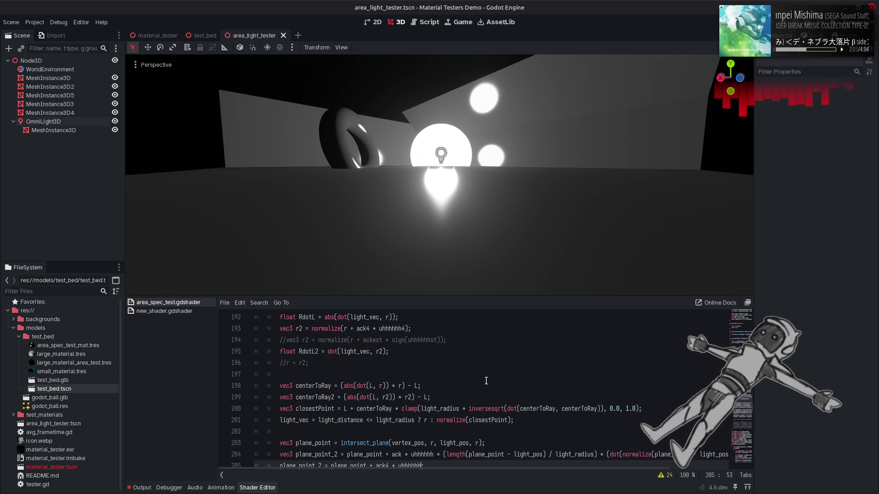
pyautogui.hotkey('ctrl', 'shift', 'z')
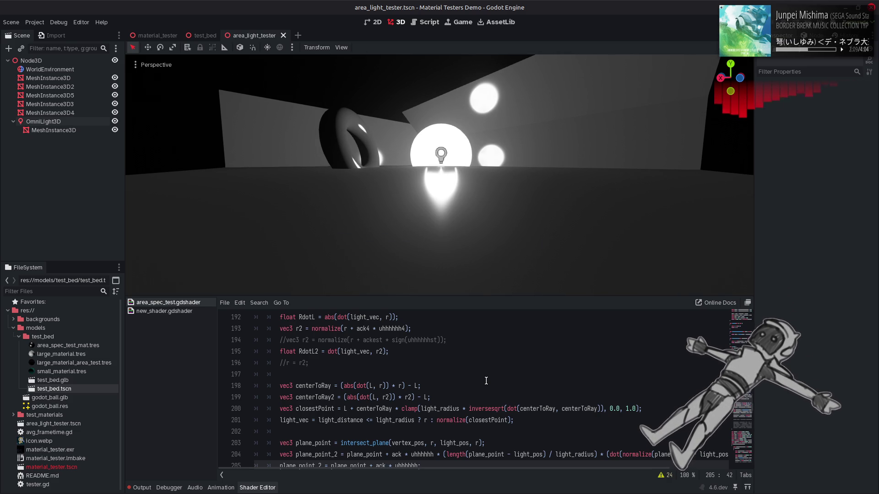
# Comment out line 205's plane_point_2 = plane_point + ack * uhhhhhh; override and save
pyautogui.scroll(-3, 486, 381)
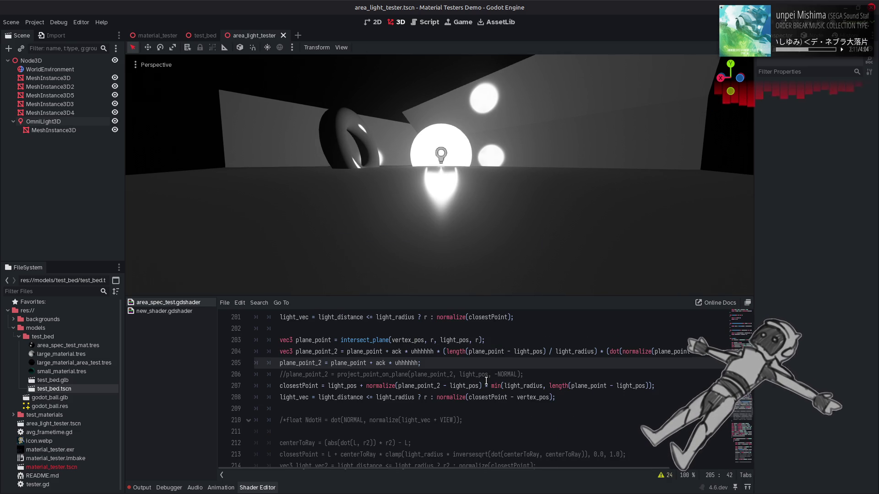
pyautogui.scroll(1, 486, 380)
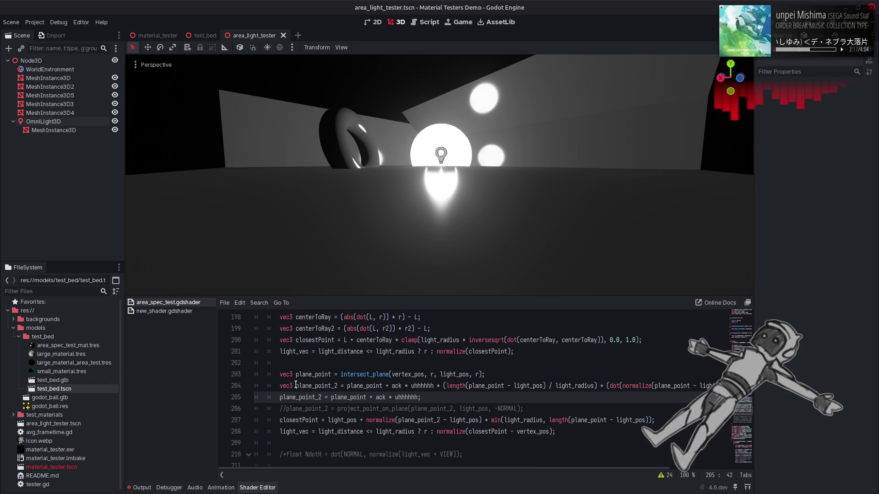
pyautogui.click(280, 397)
pyautogui.hotkey('ctrl', 'k')
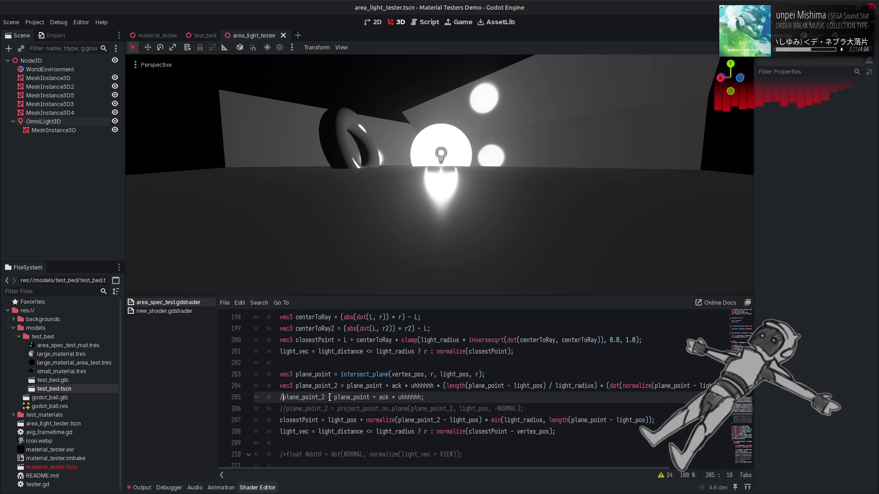
pyautogui.hotkey('ctrl', 'k')
pyautogui.hotkey('ctrl', 's')
pyautogui.hotkey('ctrl', 'k')
pyautogui.hotkey('ctrl', 's')
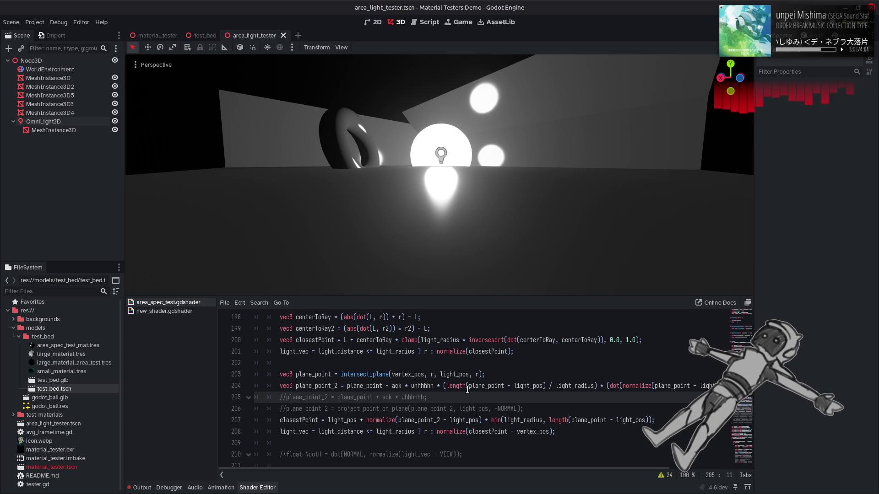
pyautogui.click(285, 398)
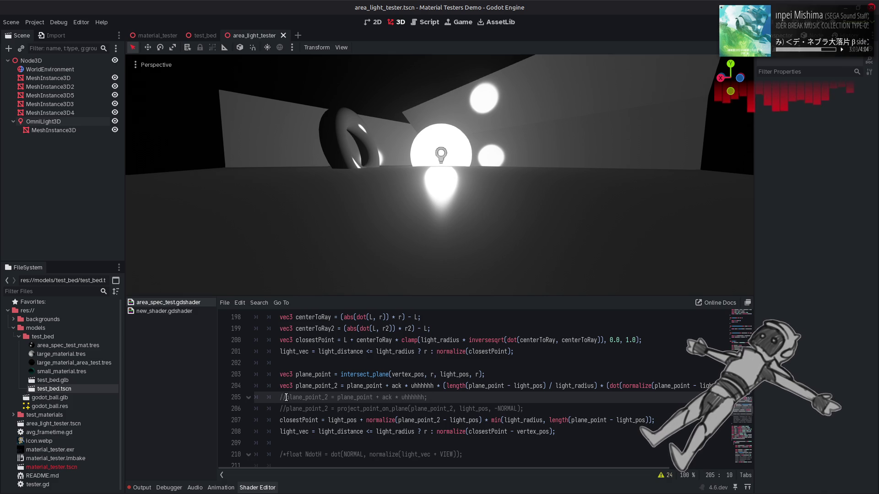
# Add a new line below plane_point declaring vec3 disc_tangent
pyautogui.click(520, 375)
pyautogui.press('Return')
pyautogui.write('vec3 disc_normal =')
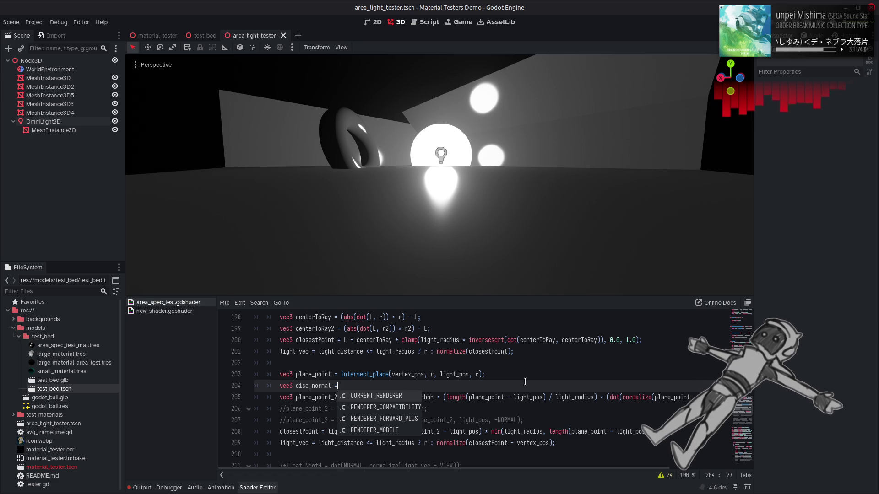
pyautogui.click(324, 387)
pyautogui.click(313, 386)
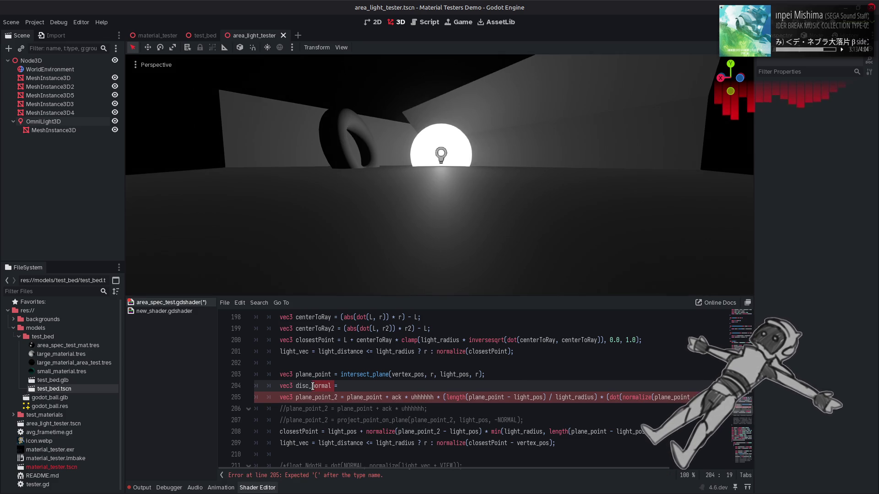
pyautogui.write('tangent')
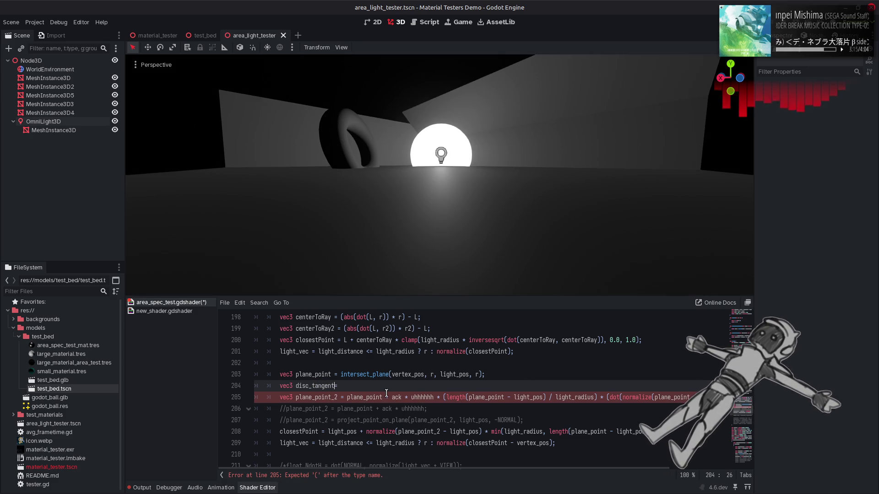
pyautogui.press('Right')
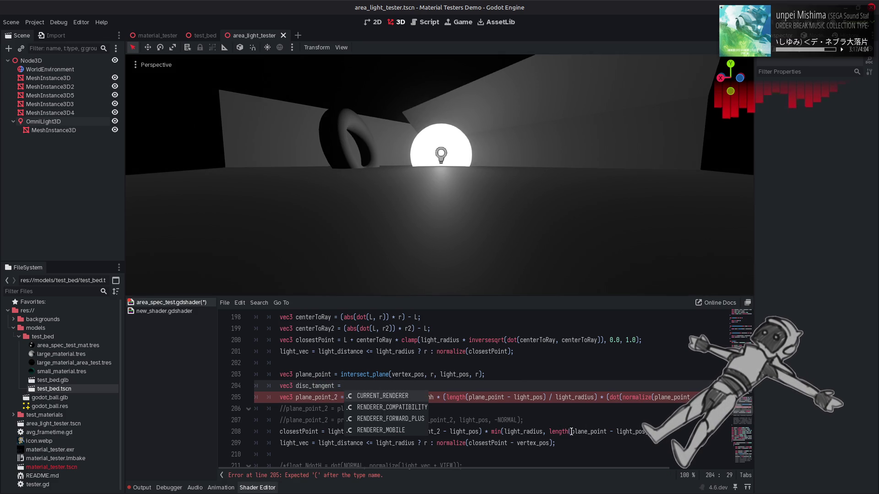
# Set disc_tangent to normalize(plane_point - light_pos) and save the shader
pyautogui.moveTo(571, 432); pyautogui.dragTo(645, 432)
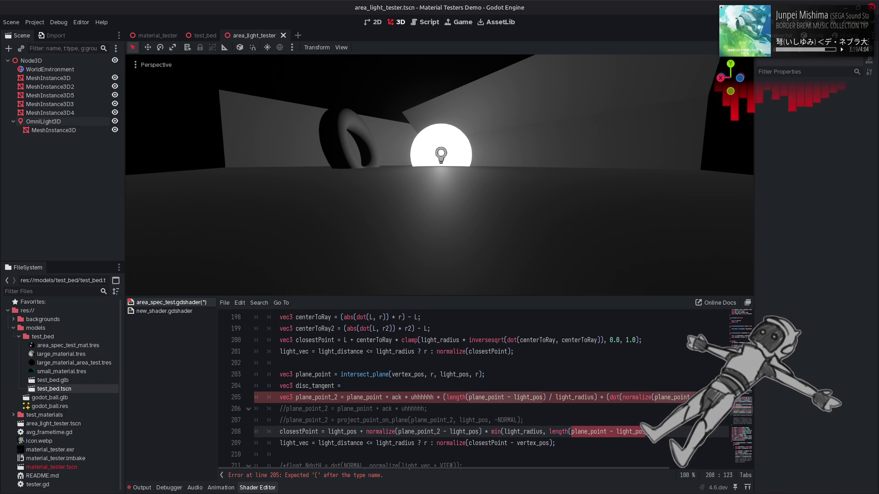
pyautogui.hotkey('ctrl', 'c')
pyautogui.click(395, 386)
pyautogui.hotkey('ctrl', 'v')
pyautogui.write(';')
pyautogui.click(344, 386)
pyautogui.write('normalize')
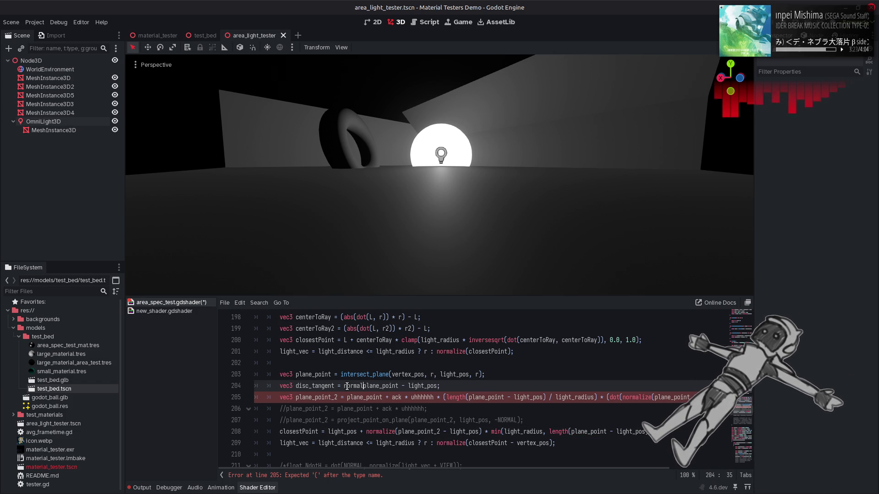
pyautogui.write('(')
pyautogui.click(449, 386)
pyautogui.write(')')
pyautogui.hotkey('ctrl', 's')
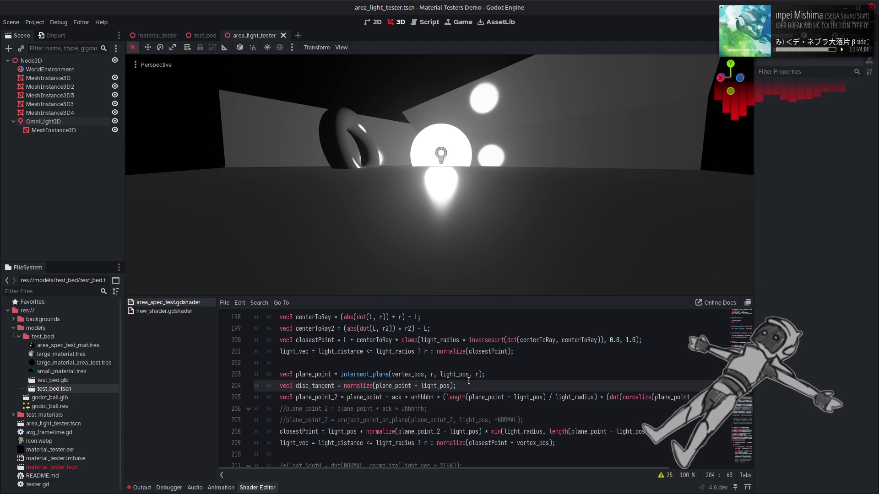
# Copy the commented plane_point_2 override onto a new live line below the projection comment
pyautogui.click(288, 407)
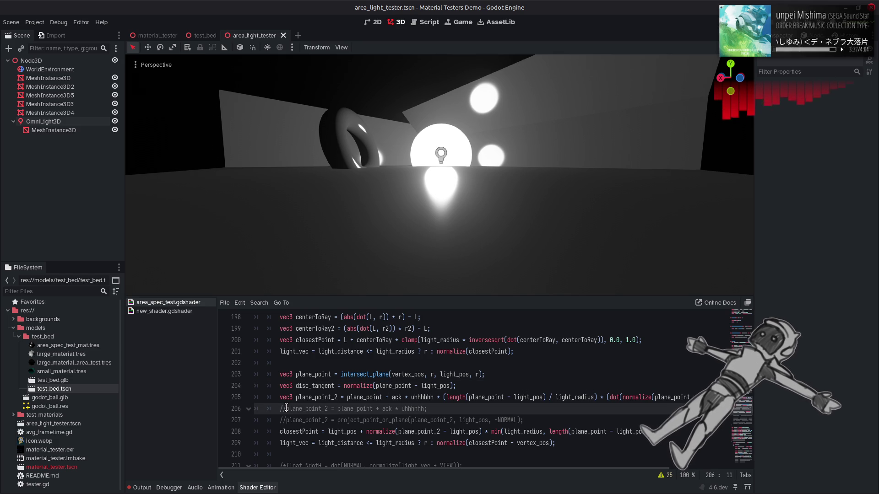
pyautogui.moveTo(287, 408); pyautogui.dragTo(439, 410)
pyautogui.click(532, 420)
pyautogui.press('Return')
pyautogui.hotkey('ctrl', 'v')
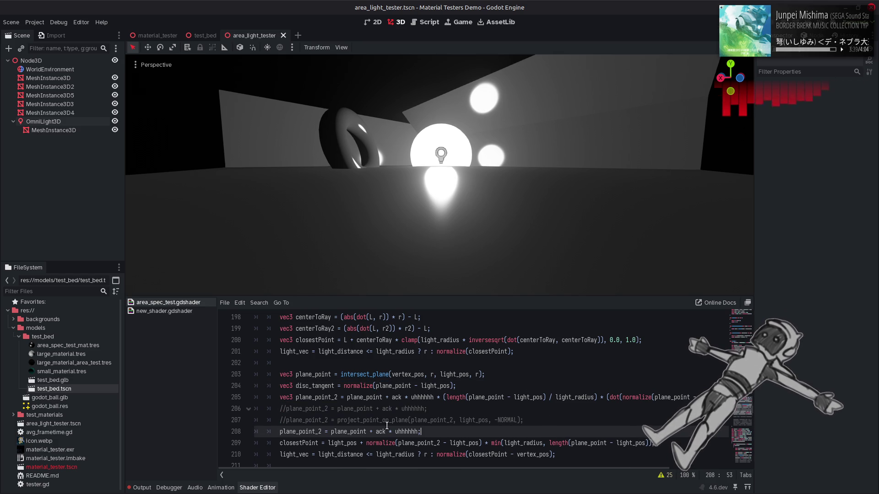
pyautogui.scroll(-1, 369, 412)
# Replace 'ack * uhhhhhh' with NORMAL so plane_point_2 = plane_point + NORMAL, then save
pyautogui.doubleClick(326, 354)
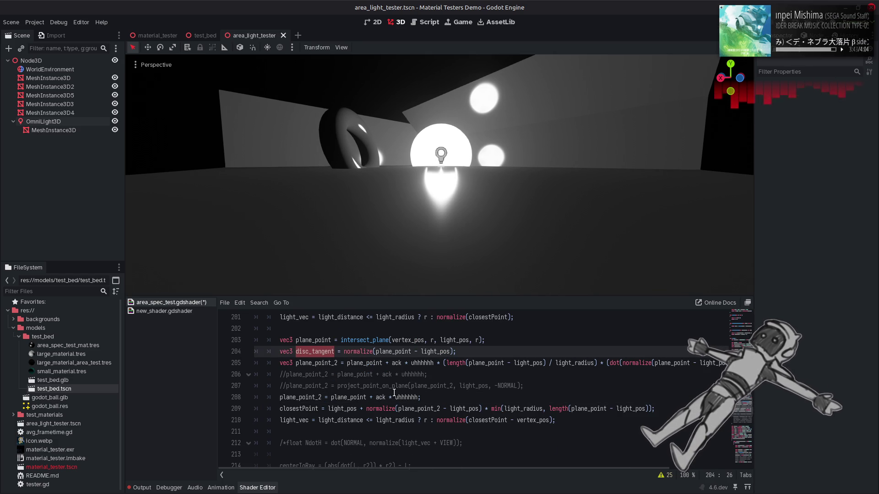
pyautogui.click(375, 397)
pyautogui.moveTo(376, 397); pyautogui.dragTo(418, 398)
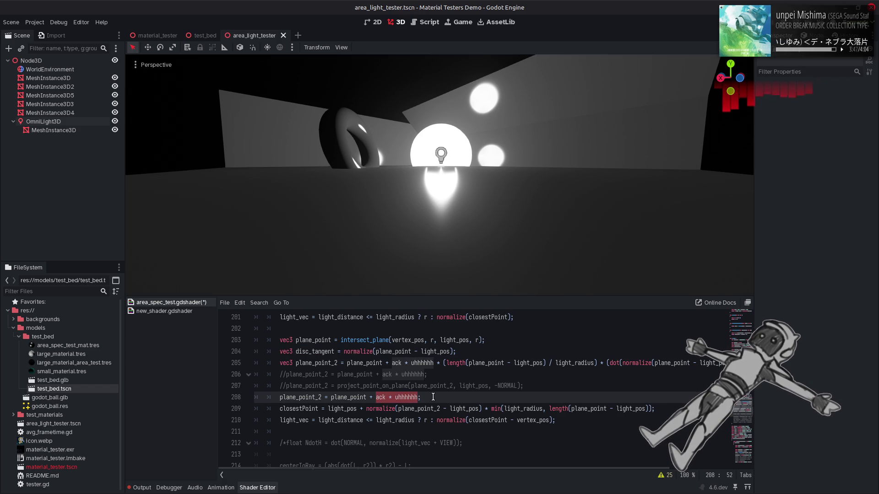
pyautogui.write('norm')
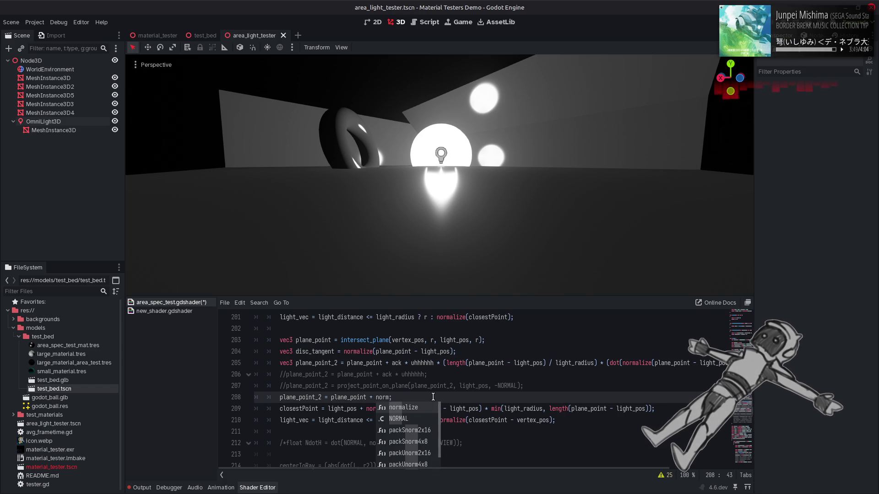
pyautogui.press('Down')
pyautogui.press('Return')
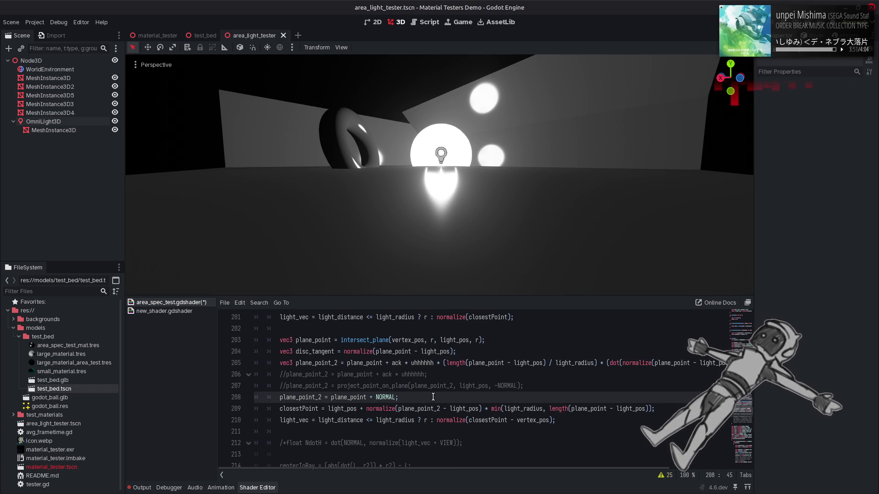
pyautogui.hotkey('ctrl', 's')
# Change plane_point_2 to plane_point - NORMAL * dot(disc_tangent, NORMAL)
pyautogui.click(373, 397)
pyautogui.press('BackSpace')
pyautogui.press('BackSpace')
pyautogui.write('-')
pyautogui.hotkey('ctrl', 's')
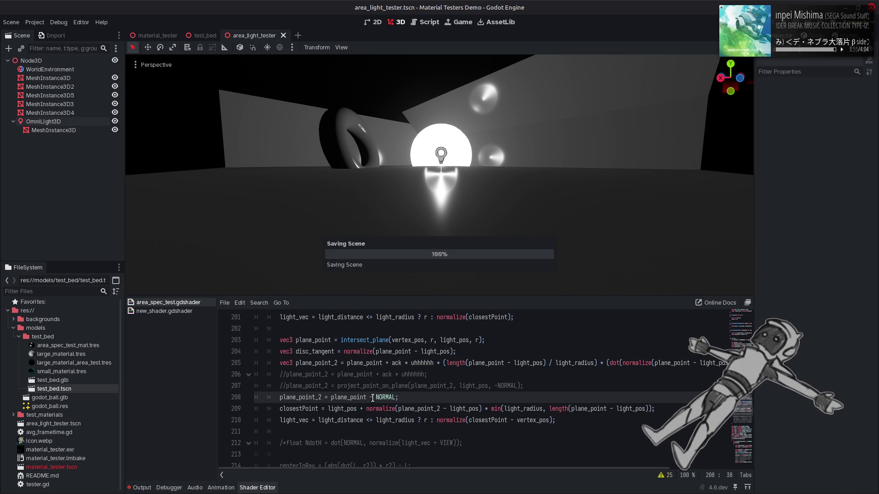
pyautogui.click(396, 397)
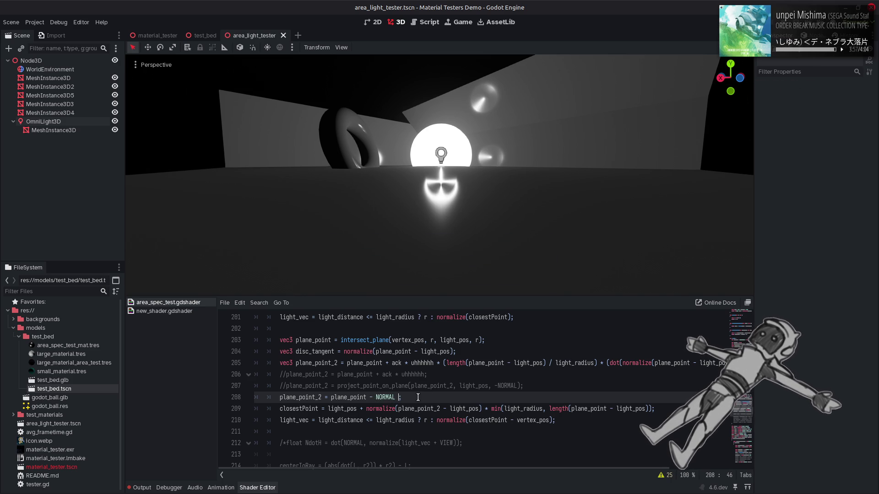
pyautogui.write('* dot')
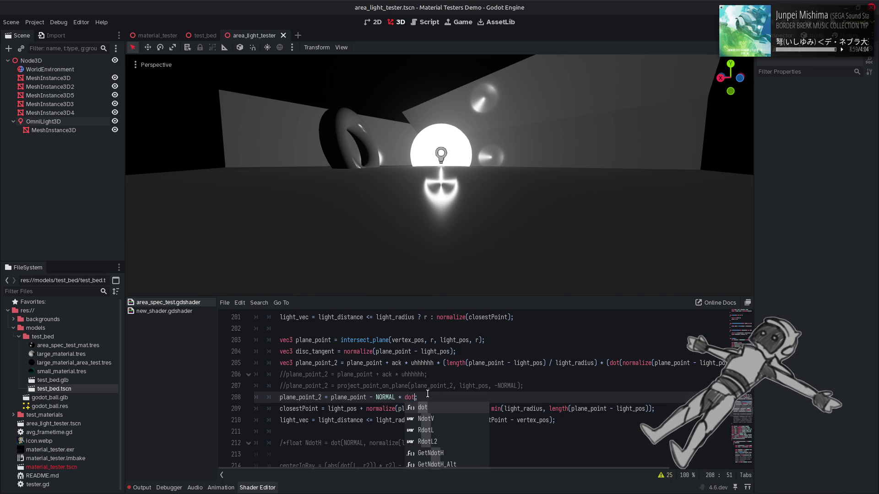
pyautogui.press('Return')
pyautogui.doubleClick(320, 352)
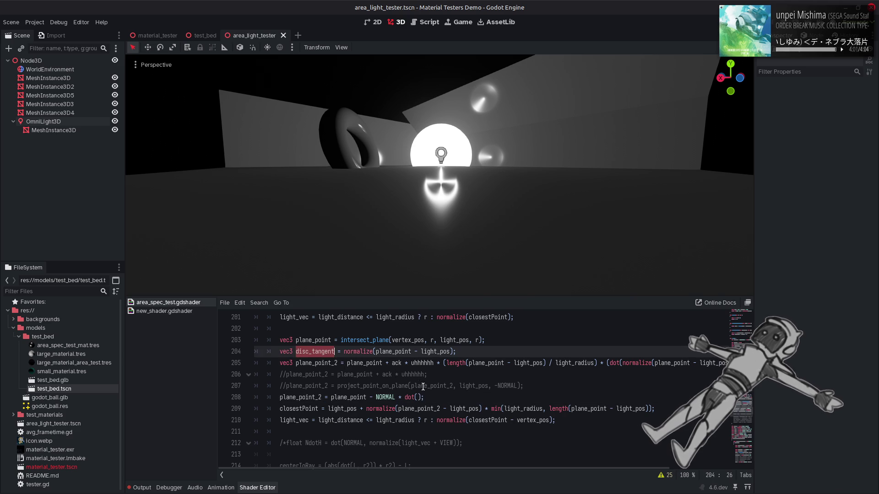
pyautogui.hotkey('ctrl', 'c')
pyautogui.click(418, 398)
pyautogui.hotkey('ctrl', 'v')
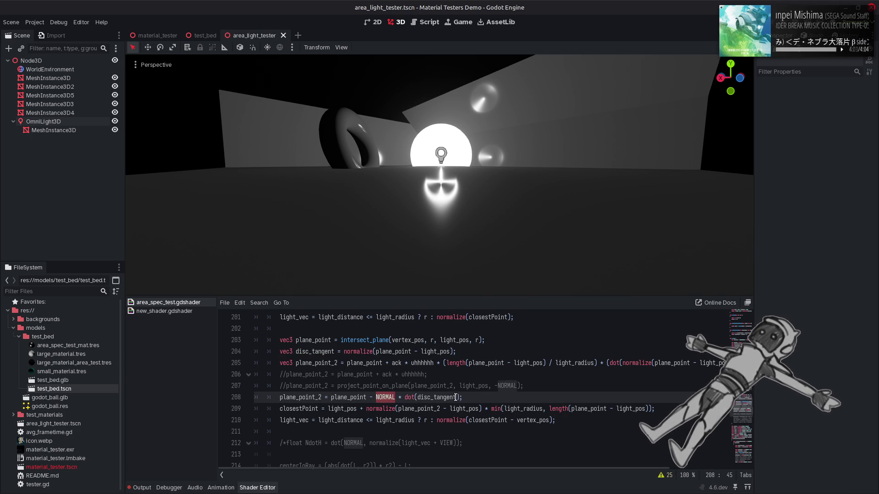
pyautogui.write(', NORMAL')
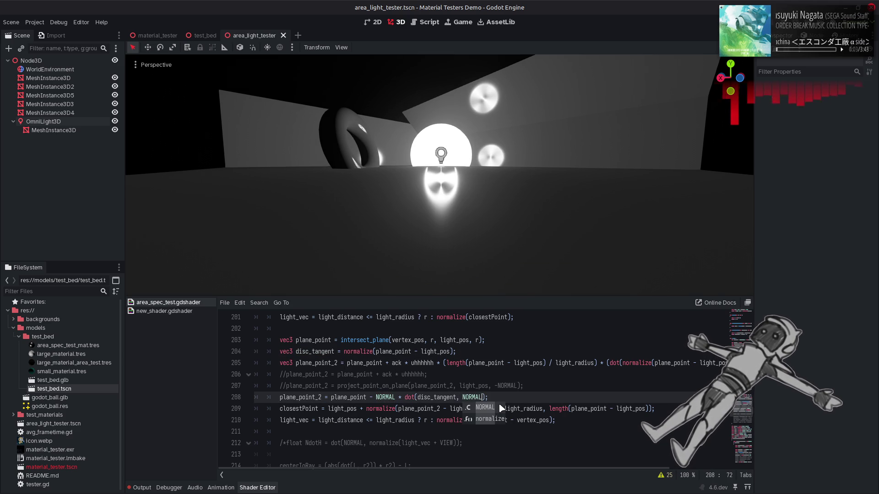
# Toggle the light_vec line's comment to compare lighting, leaving it active
pyautogui.click(277, 420)
pyautogui.write('//')
pyautogui.hotkey('ctrl', 'z')
pyautogui.hotkey('ctrl', 'shift', 'z')
pyautogui.hotkey('ctrl', 'z')
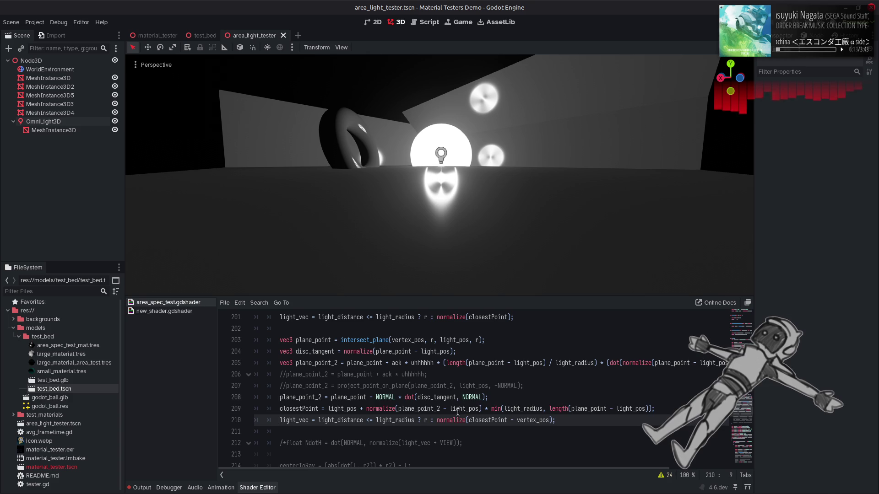
# Make closestPoint use length(plane_point_2 - light_pos), save, and inspect the lamp and torus
pyautogui.doubleClick(433, 408)
pyautogui.hotkey('ctrl', 'c')
pyautogui.doubleClick(604, 409)
pyautogui.hotkey('ctrl', 'v')
pyautogui.hotkey('ctrl', 's')
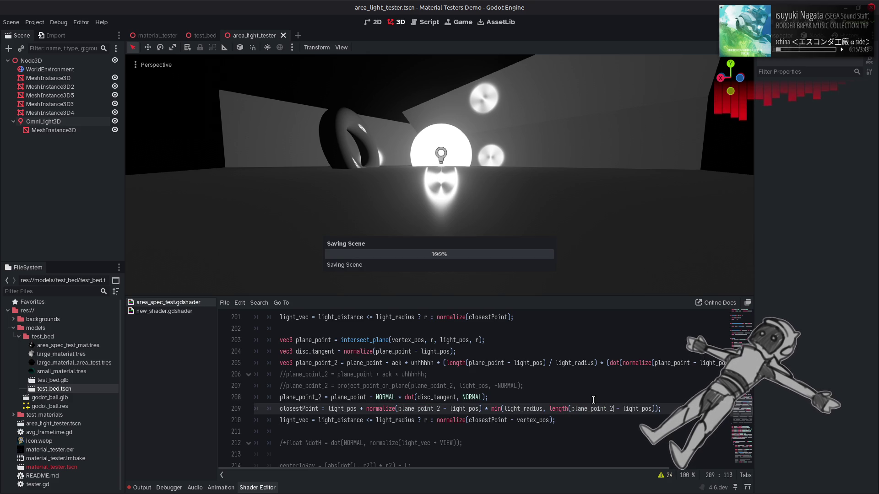
pyautogui.moveTo(534, 210)
pyautogui.mouseDown()
pyautogui.moveTo(534, 229)
pyautogui.moveTo(535, 215)
pyautogui.mouseUp()
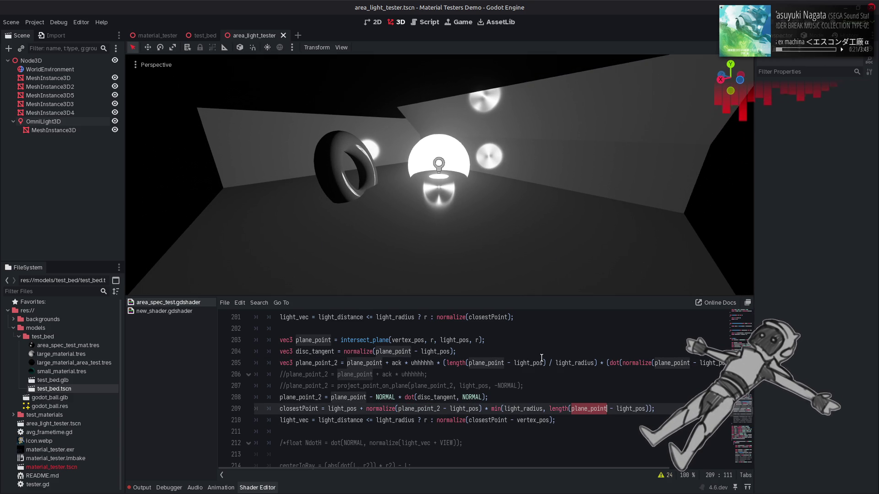
pyautogui.moveTo(511, 236); pyautogui.dragTo(512, 200)
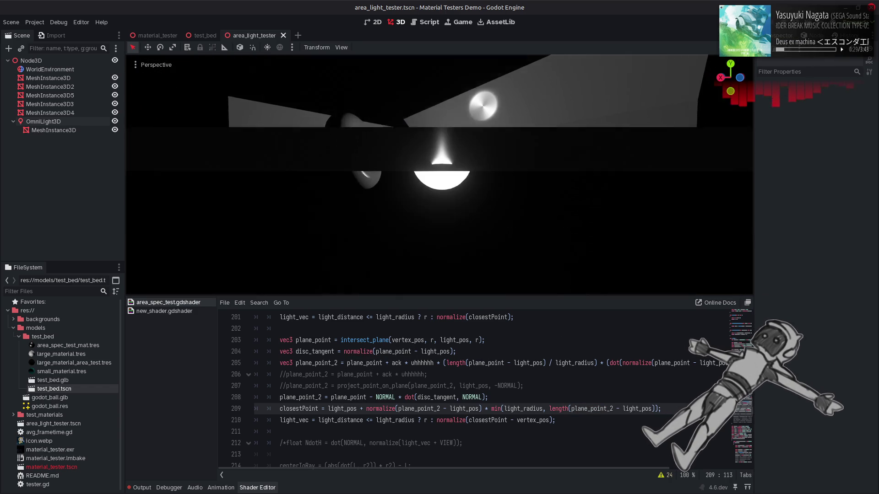
pyautogui.scroll(14, 406, 375)
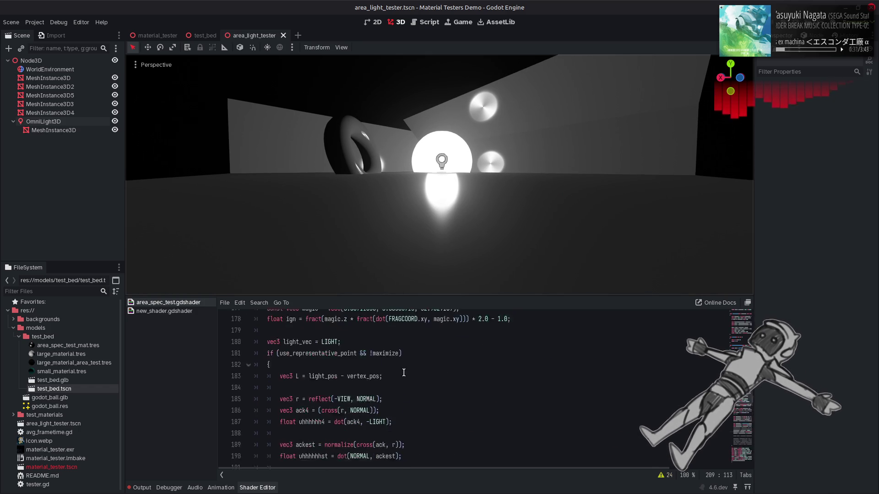
# Briefly switch line 160's maximize to true, then revert it to false
pyautogui.doubleClick(328, 328)
pyautogui.write('true')
pyautogui.click(355, 327)
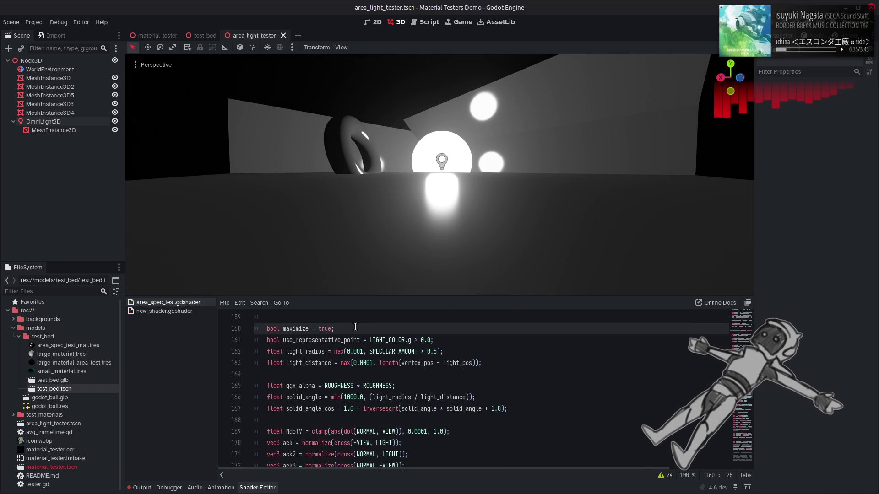
pyautogui.press('Left')
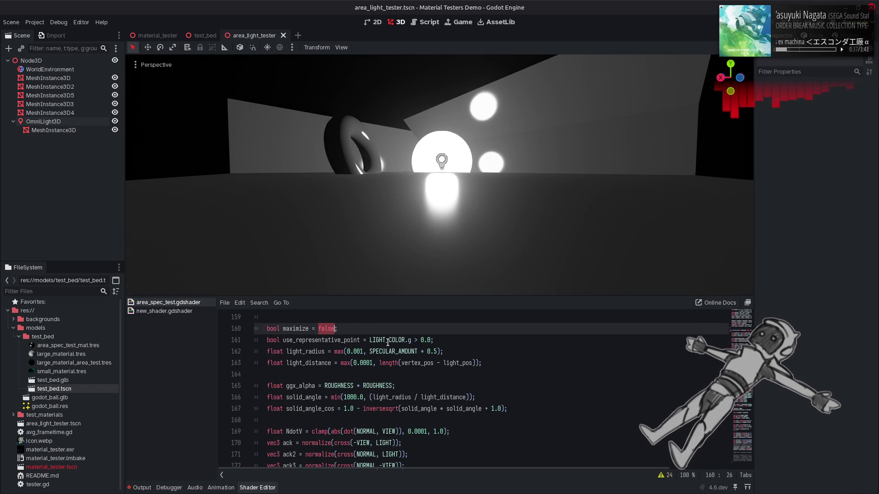
pyautogui.hotkey('ctrl', 'z')
pyautogui.hotkey('ctrl', 'z')
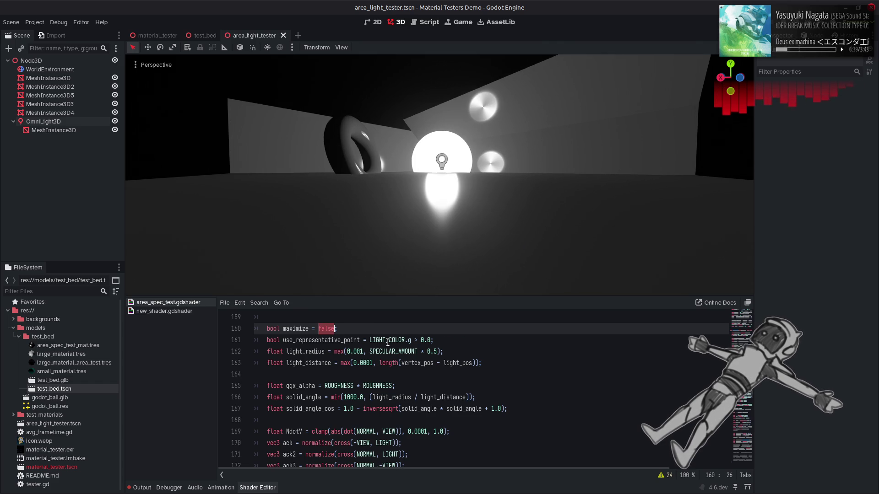
# Append _2 to plane_point in line 209's length() and comment out the light_vec assignment
pyautogui.write('_2')
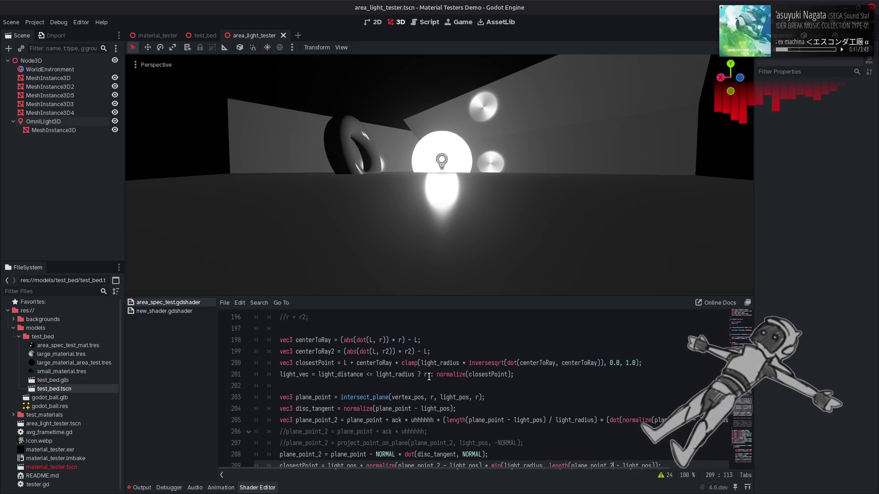
pyautogui.scroll(-3, 429, 376)
pyautogui.click(290, 374)
pyautogui.hotkey('ctrl', 'k')
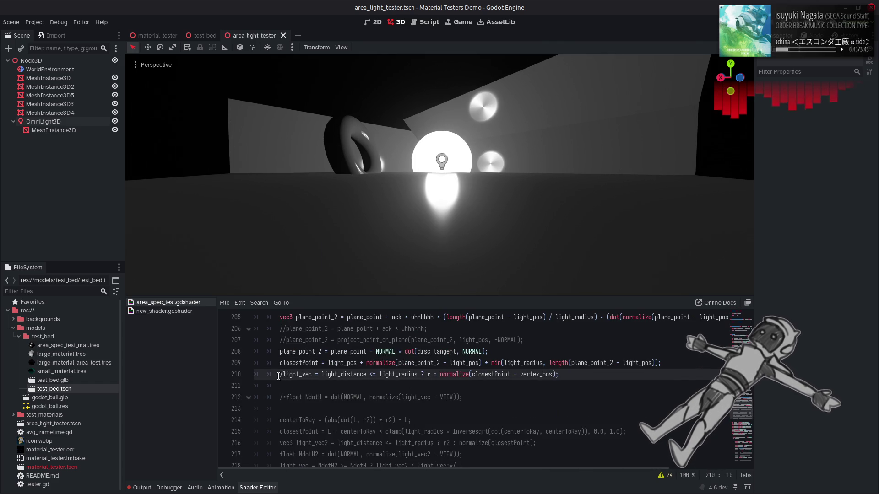
pyautogui.write('/')
# Save, then uncomment the light_vec assignment and re-render the scene
pyautogui.hotkey('ctrl', 's')
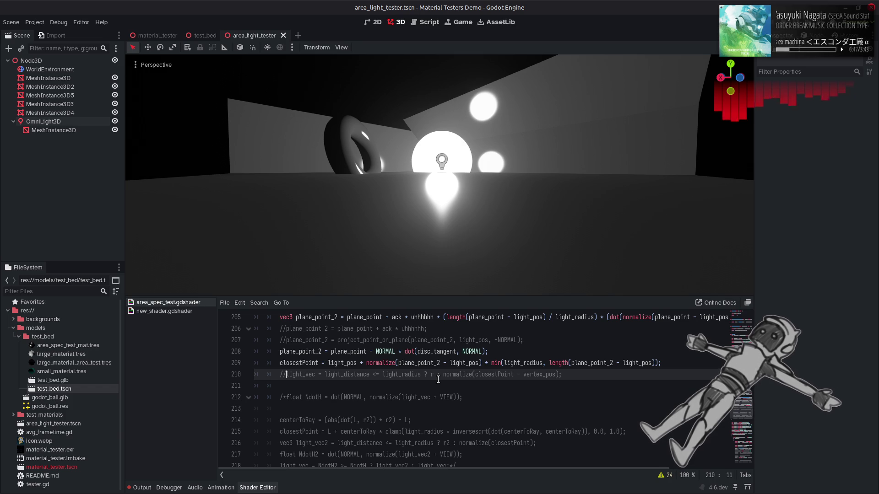
pyautogui.hotkey('ctrl', 'k')
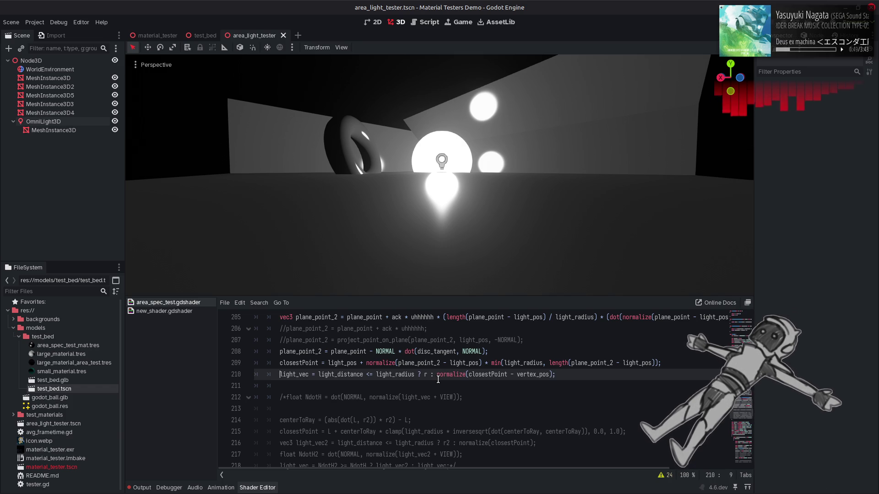
pyautogui.hotkey('ctrl', 's')
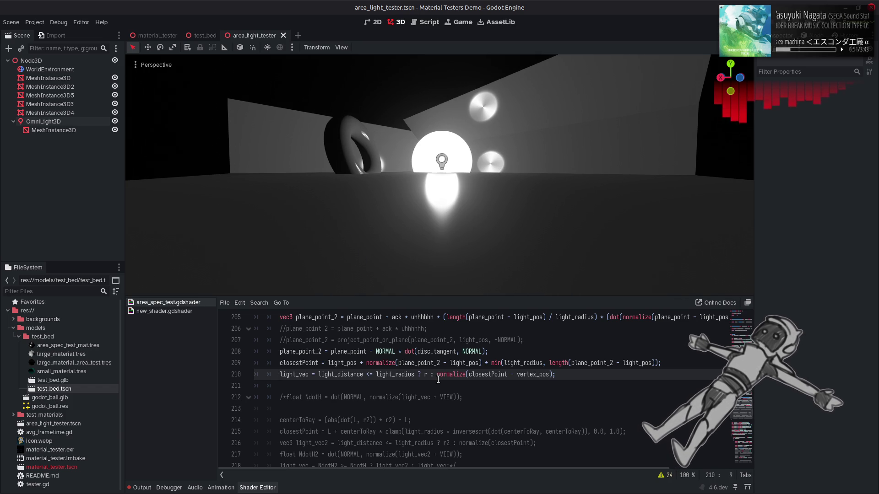
pyautogui.scroll(1, 438, 379)
# Wrap dot(disc_tangent, NORMAL) on line 208 in abs() and save
pyautogui.click(405, 386)
pyautogui.write('ab')
pyautogui.press('Return')
pyautogui.click(501, 386)
pyautogui.write(')')
pyautogui.hotkey('ctrl', 's')
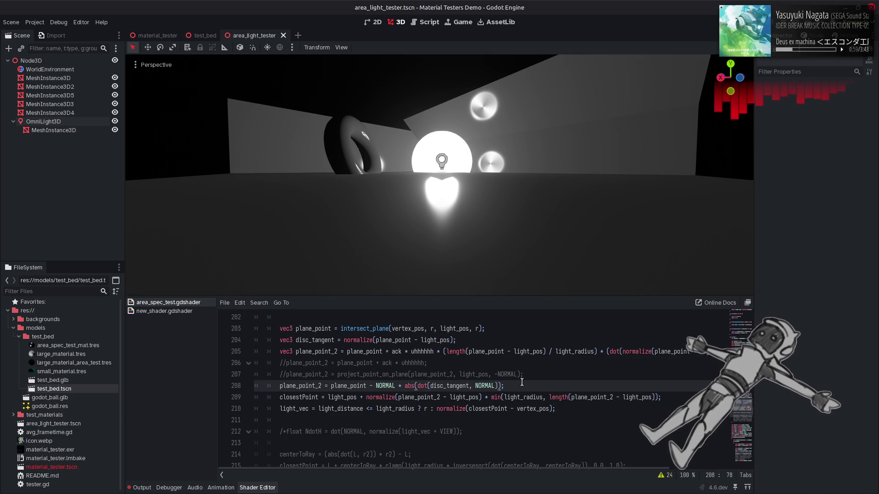
# Replace the abs() wrapper with max(0.0, dot(disc_tangent, NORMAL)) on line 208
pyautogui.hotkey('ctrl', 'z')
pyautogui.hotkey('ctrl', 'z')
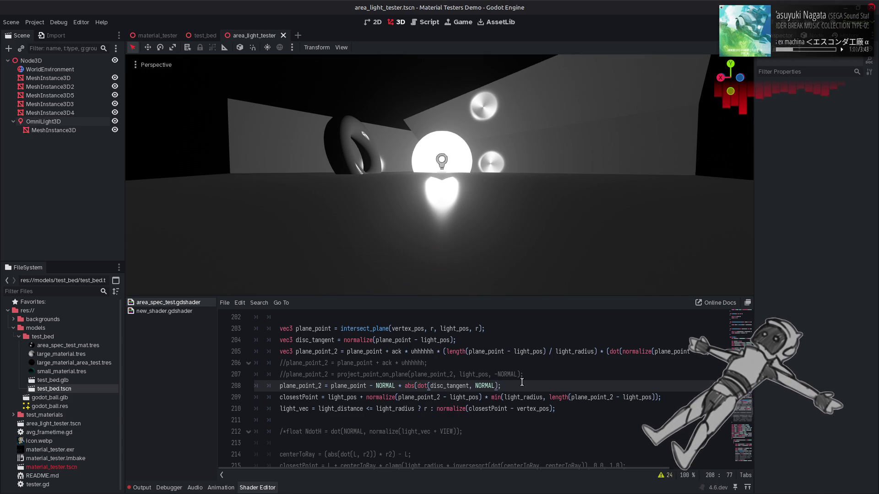
pyautogui.hotkey('ctrl', 's')
pyautogui.write('max')
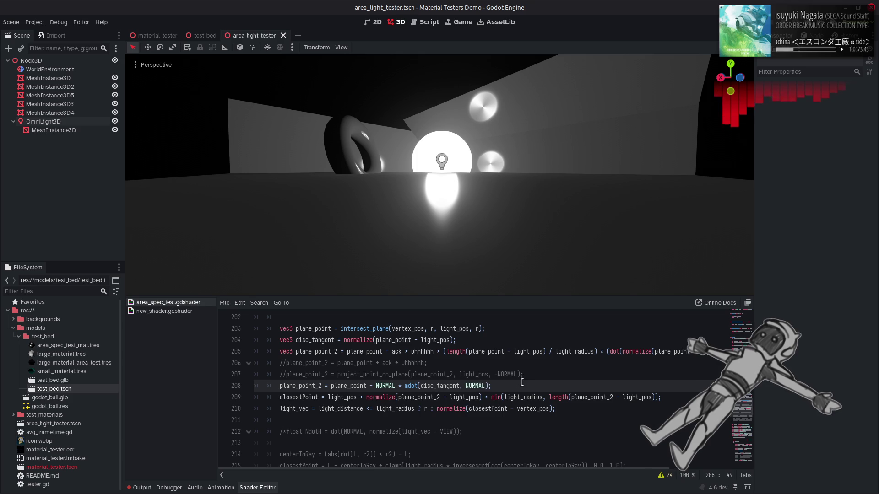
pyautogui.press('Return')
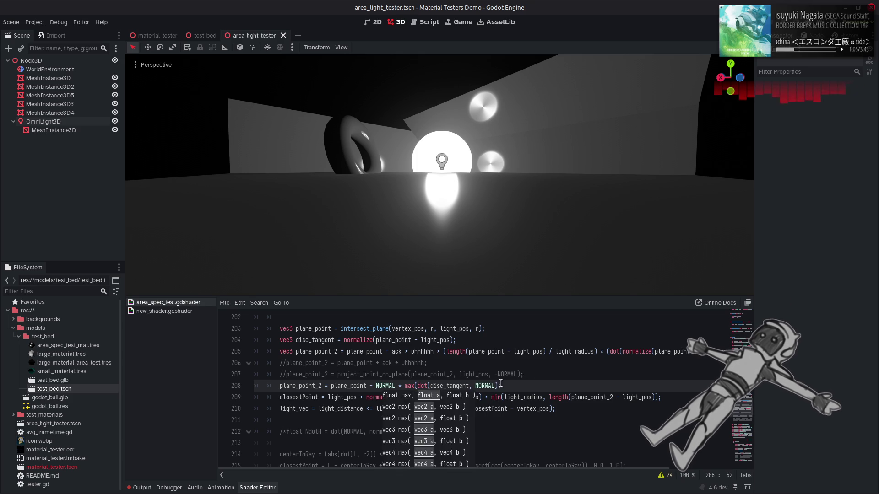
pyautogui.click(498, 386)
pyautogui.write(');')
pyautogui.click(418, 386)
pyautogui.write('0.0,')
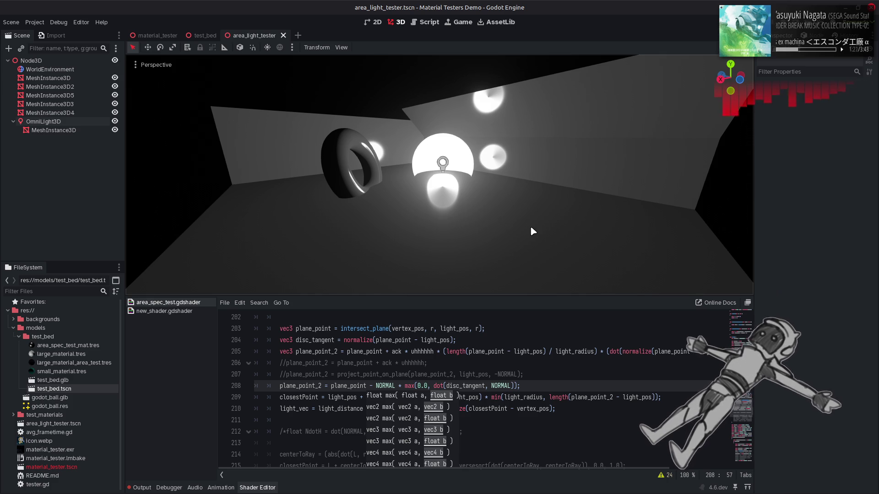
# Raise the max term to the power 2.0 with pow() and save to re-render
pyautogui.click(440, 380)
pyautogui.write('powe')
pyautogui.press('BackSpace')
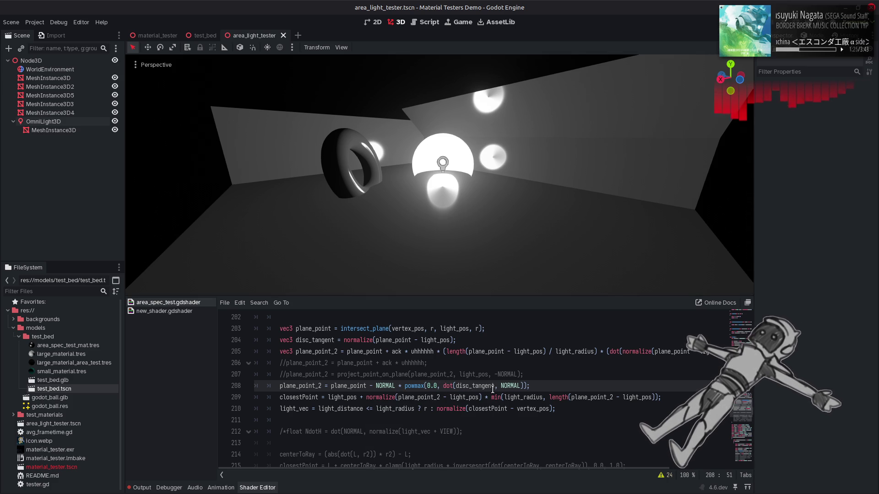
pyautogui.write('(')
pyautogui.click(529, 389)
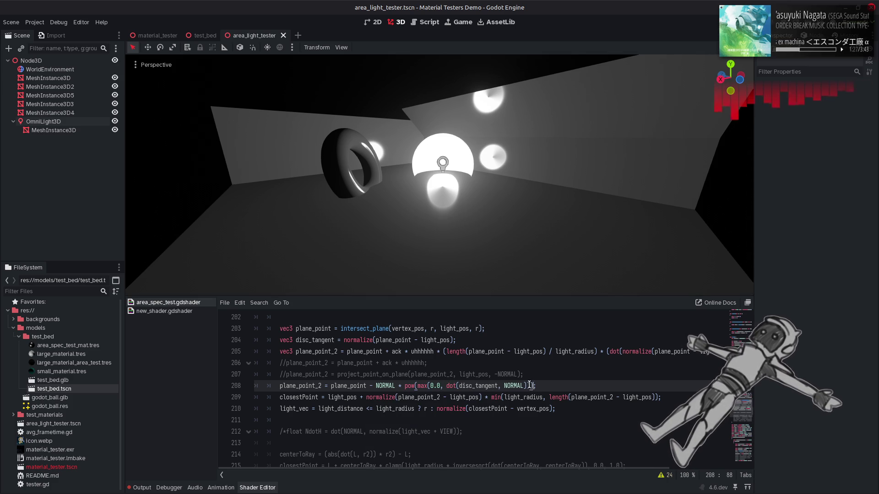
pyautogui.write(', 2.0')
pyautogui.click(558, 385)
pyautogui.hotkey('ctrl', 's')
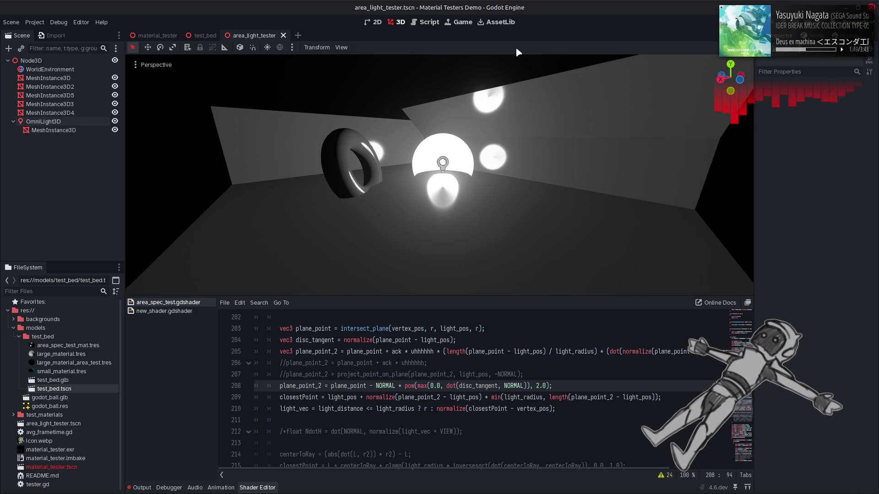
pyautogui.press('Home')
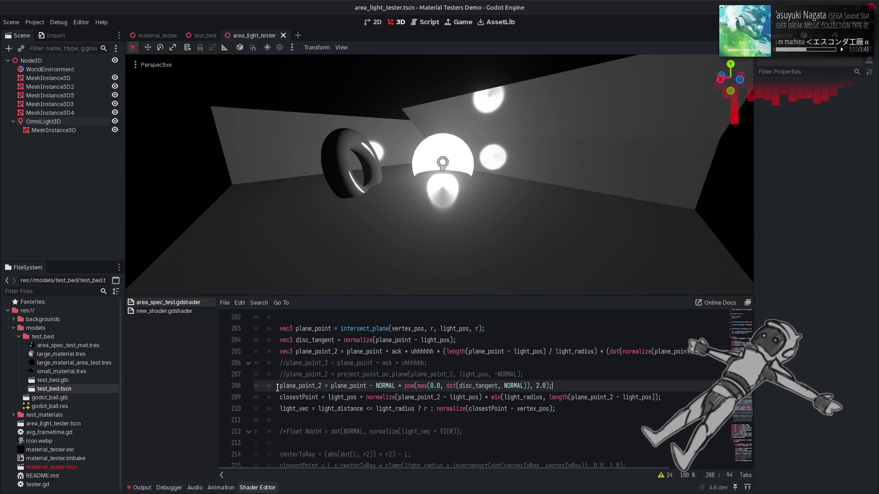
# Comment out line 208's pow offset and revert length() to use plane_point
pyautogui.write('//')
pyautogui.hotkey('ctrl', 's')
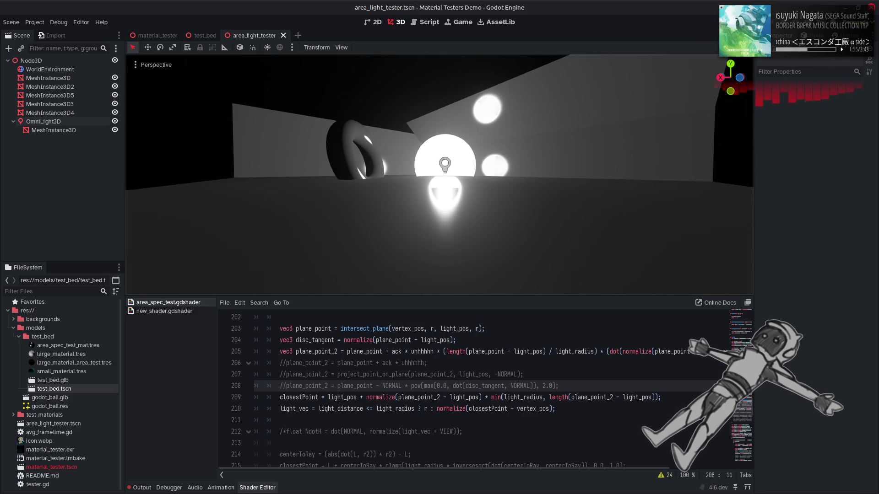
pyautogui.click(616, 397)
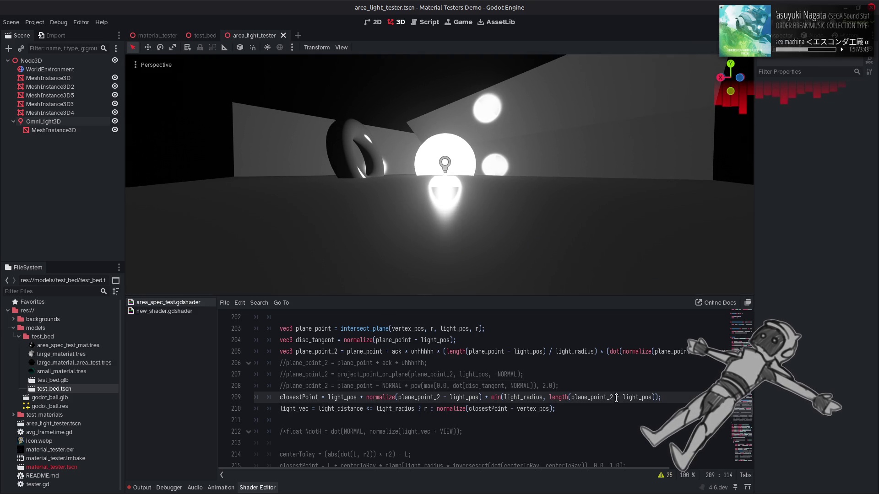
pyautogui.press('BackSpace')
pyautogui.press('BackSpace')
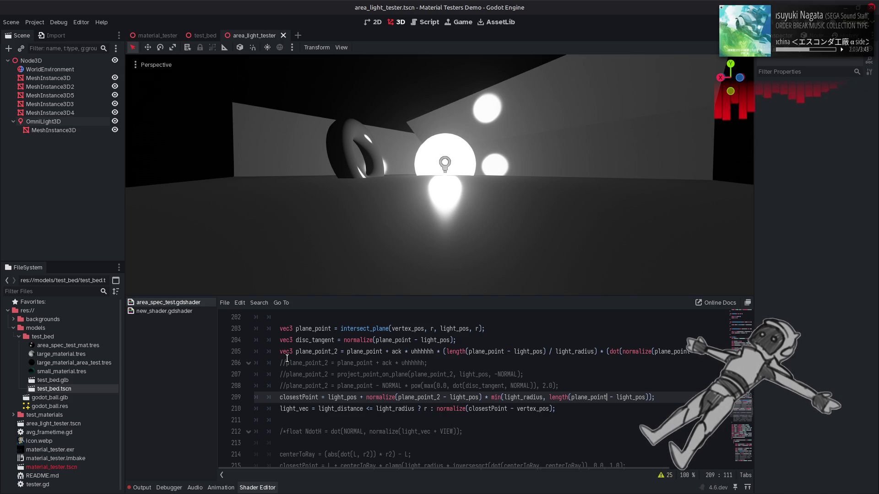
# Inspect plane_point_2's uses, then switch to the 'intersect plane with vector python' results
pyautogui.doubleClick(310, 352)
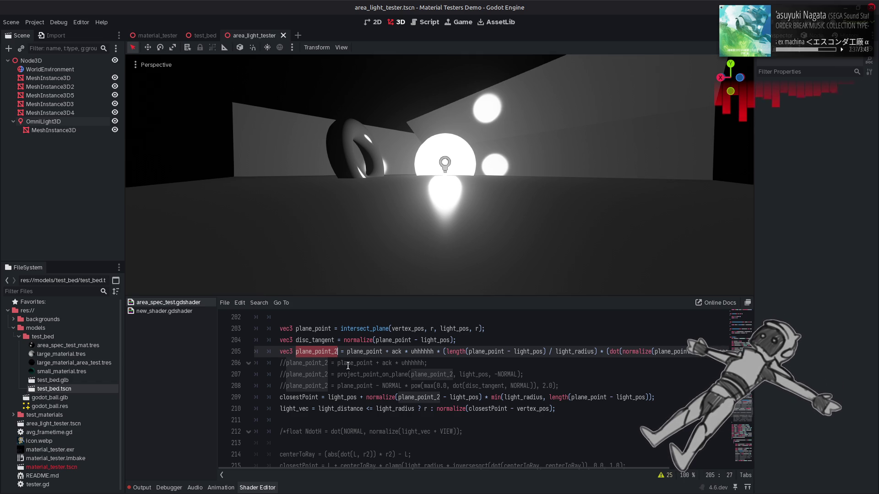
pyautogui.hotkey('alt', 'Tab')
pyautogui.hotkey('alt', 'Tab')
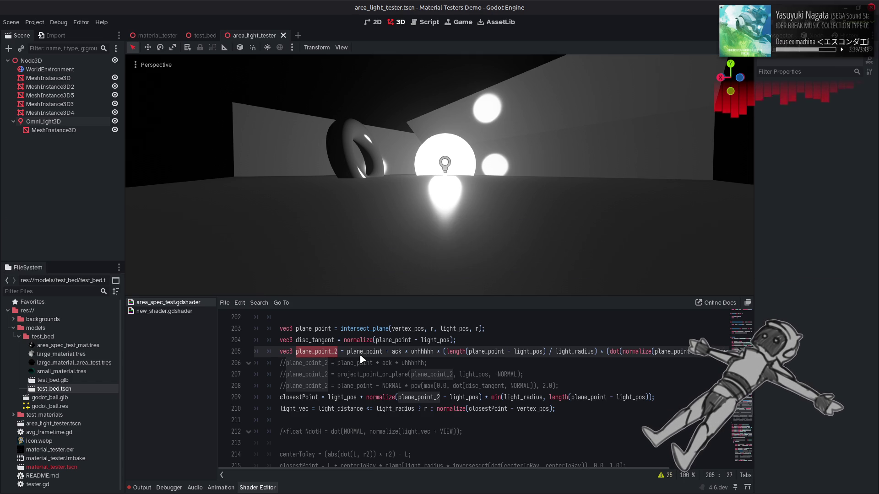
pyautogui.hotkey('alt', 'Tab')
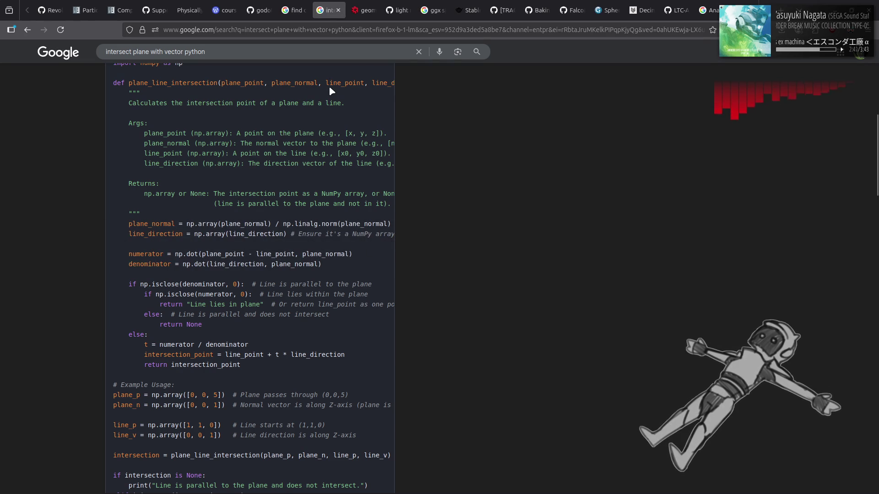
# Close the closest-point-on-a-disc tab and search Google for 'project line onto plane'
pyautogui.click(268, 57)
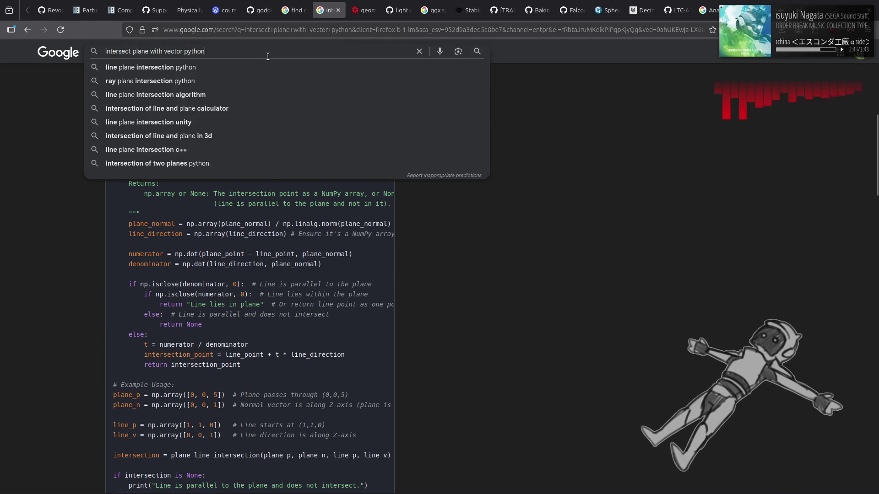
pyautogui.click(290, 9)
pyautogui.middleClick(290, 8)
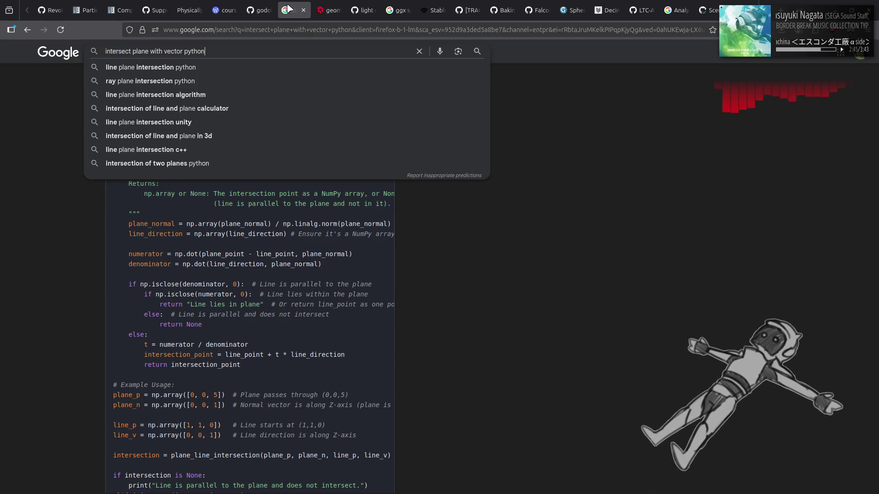
pyautogui.hotkey('ctrl', 'a')
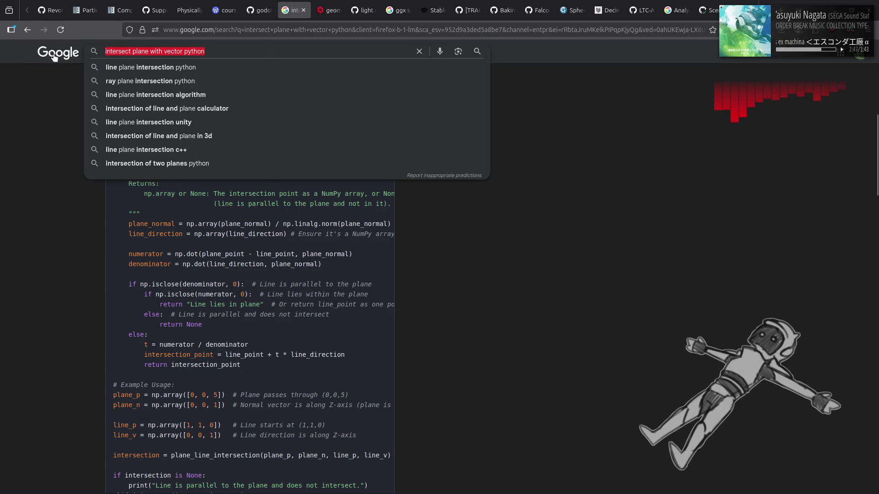
pyautogui.write('projec')
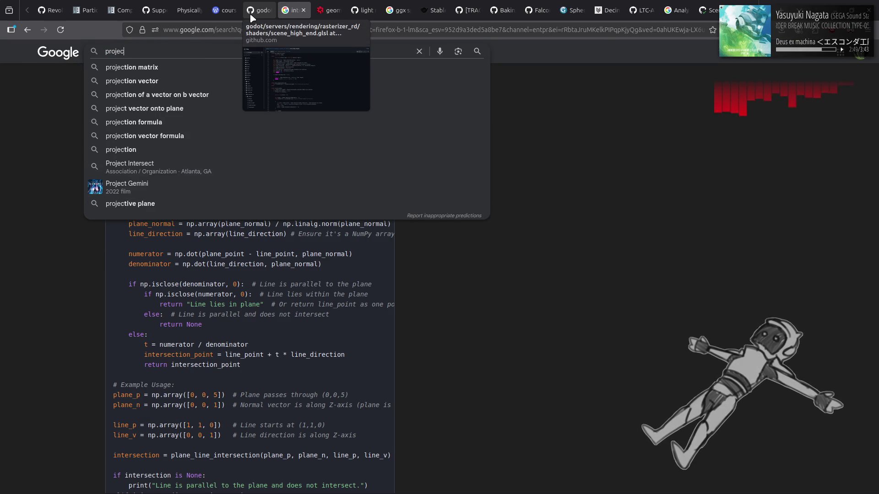
pyautogui.write('t line onto plane')
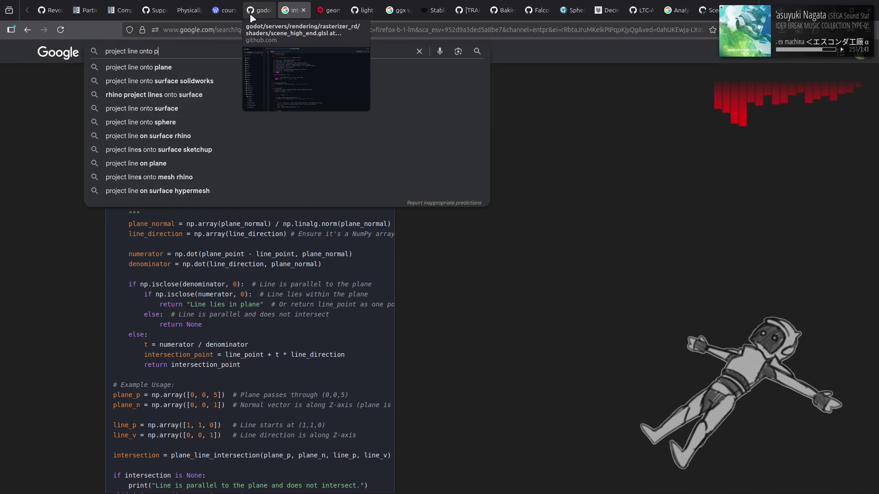
pyautogui.press('Return')
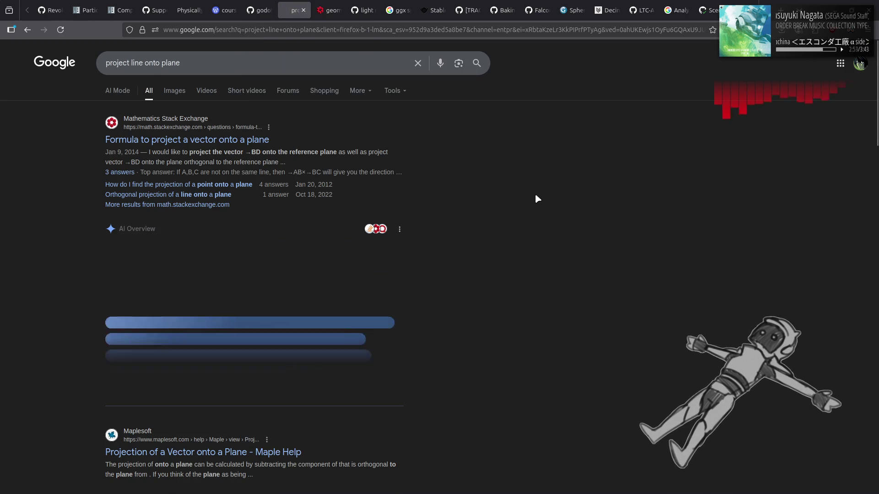
# Open 'Formula to project a vector onto a plane', read the answers, then return to Godot
pyautogui.click(250, 141)
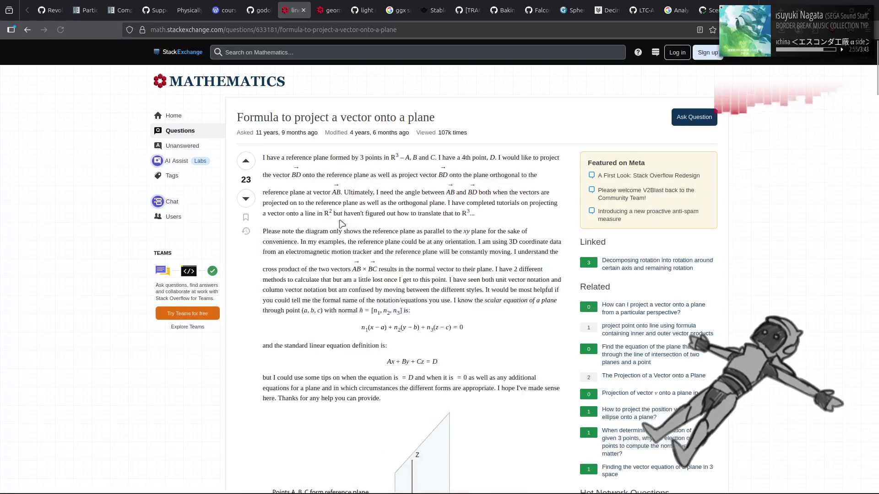
pyautogui.scroll(-10, 331, 221)
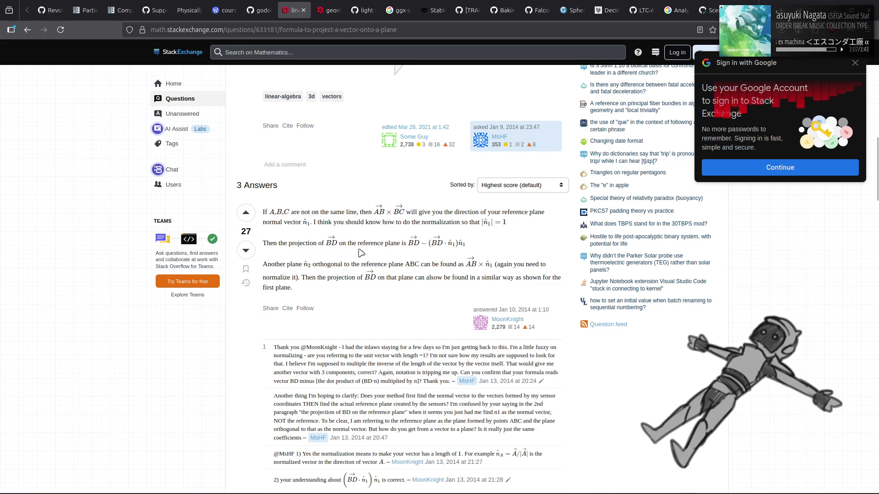
pyautogui.scroll(5, 359, 254)
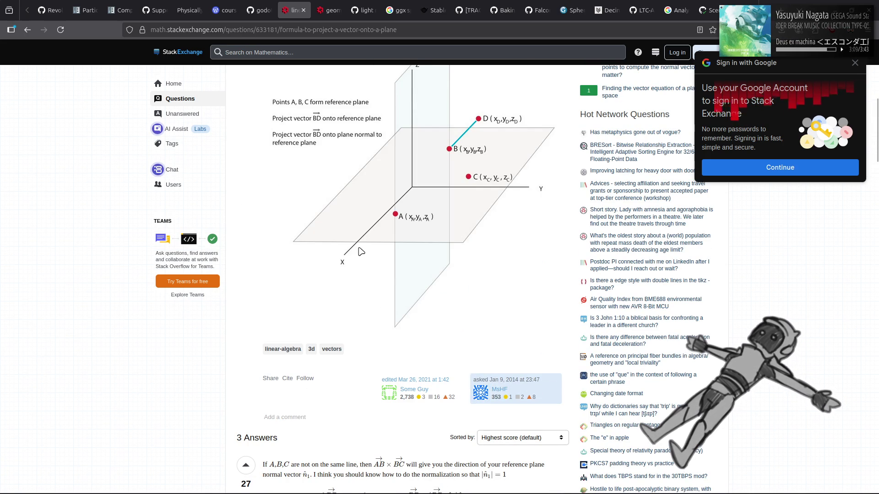
pyautogui.scroll(-5, 361, 251)
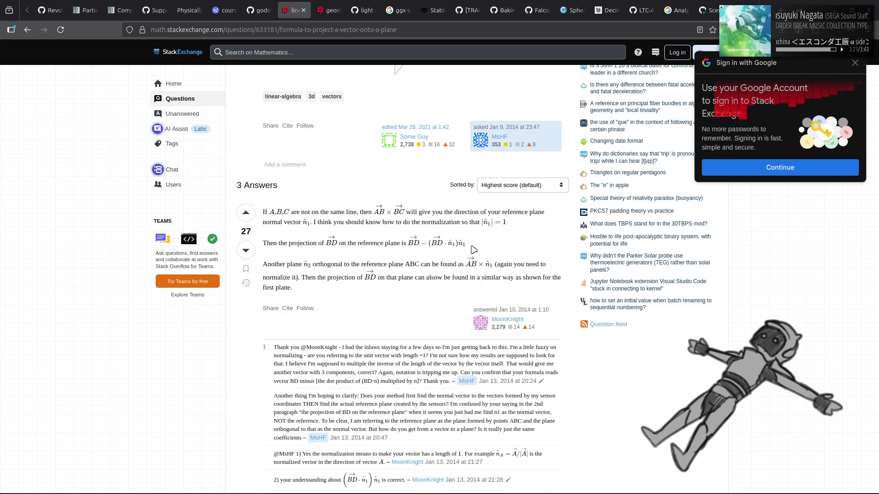
pyautogui.hotkey('alt', 'Tab')
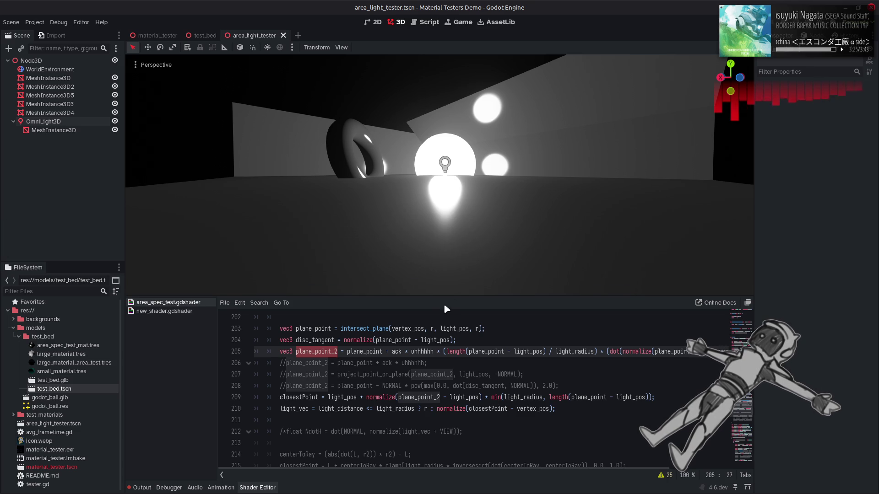
# Find the project() helper at line 140, select its name, then return to the answer
pyautogui.scroll(20, 741, 415)
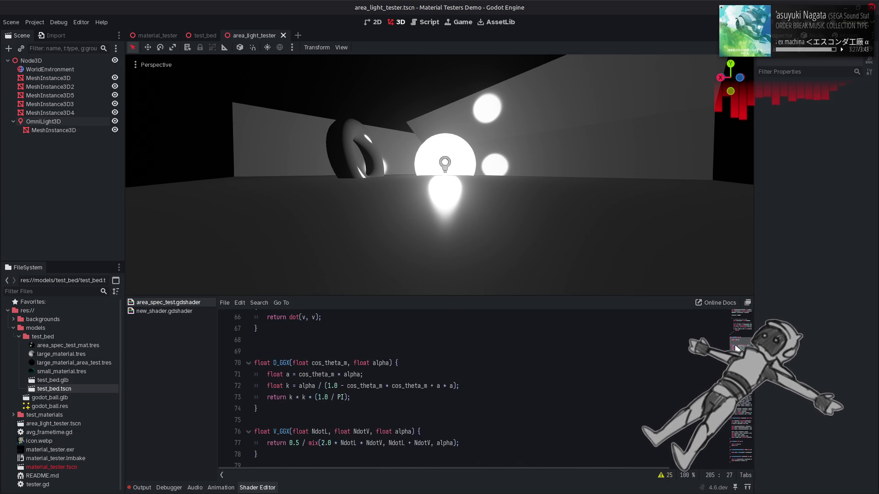
pyautogui.scroll(3, 733, 348)
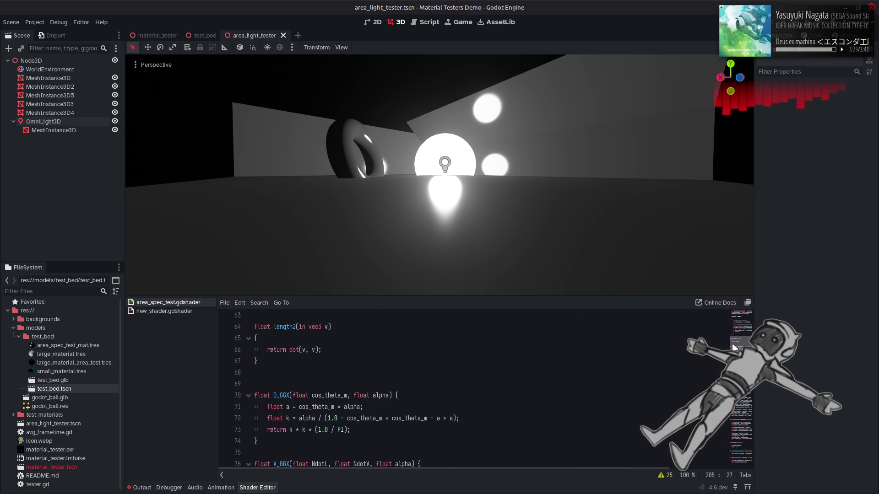
pyautogui.scroll(-15, 560, 389)
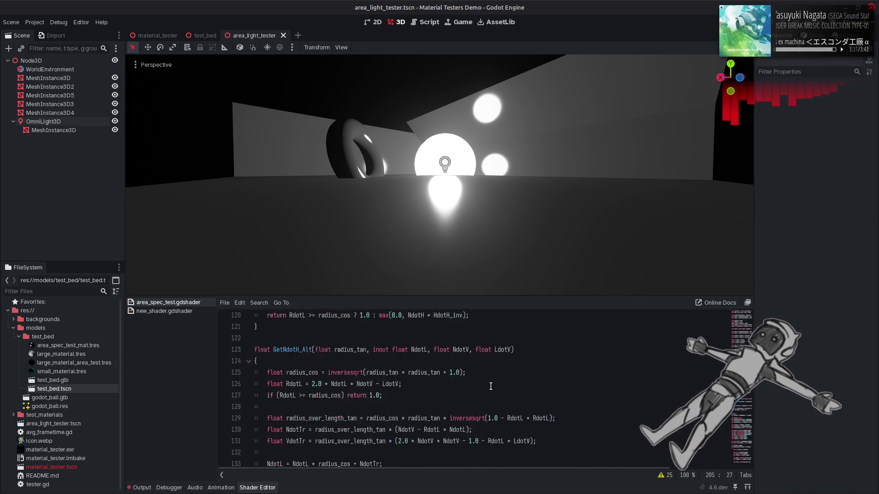
pyautogui.scroll(1, 347, 380)
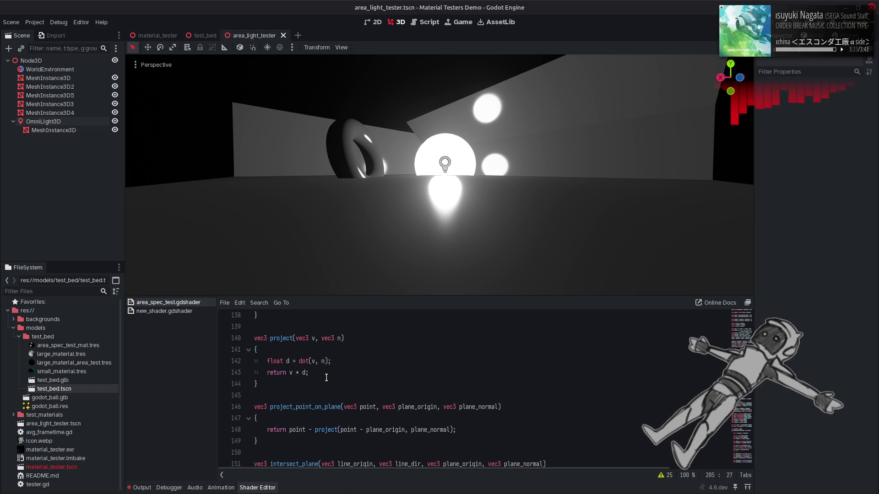
pyautogui.doubleClick(285, 339)
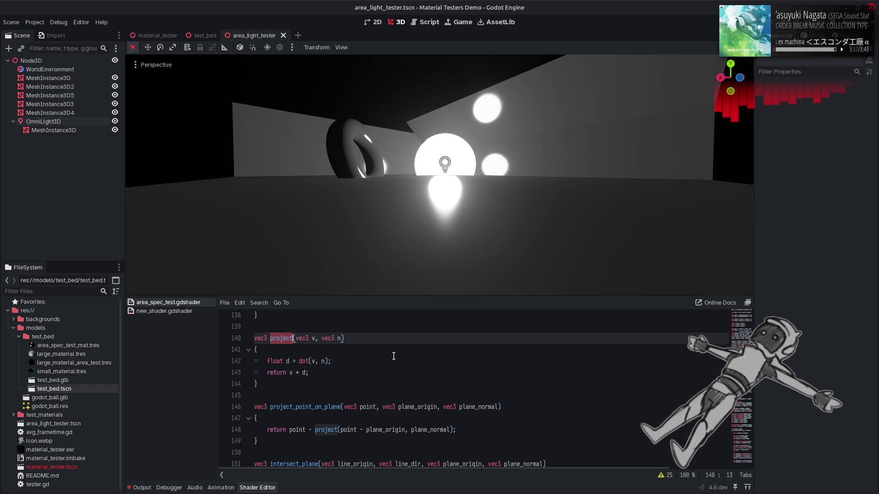
pyautogui.hotkey('alt', 'Tab')
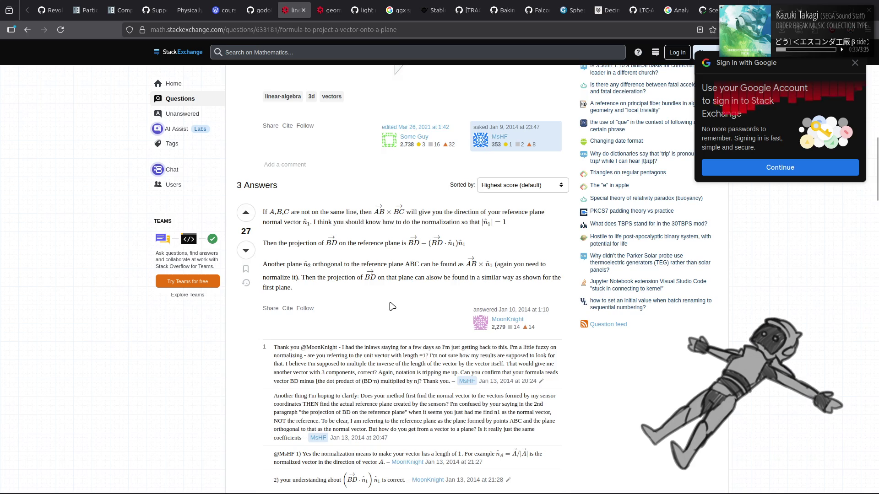
# Compare the second answer with the top BD − (BD·n̂1)n̂1 formula, then return to Godot
pyautogui.scroll(-6, 392, 306)
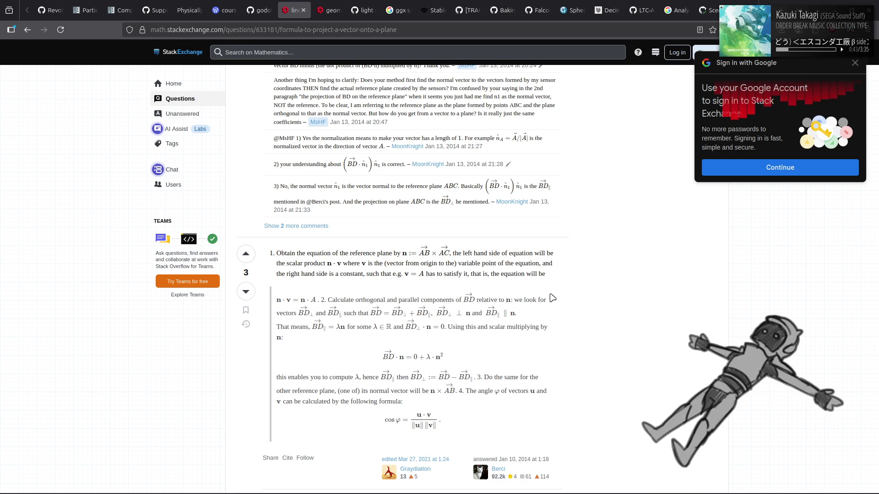
pyautogui.scroll(8, 553, 298)
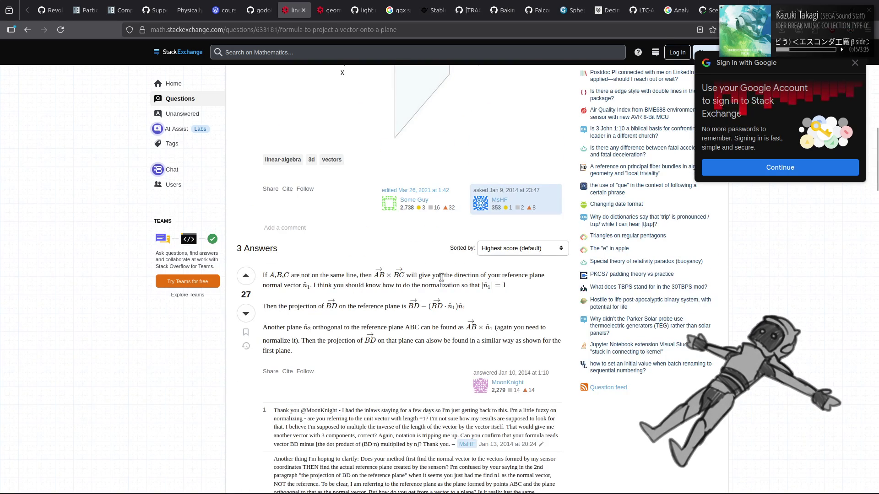
pyautogui.hotkey('alt', 'Tab')
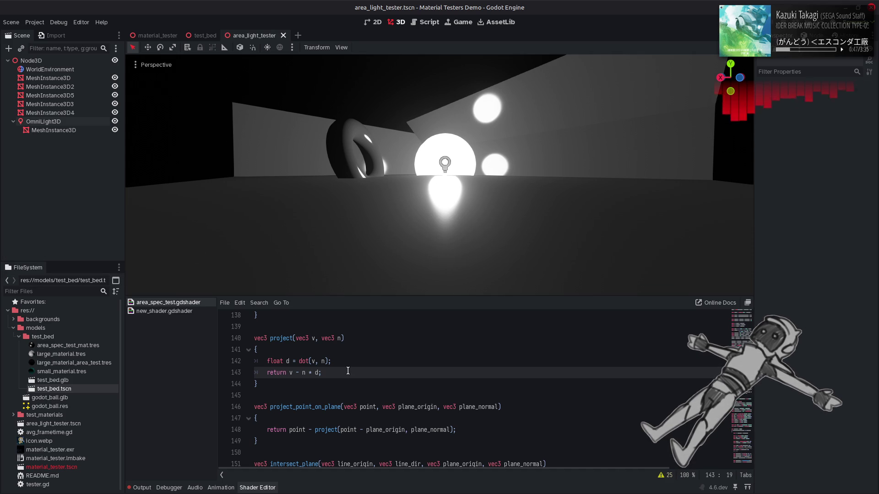
# Wrap ack on line 205 in project(ack, r) and save the shader
pyautogui.doubleClick(275, 339)
pyautogui.click(350, 360)
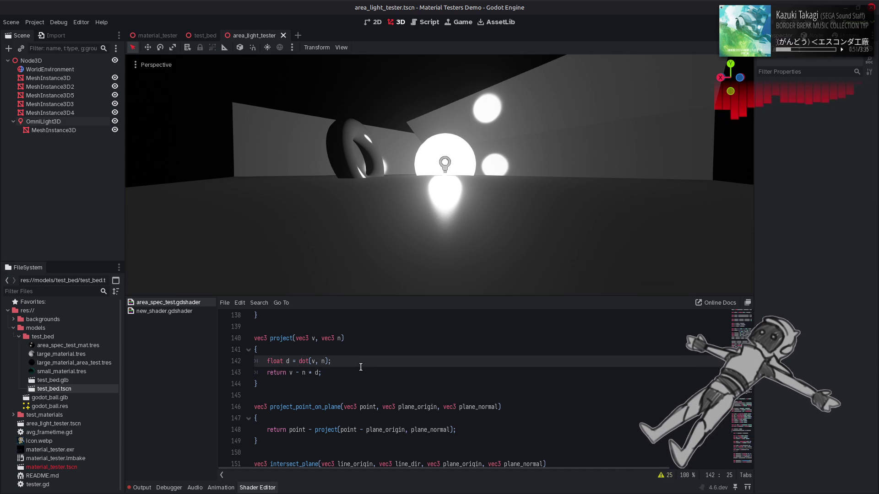
pyautogui.scroll(-20, 360, 367)
pyautogui.scroll(-7, 361, 368)
pyautogui.scroll(6, 360, 368)
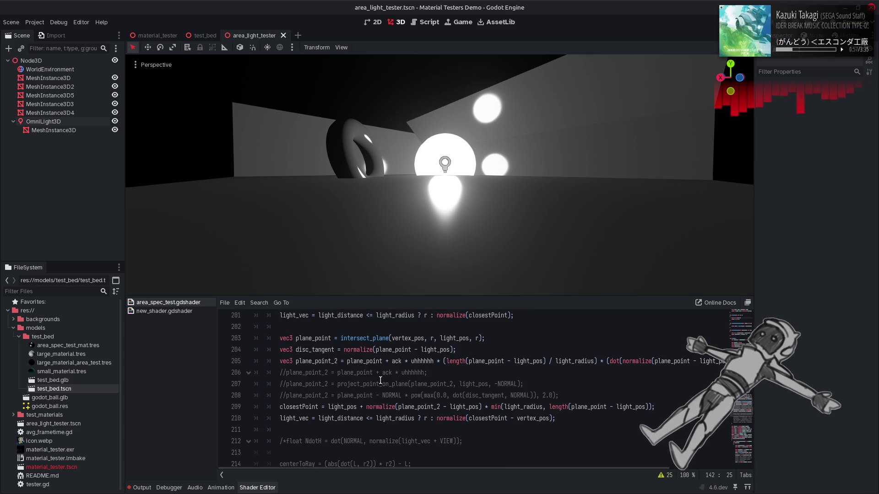
pyautogui.click(391, 361)
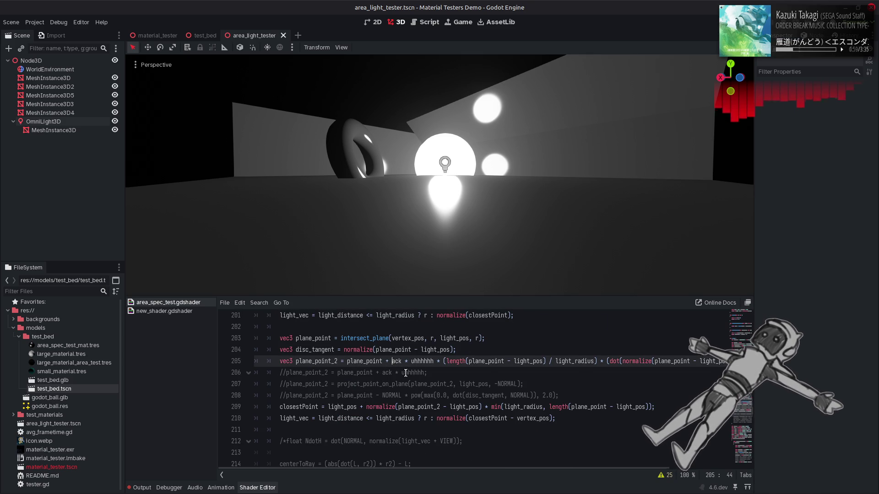
pyautogui.write('project(')
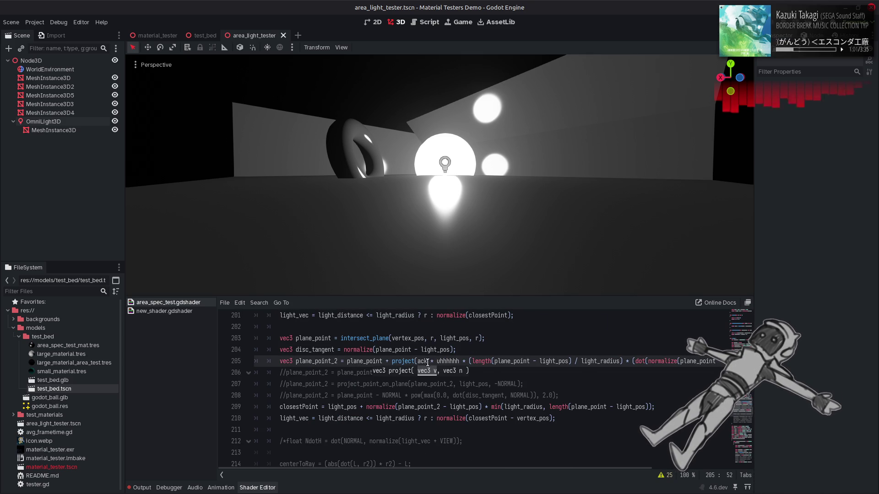
pyautogui.press('Right')
pyautogui.press('Right')
pyautogui.press('Right')
pyautogui.write(')')
pyautogui.press('Left')
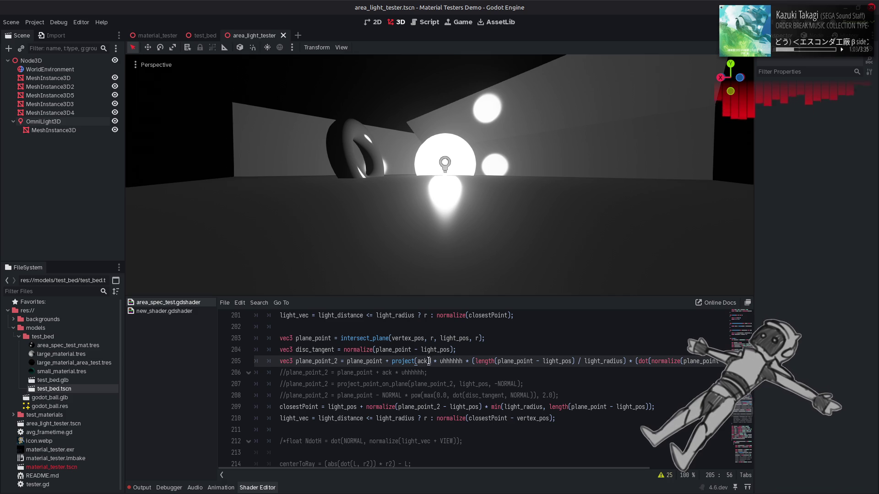
pyautogui.write(', r')
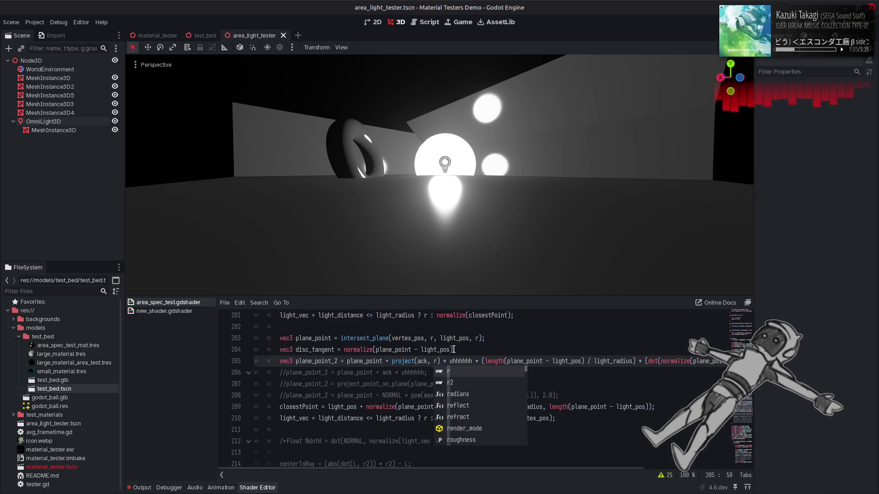
pyautogui.hotkey('ctrl', 's')
# Make the length call on line 209 use plane_point_2, checking the highlights from another angle
pyautogui.click(477, 354)
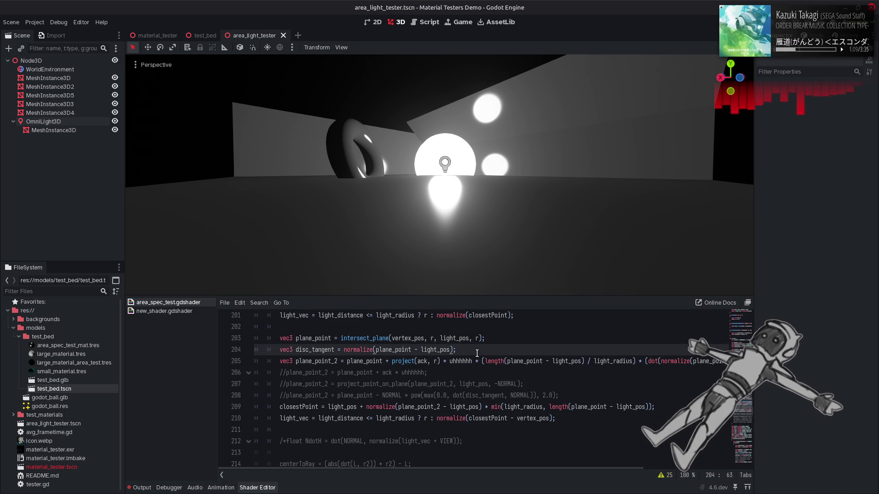
pyautogui.moveTo(467, 275)
pyautogui.mouseDown()
pyautogui.moveTo(412, 248)
pyautogui.moveTo(403, 257)
pyautogui.mouseUp()
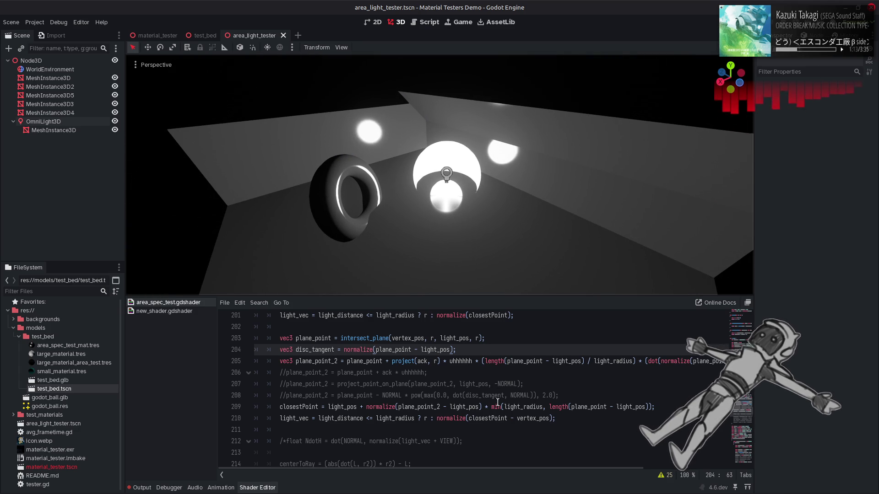
pyautogui.doubleClick(411, 407)
pyautogui.hotkey('ctrl', 'c')
pyautogui.doubleClick(596, 407)
pyautogui.hotkey('ctrl', 'v')
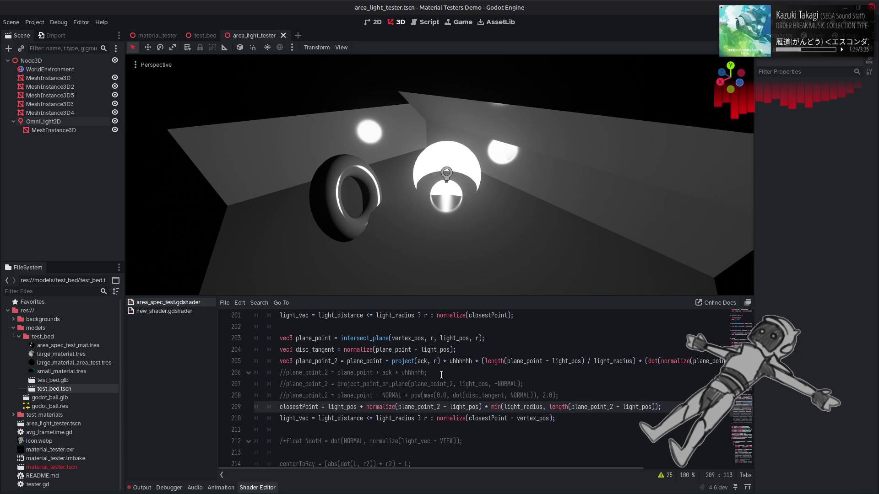
# Change line 205 to project(NORMAL, r), drop the * uhhhhhh term, and save
pyautogui.click(425, 362)
pyautogui.moveTo(440, 362); pyautogui.dragTo(391, 362)
pyautogui.write('ack')
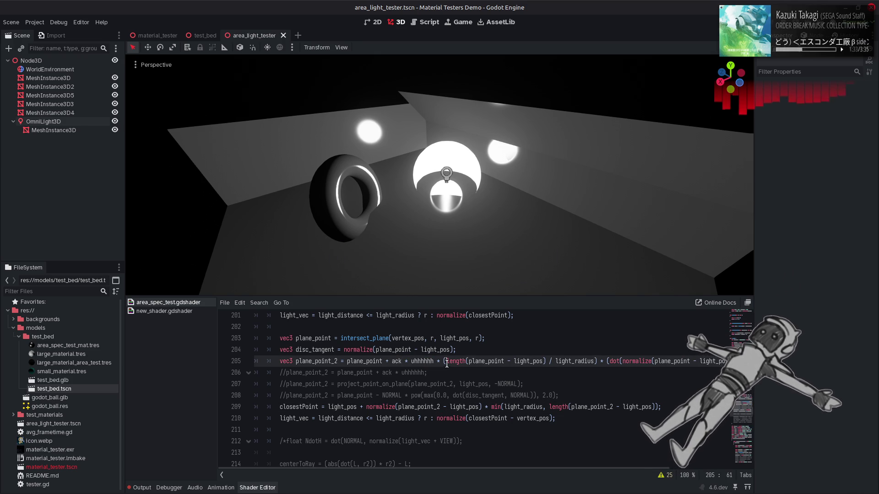
pyautogui.hotkey('ctrl', 'z')
pyautogui.doubleClick(424, 362)
pyautogui.write('NORMAL, r')
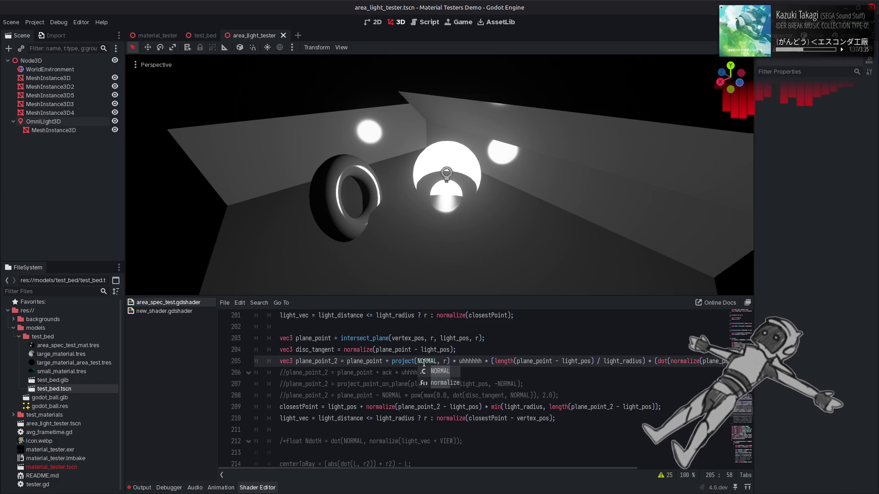
pyautogui.moveTo(465, 221)
pyautogui.mouseDown()
pyautogui.moveTo(443, 217)
pyautogui.moveTo(465, 215)
pyautogui.mouseUp()
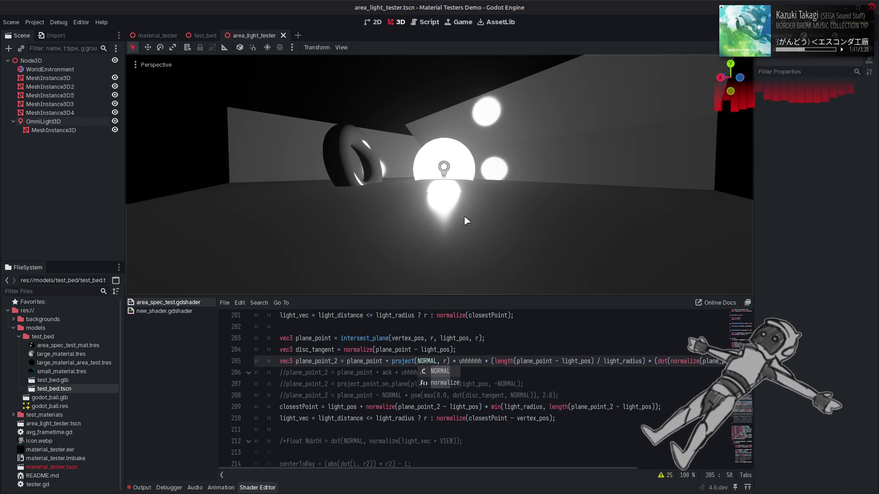
pyautogui.click(454, 361)
pyautogui.press('Delete')
pyautogui.press('Delete')
pyautogui.press('Delete')
pyautogui.press('BackSpace')
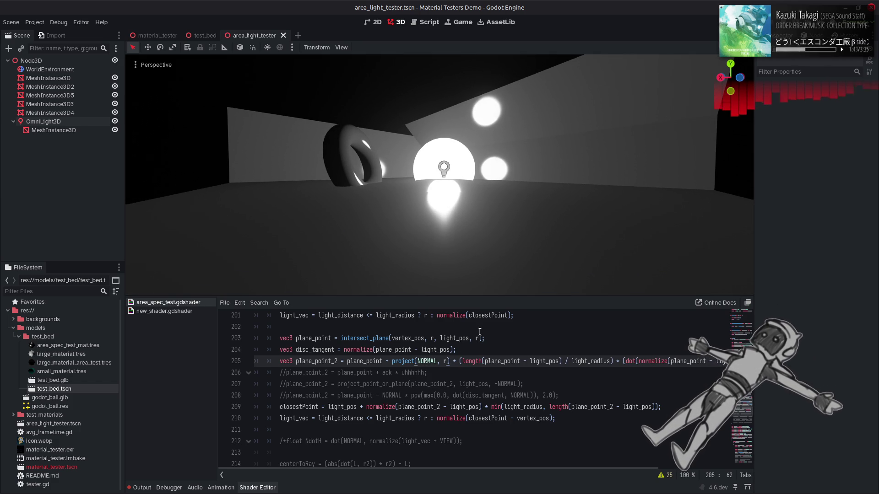
pyautogui.hotkey('ctrl', 's')
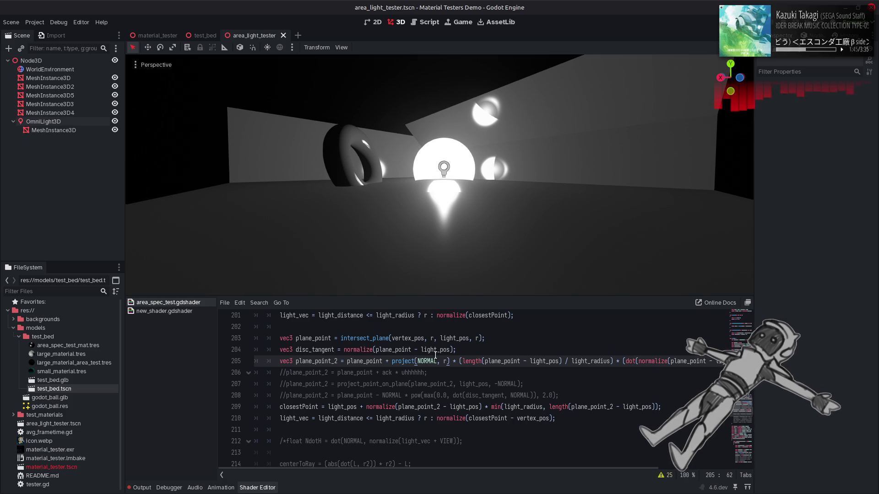
# Revert line 205 to plain ack and restore plane_point in line 209's length call
pyautogui.click(391, 362)
pyautogui.click(400, 360)
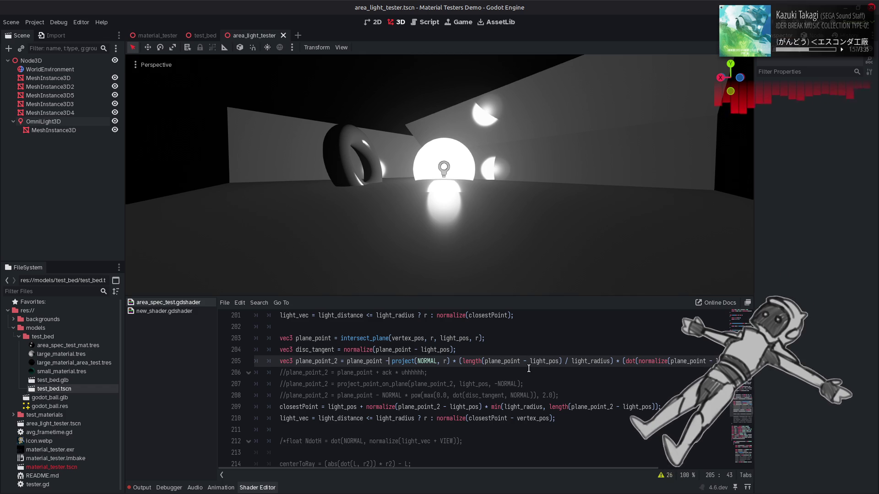
pyautogui.hotkey('ctrl', 'z')
pyautogui.hotkey('ctrl', 'z')
pyautogui.hotkey('ctrl', 'z')
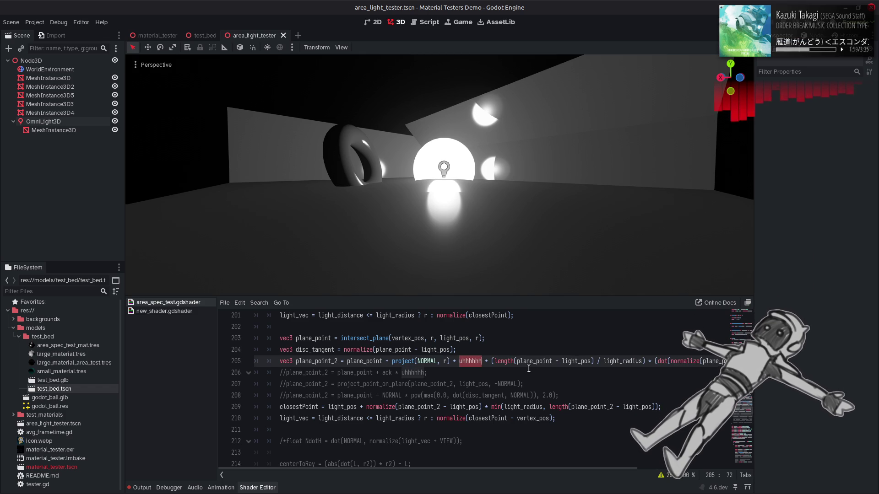
pyautogui.hotkey('ctrl', 'z')
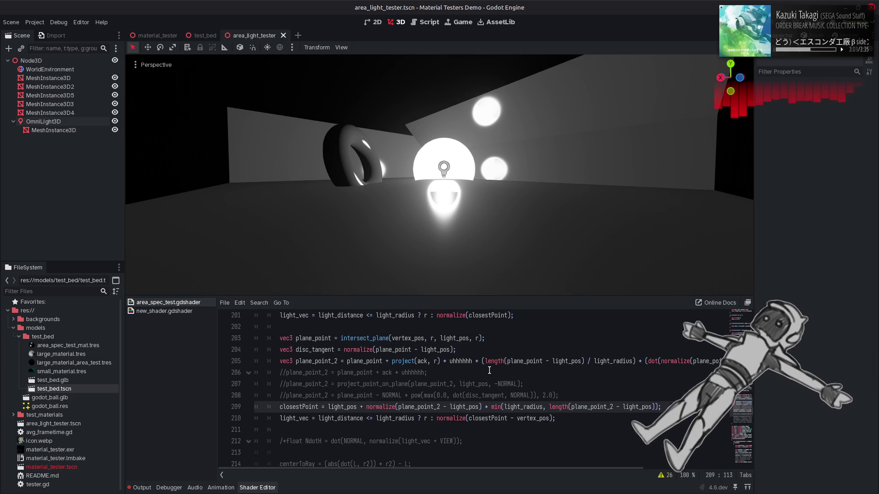
pyautogui.press('BackSpace')
pyautogui.press('BackSpace')
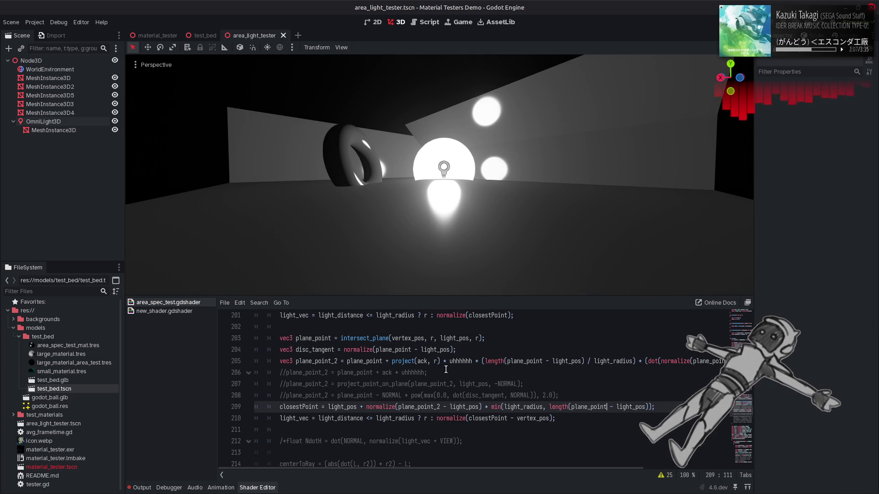
pyautogui.doubleClick(422, 361)
pyautogui.moveTo(440, 361); pyautogui.dragTo(392, 361)
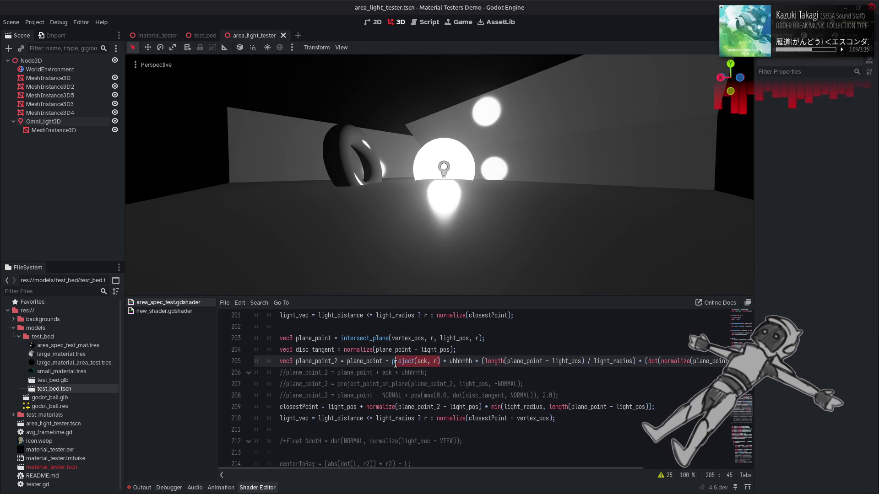
pyautogui.write('ack')
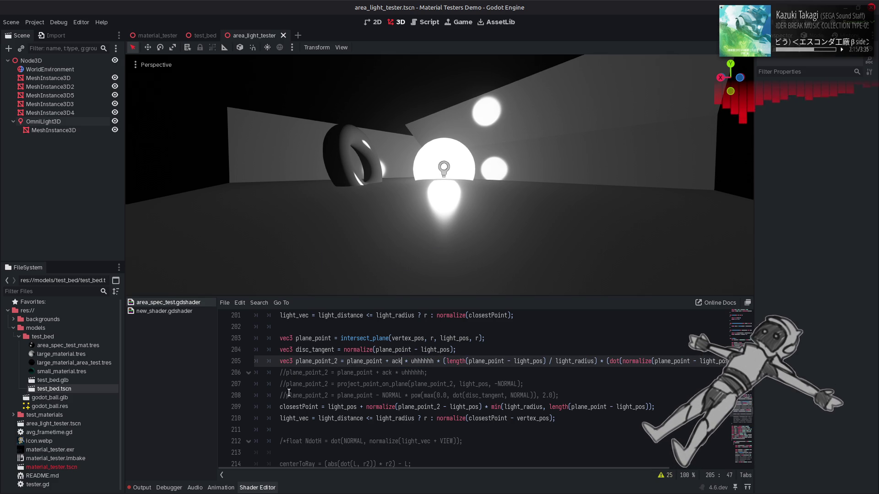
pyautogui.click(288, 394)
# Uncomment line 208, wrap NORMAL in project(NORMAL, r), and save
pyautogui.hotkey('ctrl', 'k')
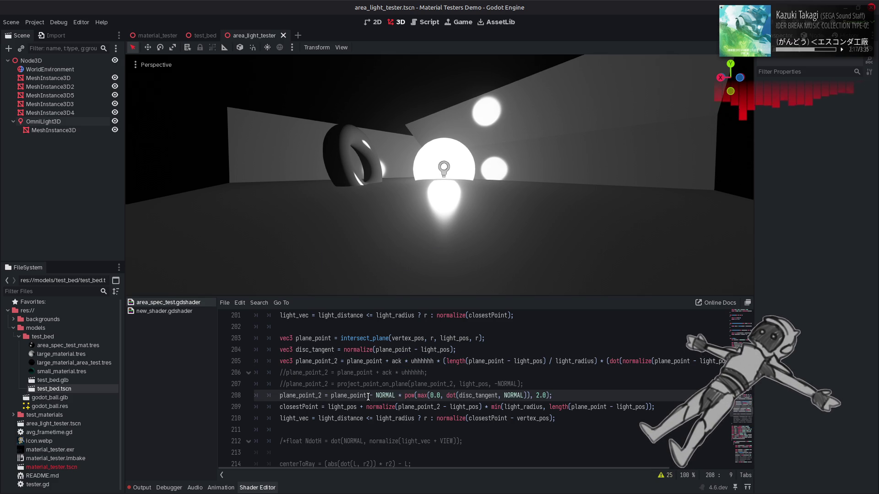
pyautogui.hotkey('ctrl', 's')
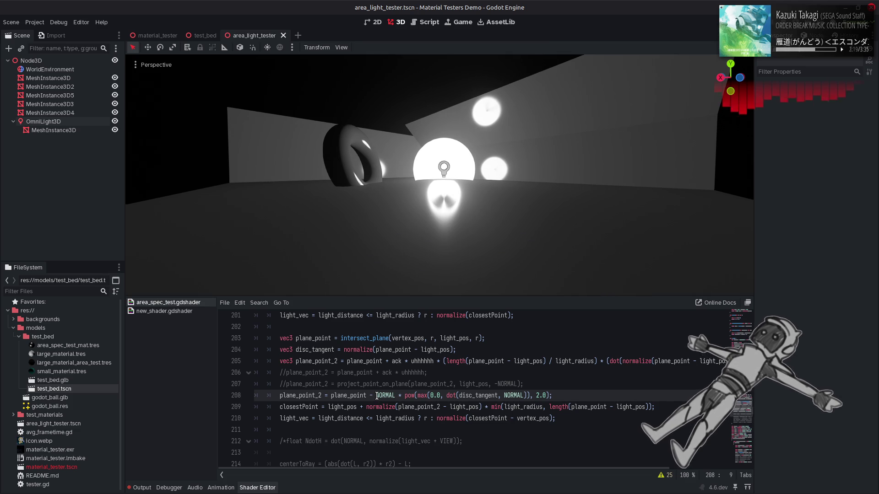
pyautogui.click(376, 396)
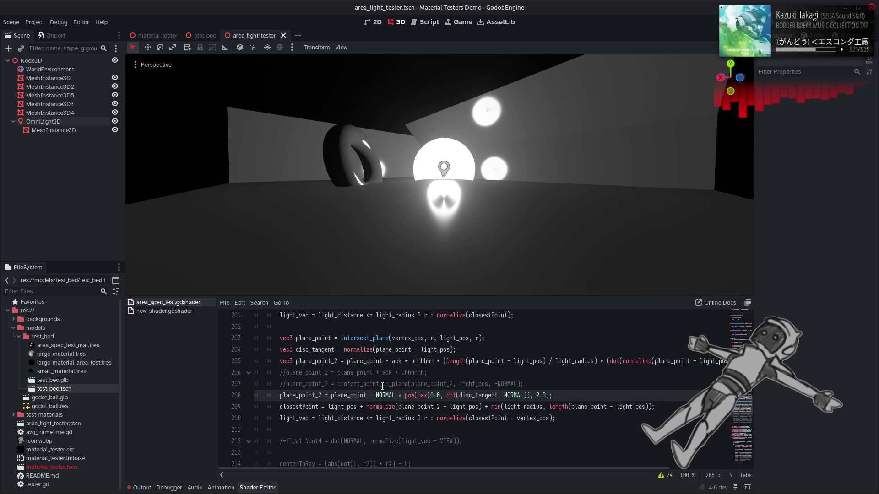
pyautogui.write('project')
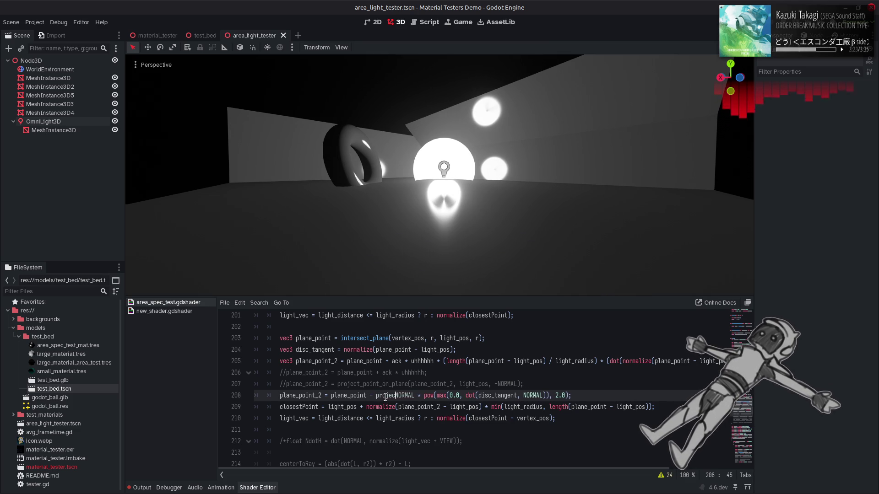
pyautogui.write('(')
pyautogui.hotkey('ctrl', 'Right')
pyautogui.write('), r')
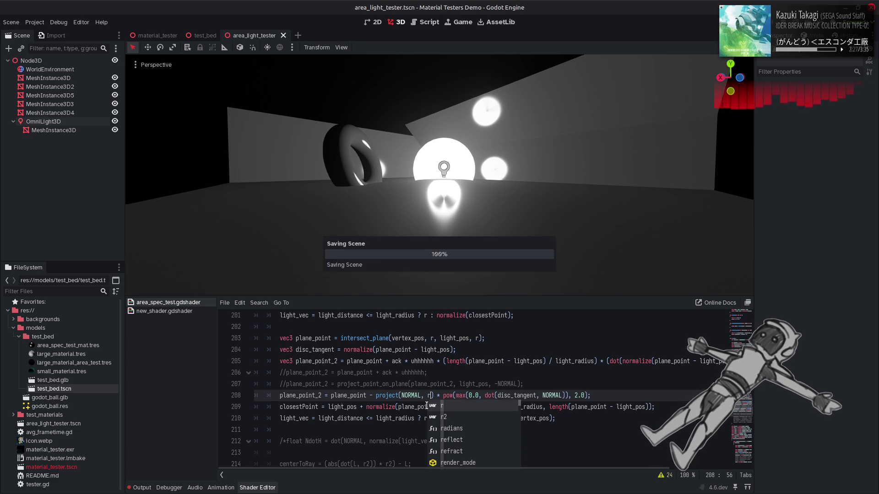
pyautogui.click(450, 374)
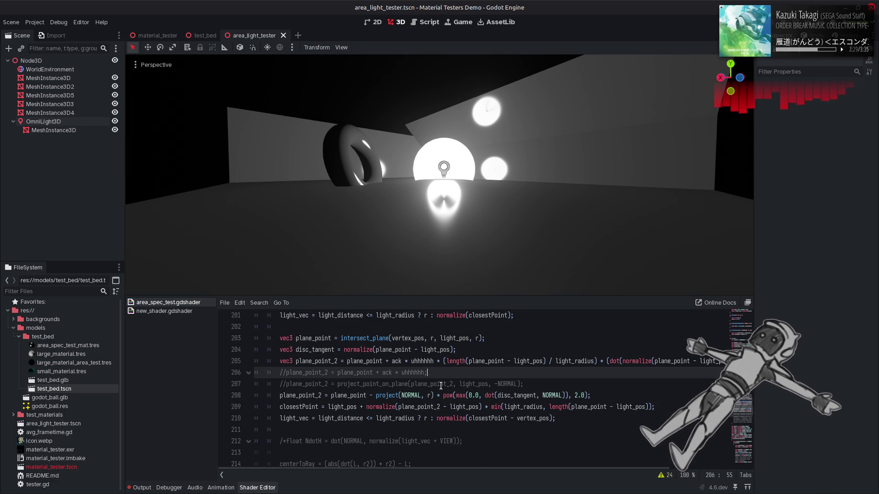
pyautogui.click(438, 395)
pyautogui.moveTo(441, 397); pyautogui.dragTo(535, 397)
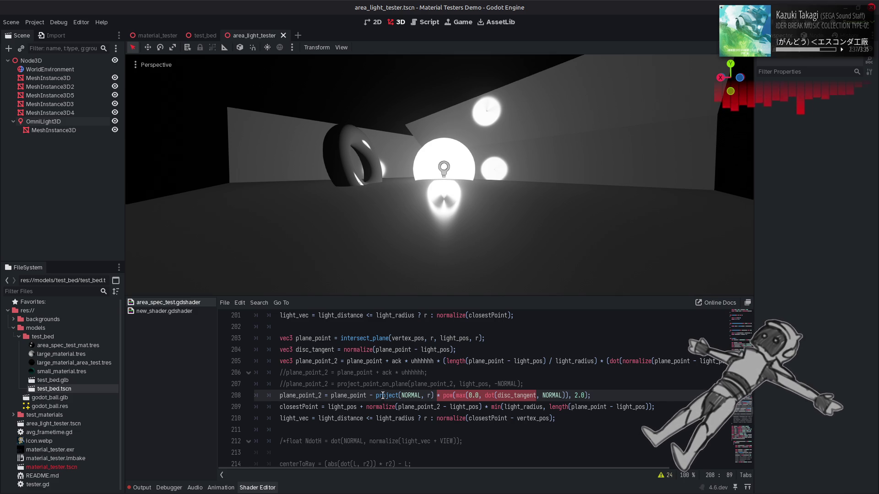
pyautogui.moveTo(376, 396); pyautogui.dragTo(433, 396)
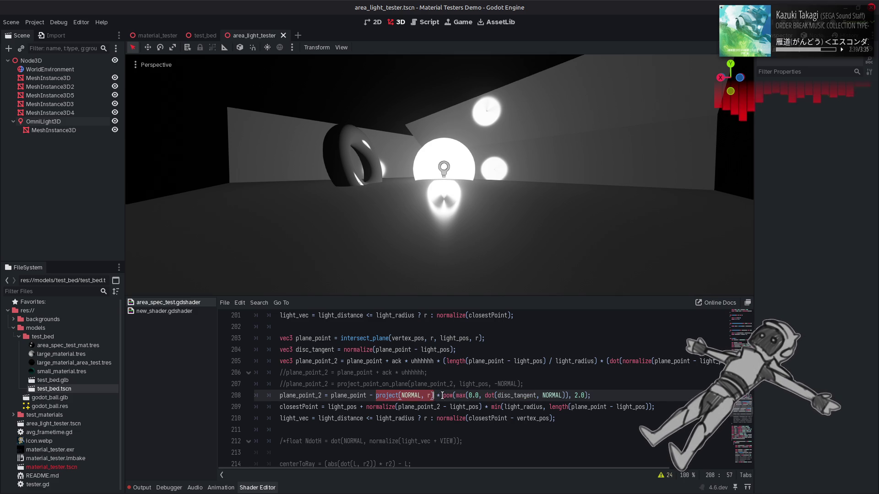
pyautogui.doubleClick(545, 395)
pyautogui.hotkey('ctrl', 's')
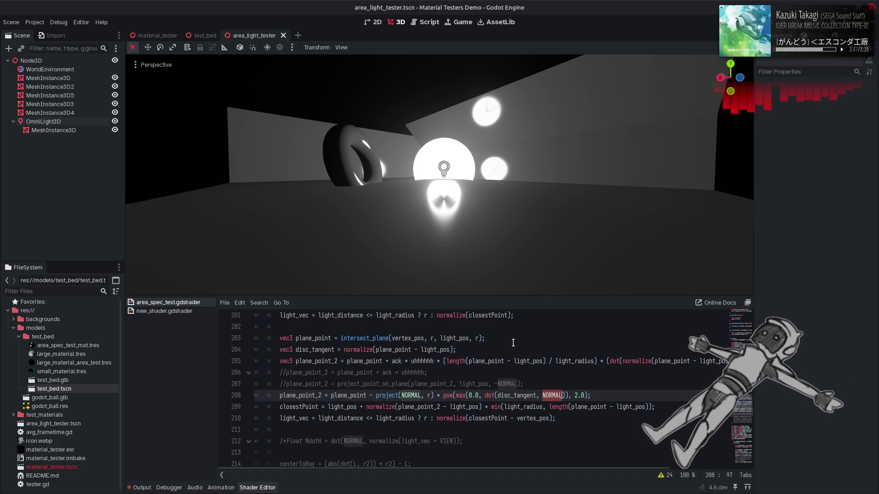
# Keep only the project(NORMAL, r) wrap, then replace NORMAL with -VIEW
pyautogui.click(535, 353)
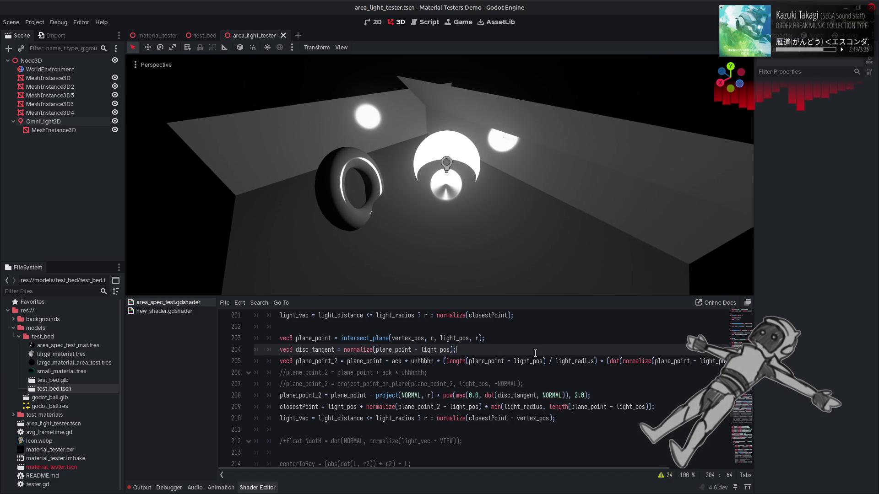
pyautogui.hotkey('ctrl', 'z')
pyautogui.hotkey('ctrl', 'z')
pyautogui.hotkey('ctrl', 'z')
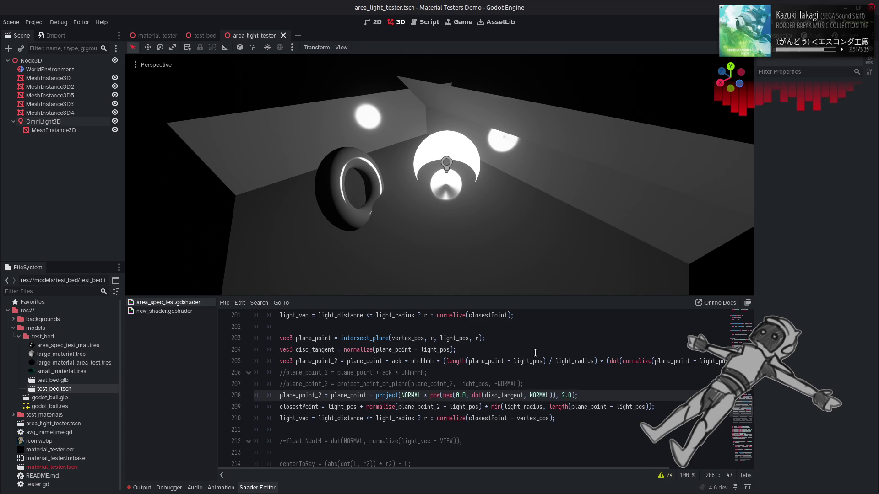
pyautogui.hotkey('ctrl', 'shift', 'z')
pyautogui.hotkey('ctrl', 'shift', 'z')
pyautogui.hotkey('ctrl', 'shift', 'z')
pyautogui.hotkey('ctrl', 'z')
pyautogui.hotkey('ctrl', 'z')
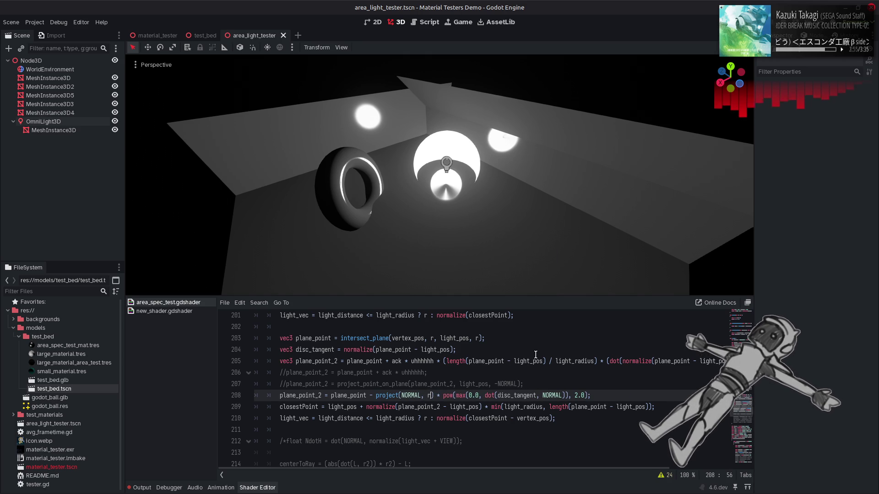
pyautogui.hotkey('ctrl', 'z')
pyautogui.hotkey('ctrl', 'z')
pyautogui.hotkey('ctrl', 'z')
pyautogui.hotkey('ctrl', 's')
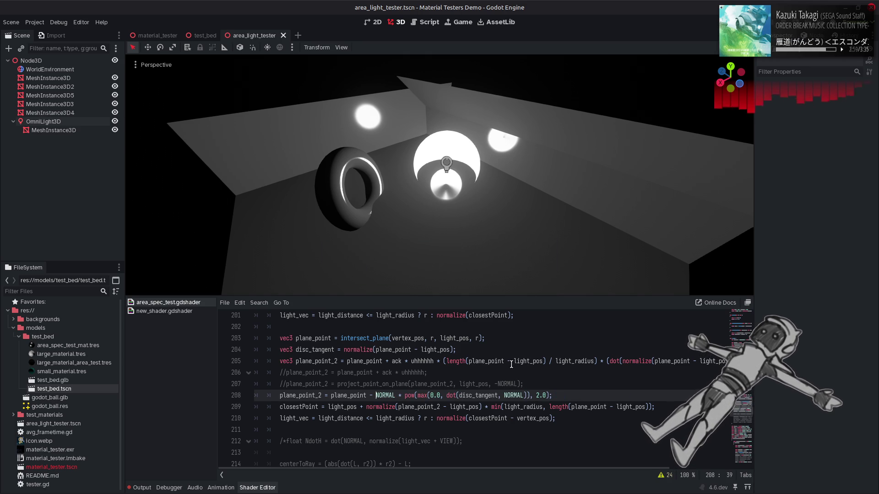
pyautogui.hotkey('ctrl', 'shift', 'z')
pyautogui.hotkey('ctrl', 'shift', 'z')
pyautogui.hotkey('ctrl', 'shift', 'z')
pyautogui.doubleClick(413, 396)
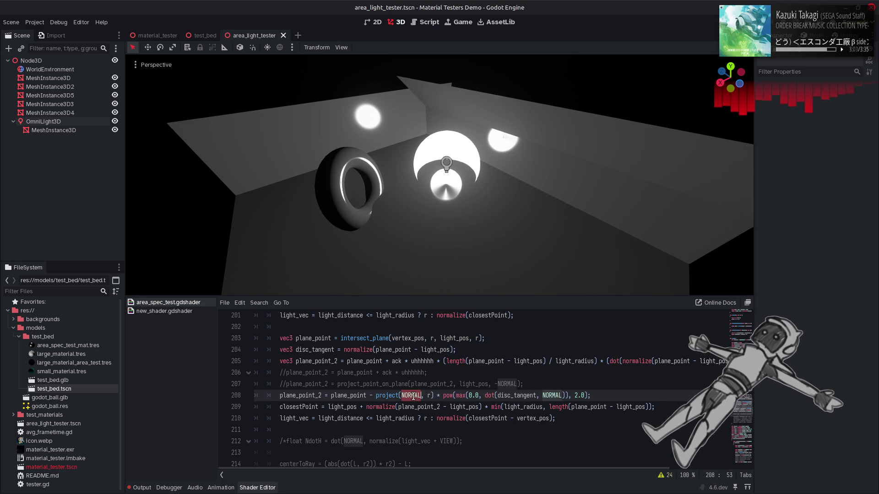
pyautogui.write('-VIEW')
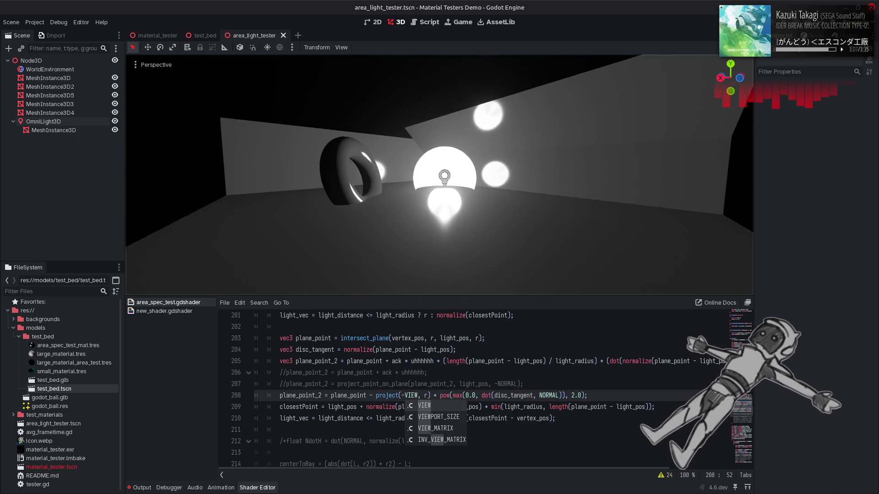
# Try different signs before VIEW and before the project term on line 208, ending with addition
pyautogui.click(405, 395)
pyautogui.press('BackSpace')
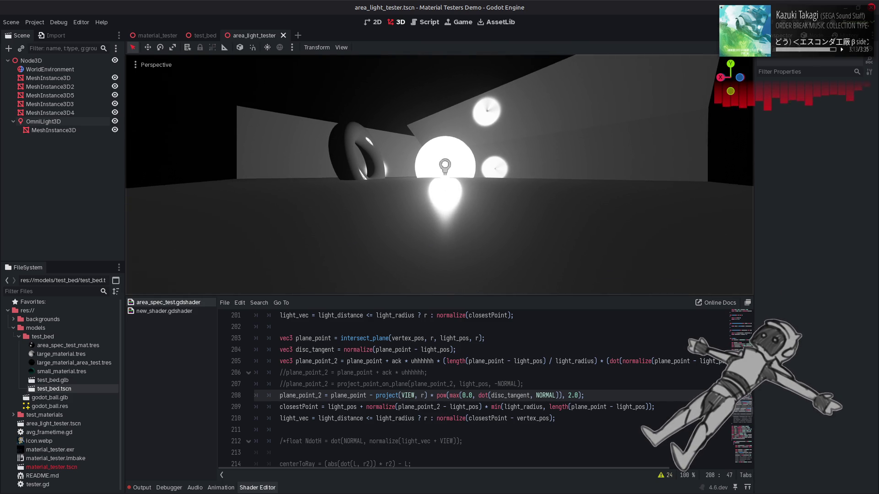
pyautogui.click(417, 378)
pyautogui.hotkey('ctrl', 'z')
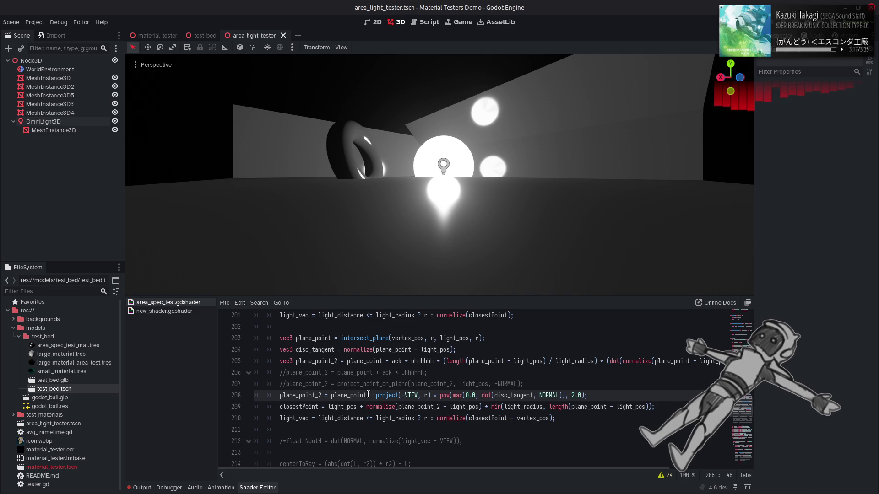
pyautogui.press('BackSpace')
pyautogui.write('+')
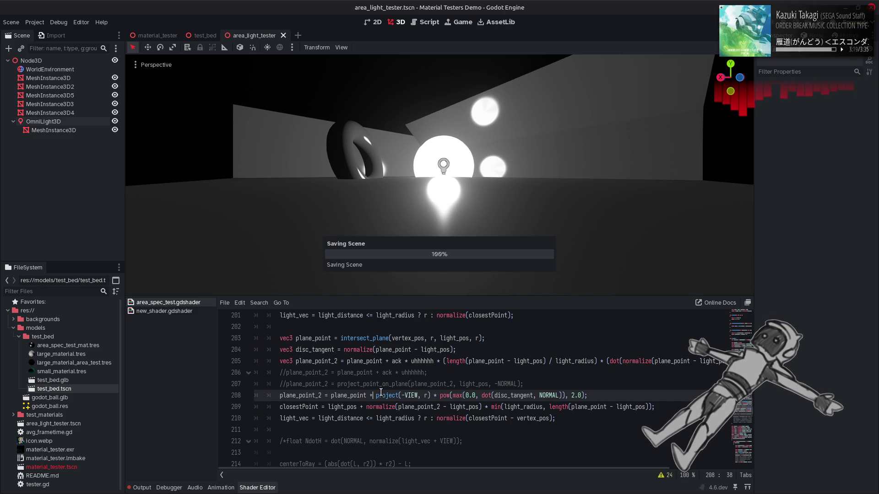
pyautogui.press('BackSpace')
pyautogui.write('-')
pyautogui.click(402, 395)
pyautogui.press('BackSpace')
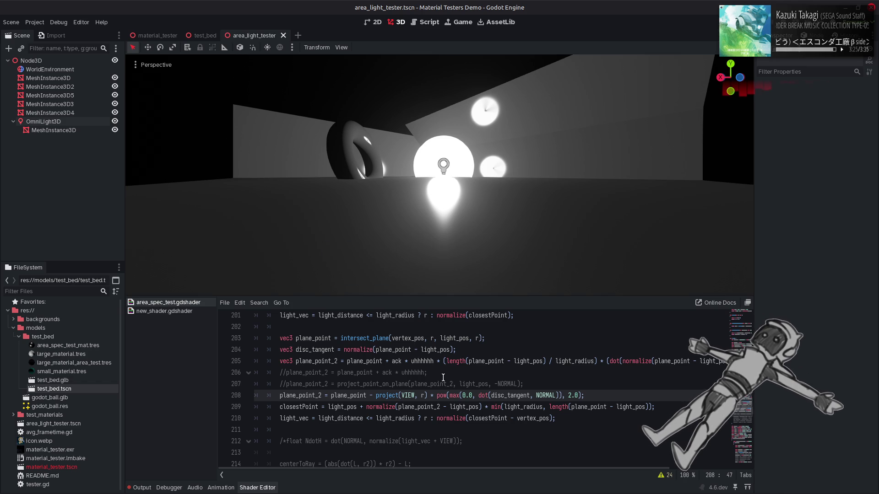
pyautogui.write('-')
pyautogui.click(374, 395)
pyautogui.press('BackSpace')
pyautogui.write('+')
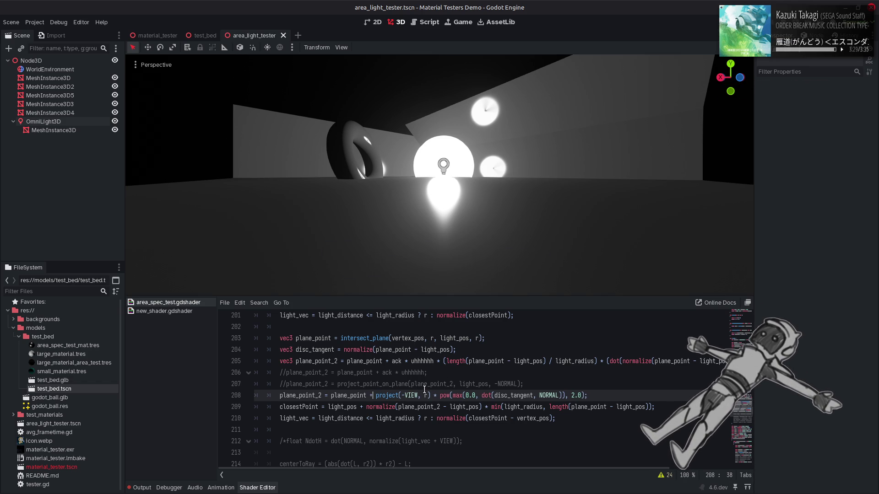
# Try LIGHT as the argument, revert to plane_point + project(-VIEW, r), and delete the pow weighting term
pyautogui.moveTo(402, 396); pyautogui.dragTo(418, 396)
pyautogui.write('LIGHT')
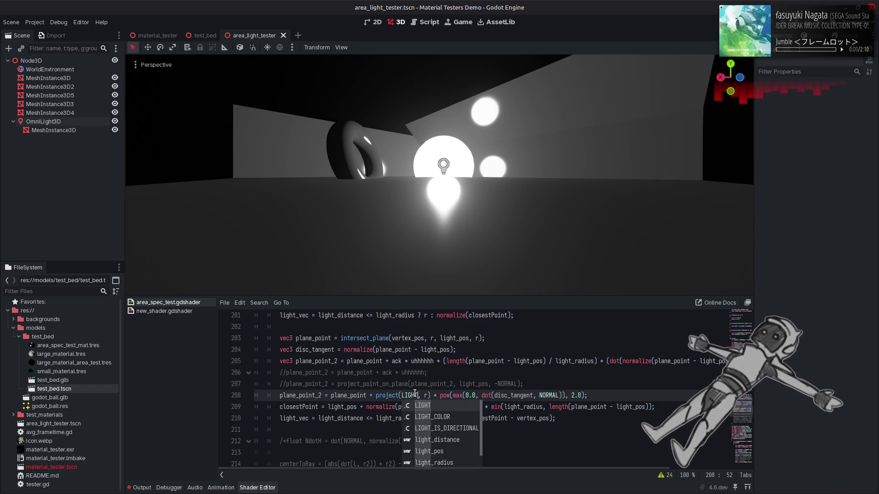
pyautogui.click(376, 395)
pyautogui.press('Left')
pyautogui.press('BackSpace')
pyautogui.write('-')
pyautogui.hotkey('ctrl', 's')
pyautogui.hotkey('ctrl', 'z')
pyautogui.hotkey('ctrl', 'z')
pyautogui.hotkey('ctrl', 'z')
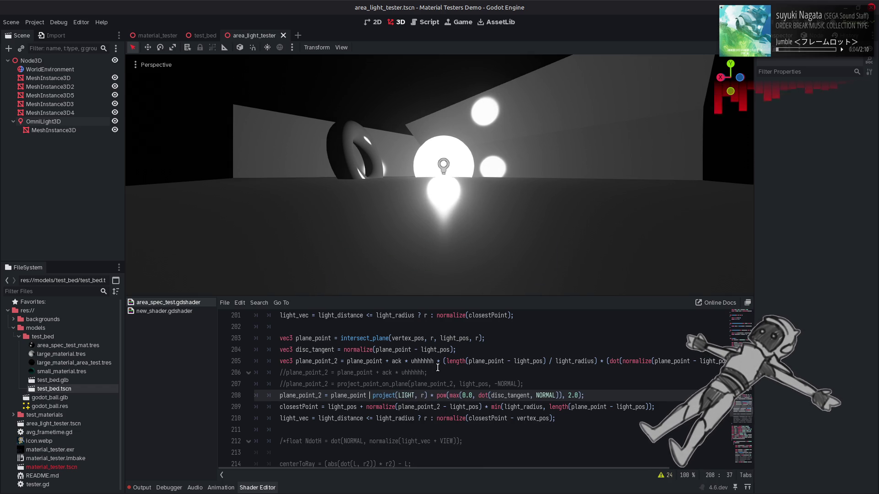
pyautogui.hotkey('ctrl', 's')
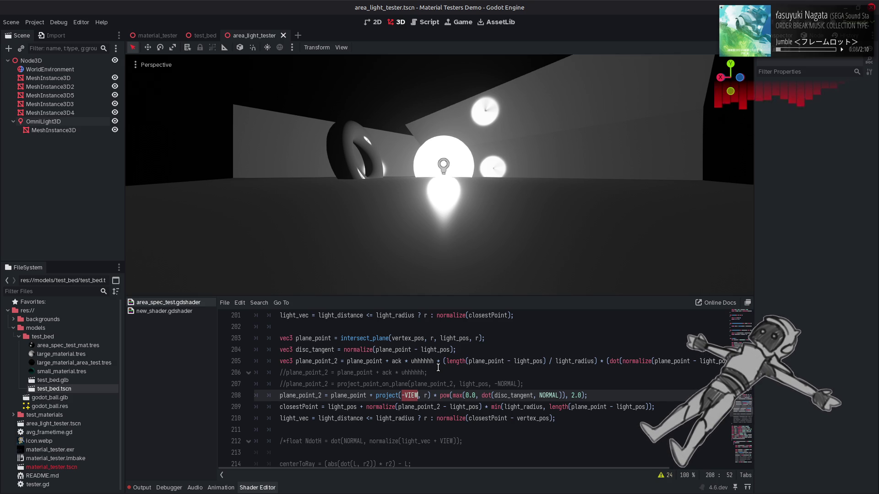
pyautogui.moveTo(431, 396); pyautogui.dragTo(585, 396)
pyautogui.press('BackSpace')
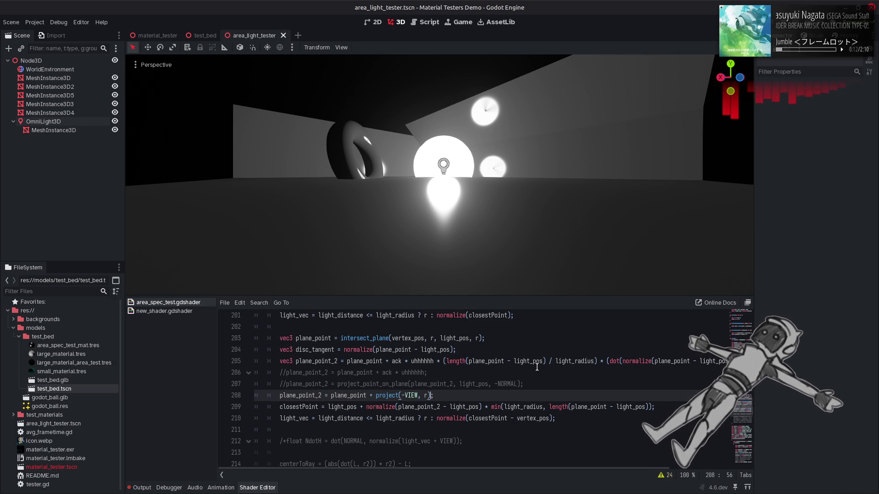
# Save and compare the highlights with line 208 commented out and restored
pyautogui.hotkey('ctrl', 's')
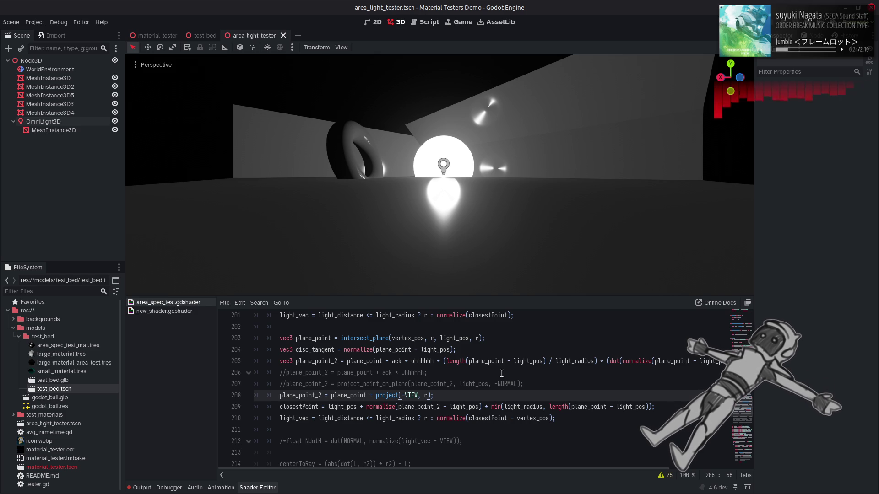
pyautogui.click(275, 397)
pyautogui.hotkey('ctrl', 'k')
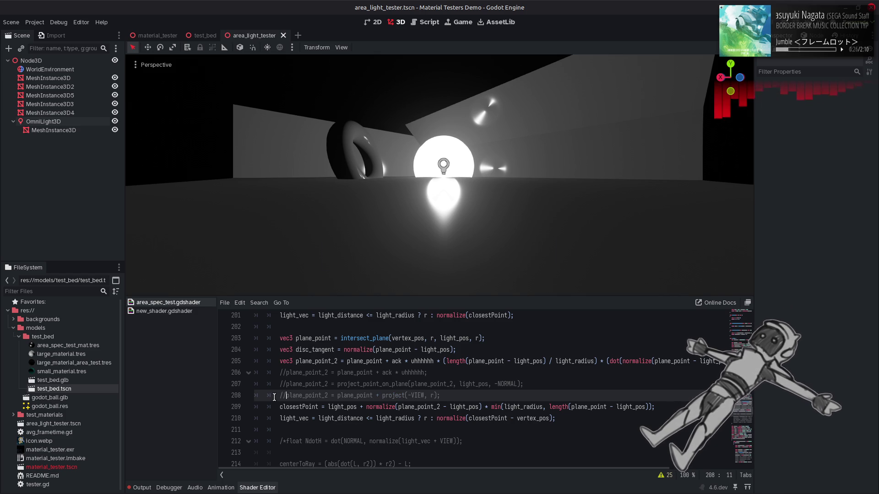
pyautogui.hotkey('ctrl', 'k')
pyautogui.hotkey('ctrl', 's')
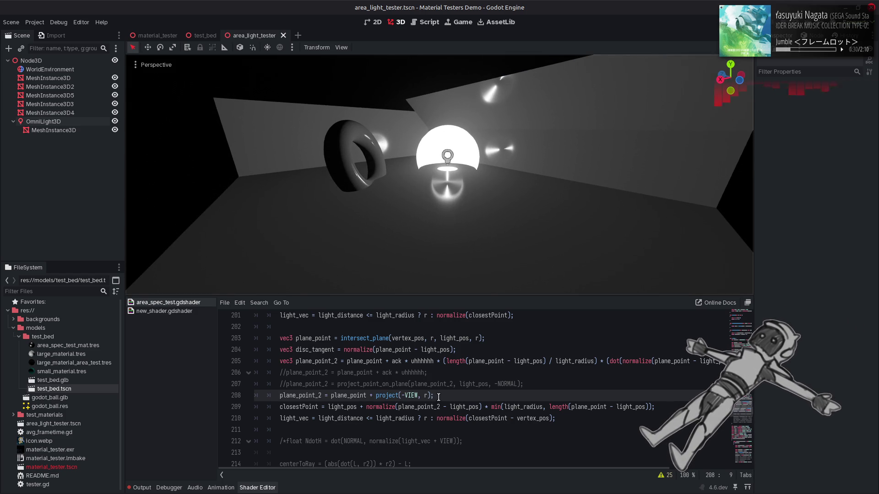
# Change line 209's length call to use plane_point_2 and save
pyautogui.doubleClick(301, 395)
pyautogui.hotkey('ctrl', 'c')
pyautogui.doubleClick(590, 407)
pyautogui.hotkey('ctrl', 'v')
pyautogui.hotkey('ctrl', 's')
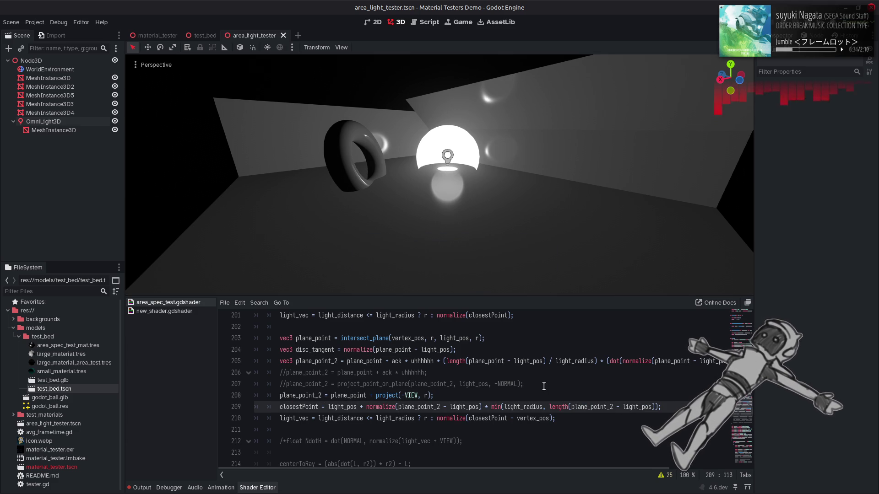
# Fly the viewport around the torus and lamp to inspect the new highlights
pyautogui.press('e')
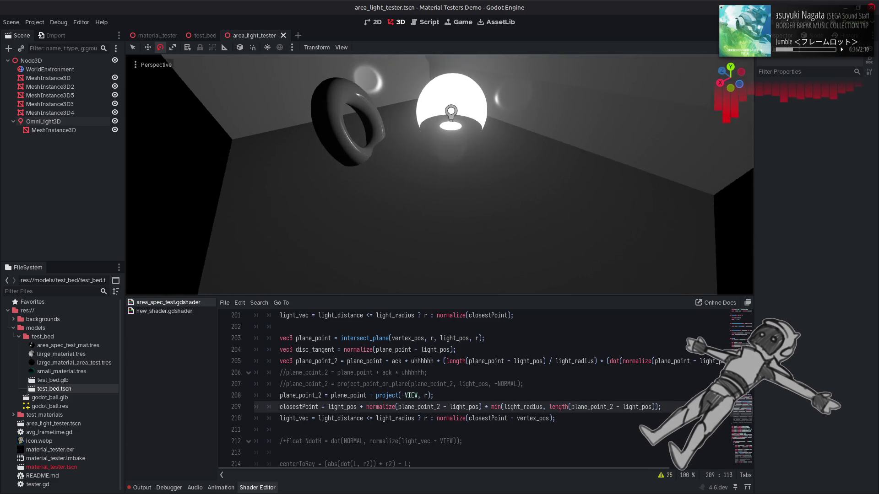
pyautogui.press('s')
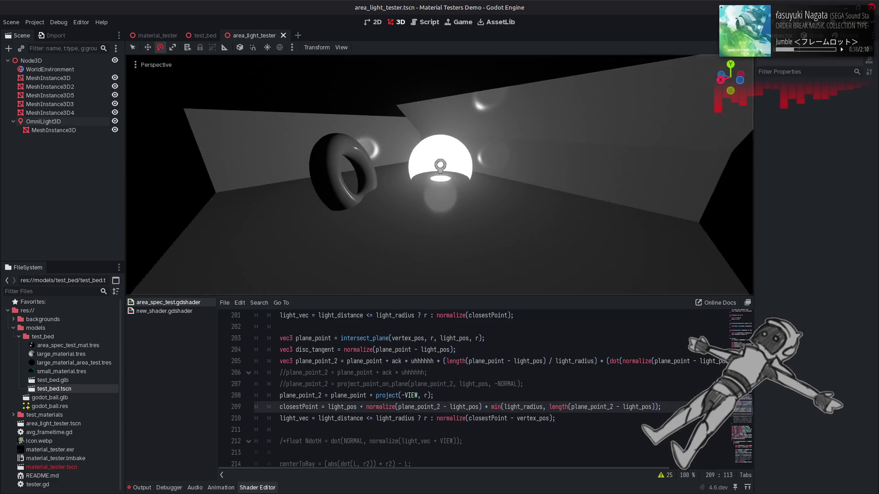
pyautogui.press('q')
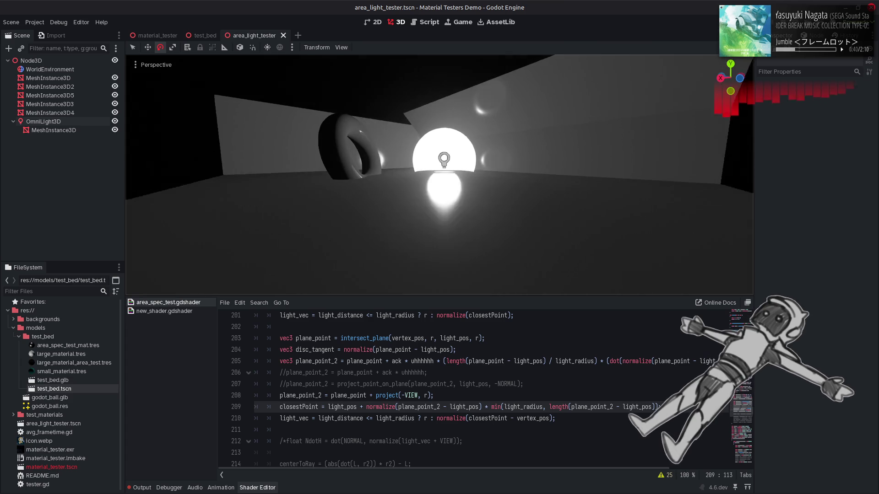
pyautogui.press('e')
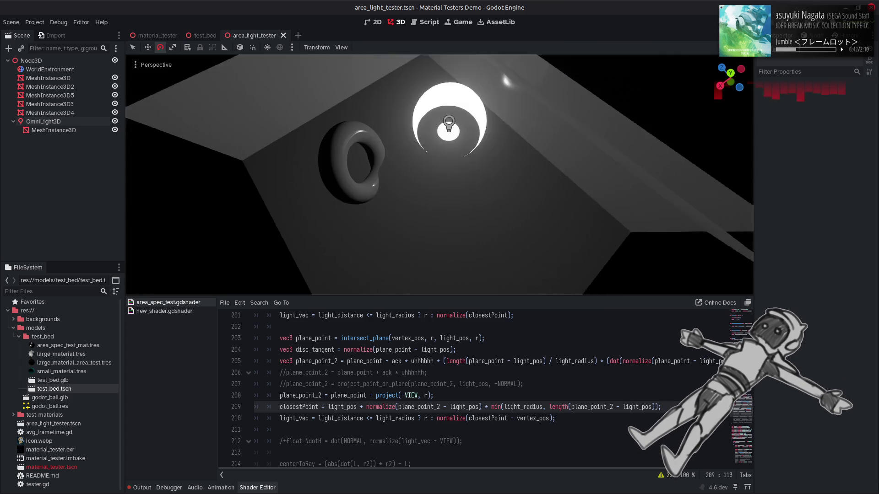
pyautogui.press('q')
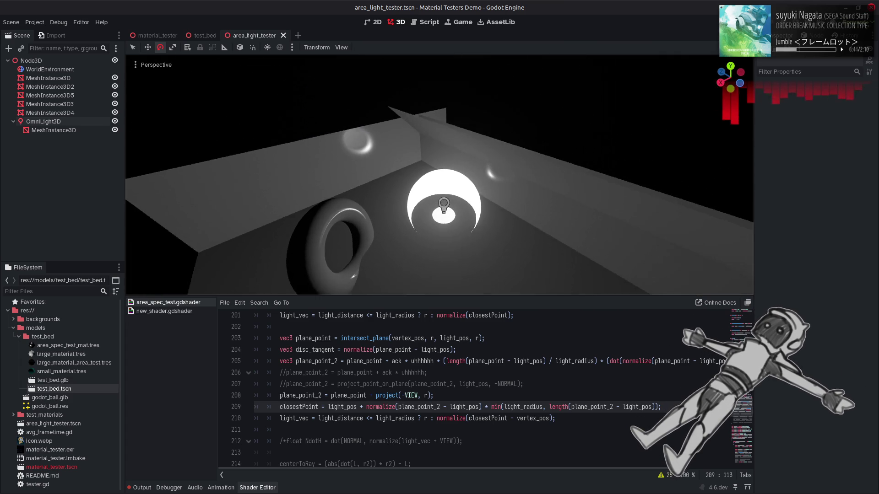
pyautogui.press('q')
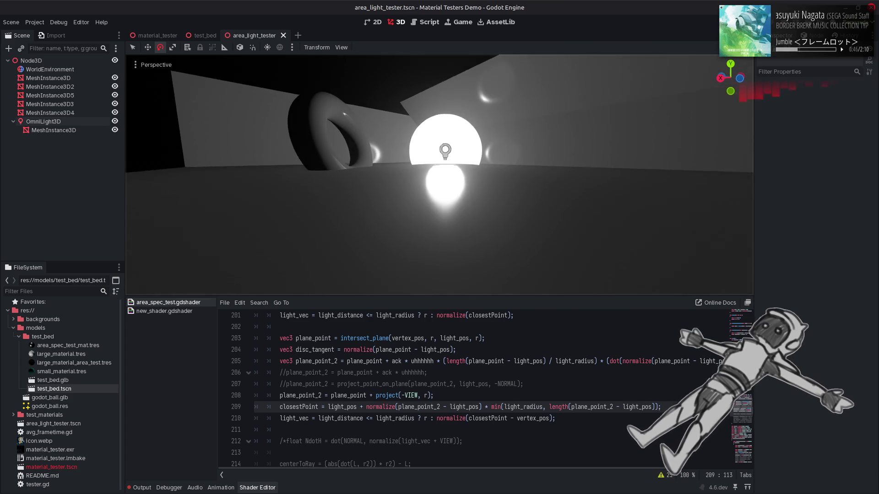
pyautogui.press('a')
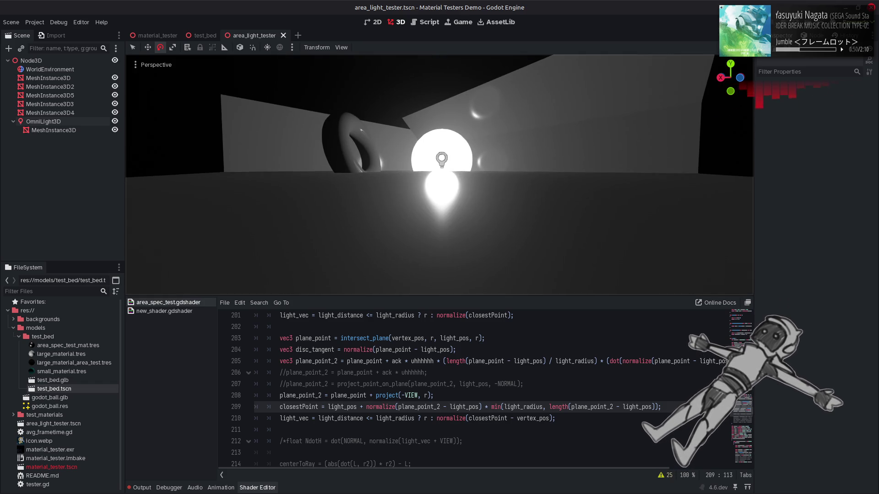
pyautogui.press('a')
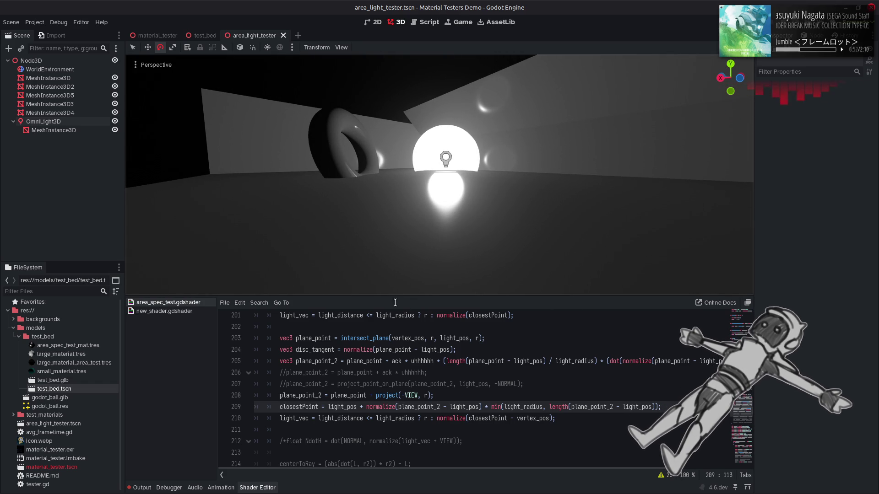
# Adjust the OmniLight3D's Specular value and save the scene
pyautogui.click(44, 122)
pyautogui.moveTo(826, 210); pyautogui.dragTo(841, 211)
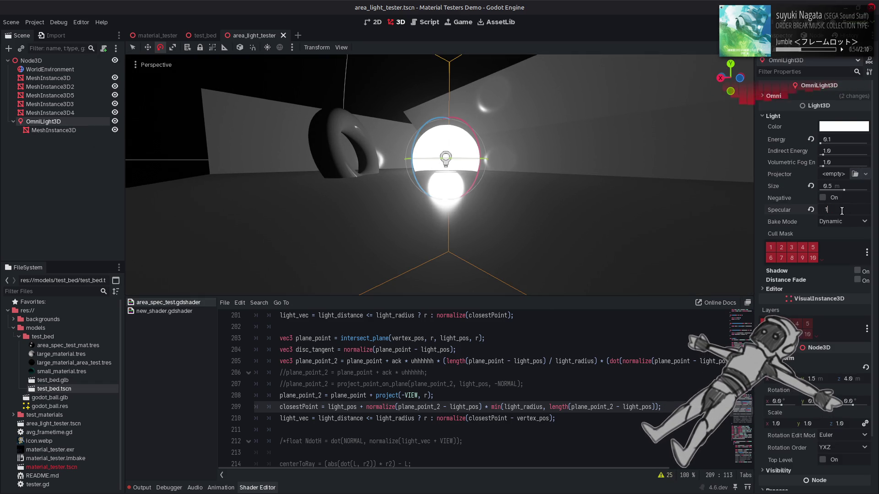
pyautogui.click(367, 89)
pyautogui.hotkey('ctrl', 's')
# Temporarily comment out lines 208 and 210 to compare the preview, then restore them
pyautogui.click(278, 397)
pyautogui.write('//')
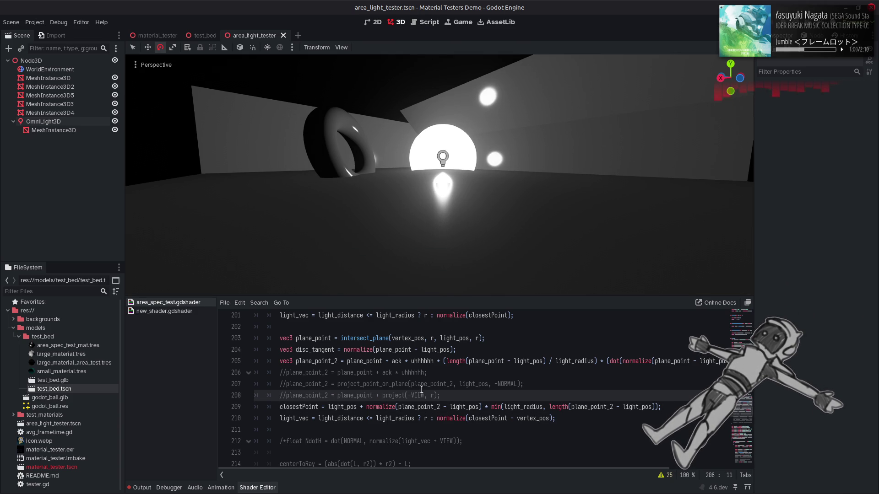
pyautogui.press('BackSpace')
pyautogui.press('BackSpace')
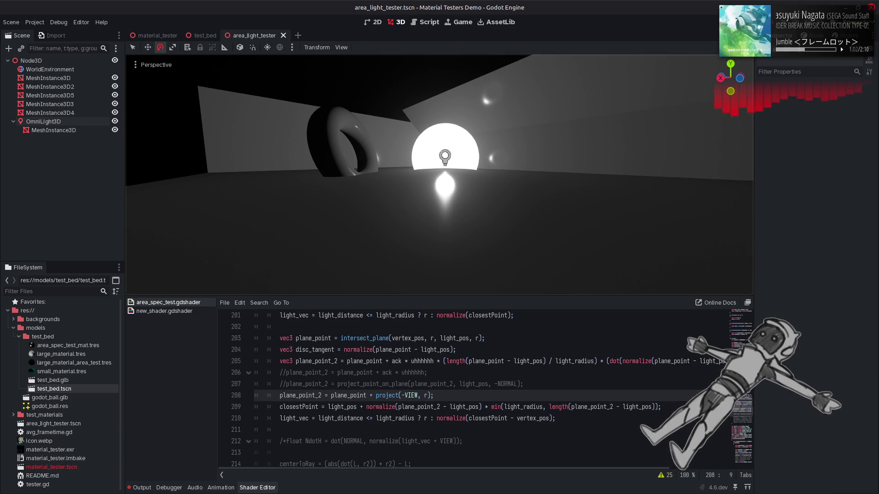
pyautogui.click(277, 417)
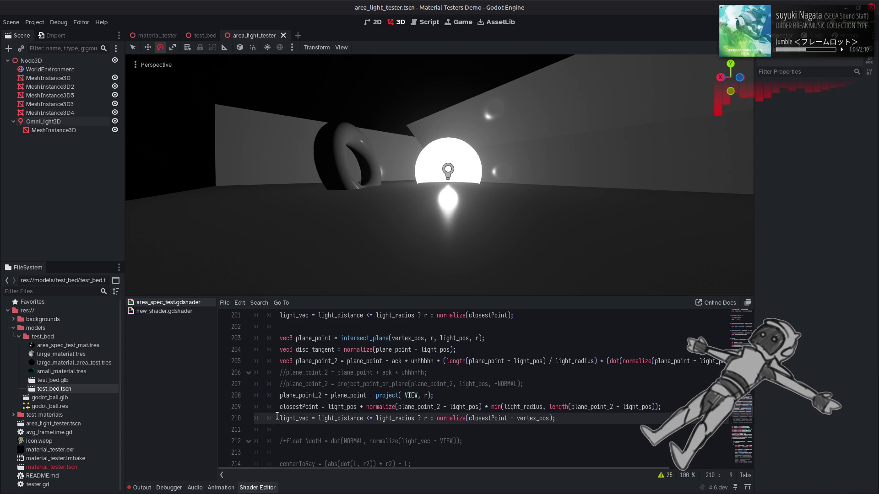
pyautogui.write('//')
pyautogui.hotkey('ctrl', 's')
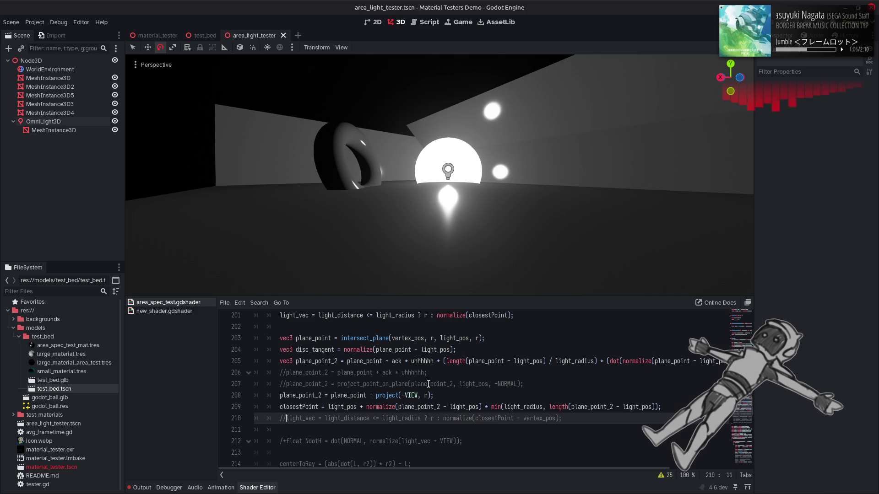
pyautogui.press('BackSpace')
pyautogui.press('BackSpace')
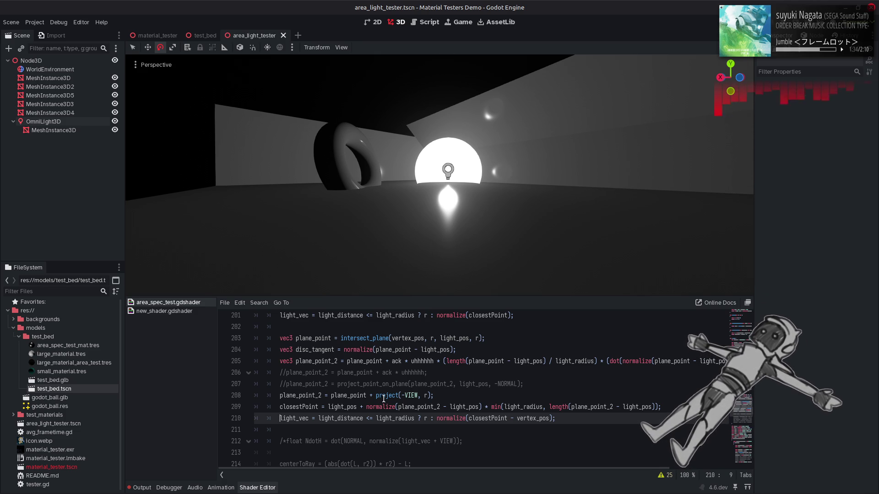
pyautogui.moveTo(374, 396); pyautogui.dragTo(433, 399)
# Replace the projection call on line 208 with plane_point + r * (1.0 / length(
pyautogui.press('BackSpace')
pyautogui.write('r')
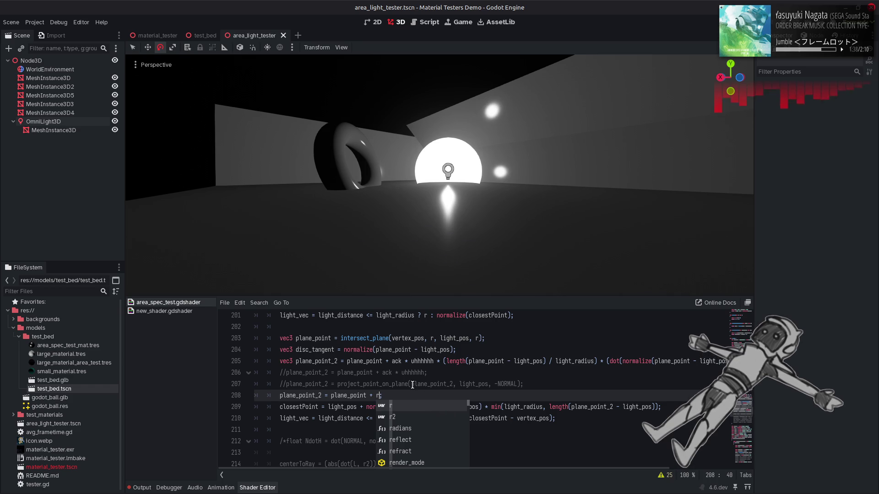
pyautogui.press('Left')
pyautogui.press('Left')
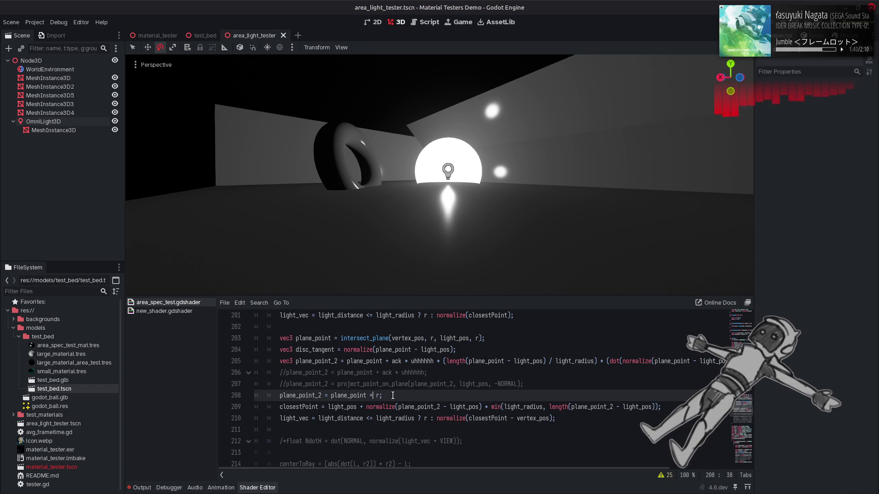
pyautogui.press('BackSpace')
pyautogui.write('-')
pyautogui.press('BackSpace')
pyautogui.write('+')
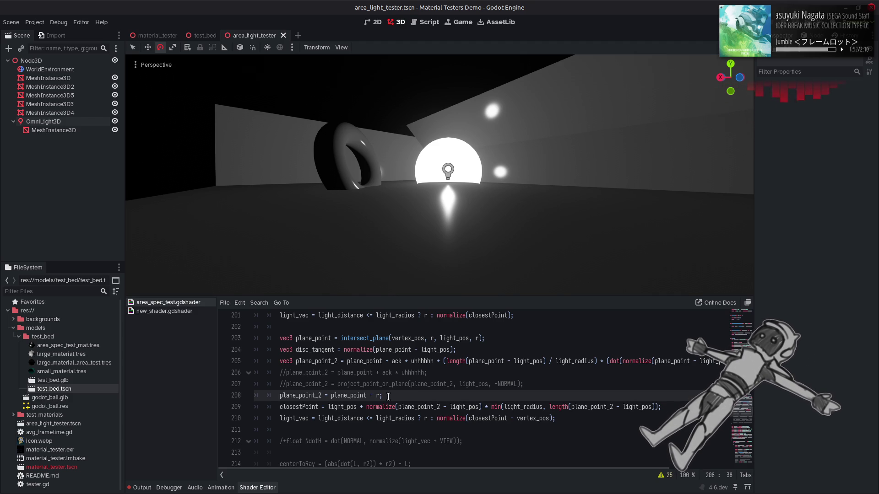
pyautogui.press('Right')
pyautogui.press('Right')
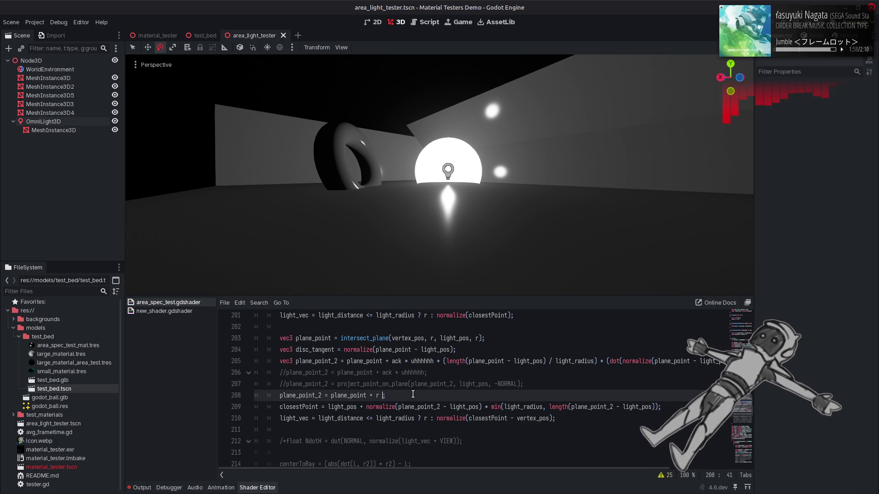
pyautogui.write('* ')
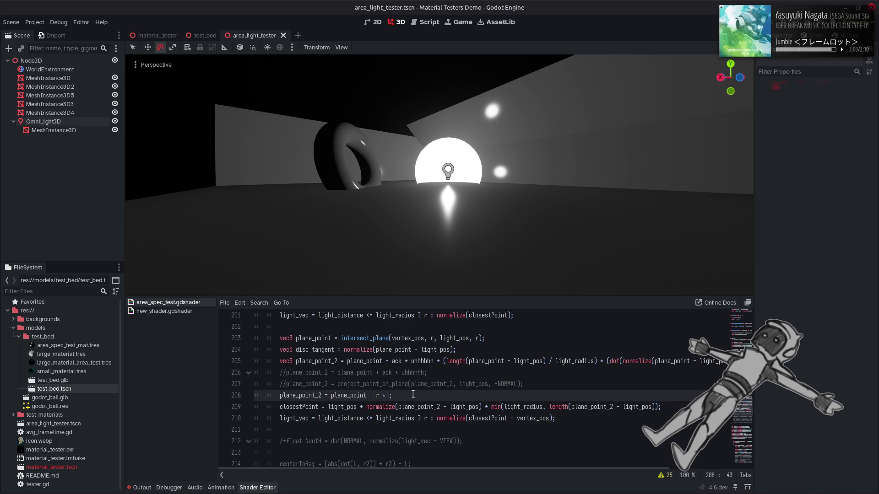
pyautogui.write('(1')
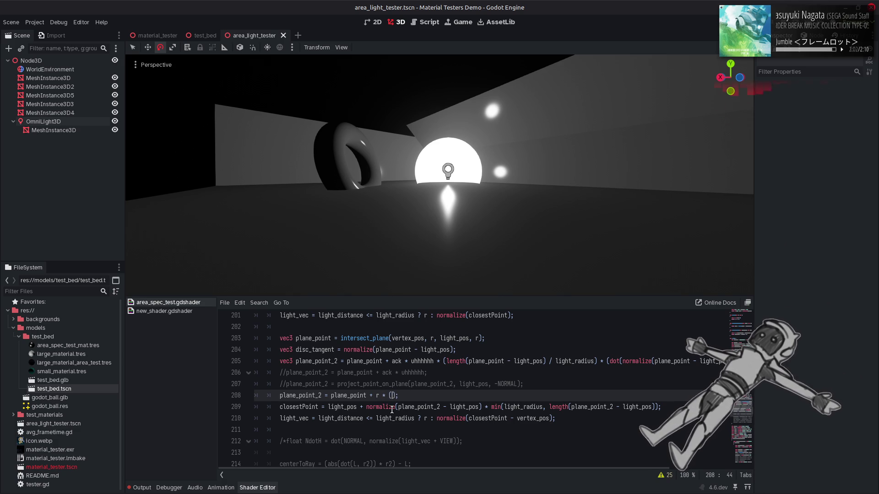
pyautogui.write('.0 / ')
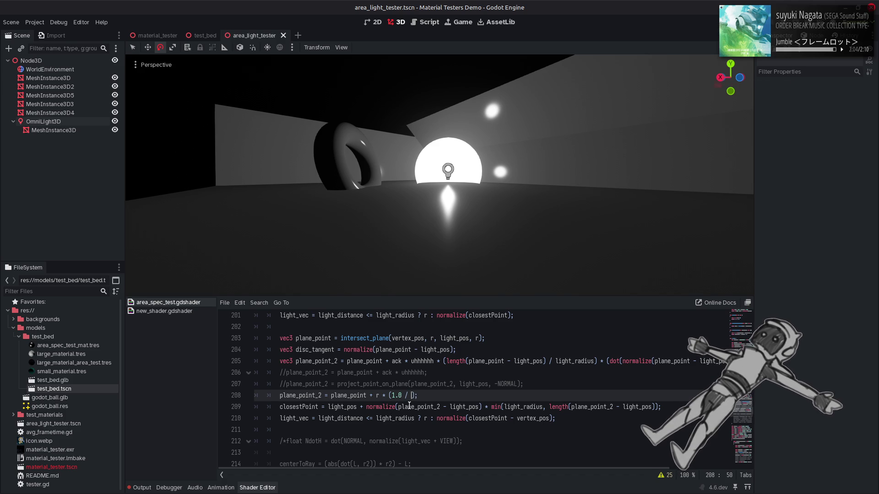
pyautogui.write('len')
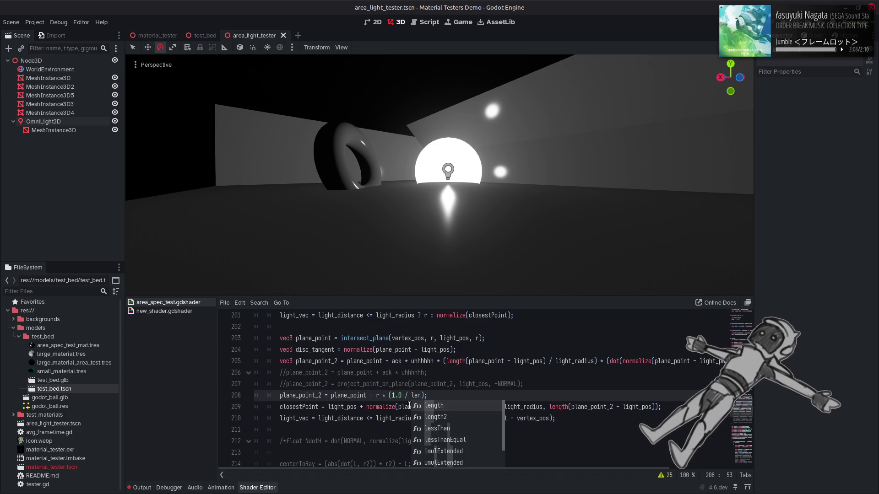
pyautogui.write('gth')
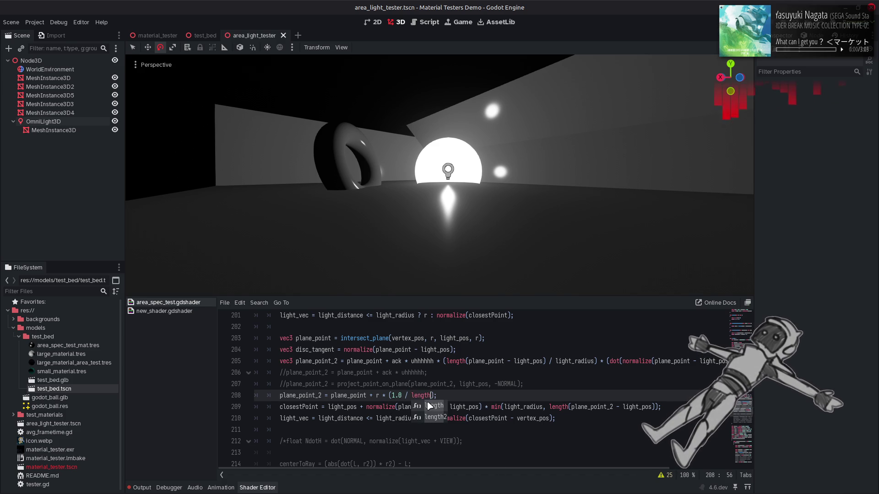
pyautogui.write('(')
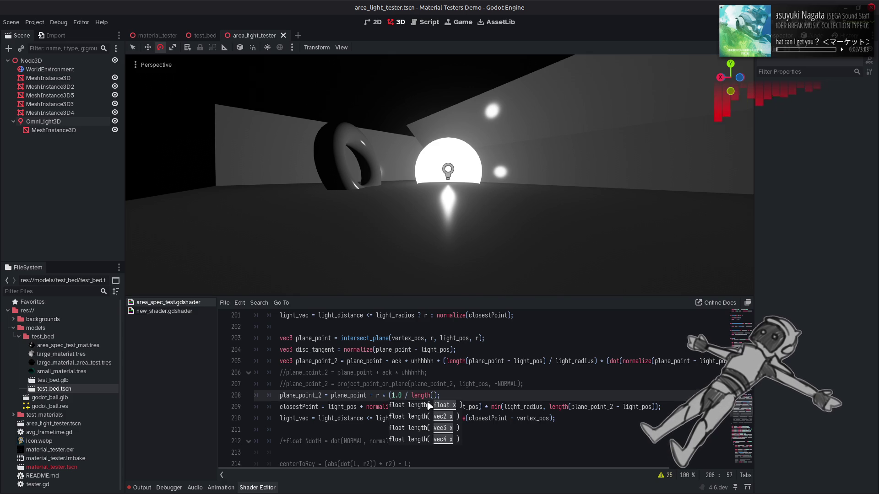
# Change length to length2(plane_point - light_pos) on line 208 and save the shader
pyautogui.doubleClick(425, 396)
pyautogui.write('d')
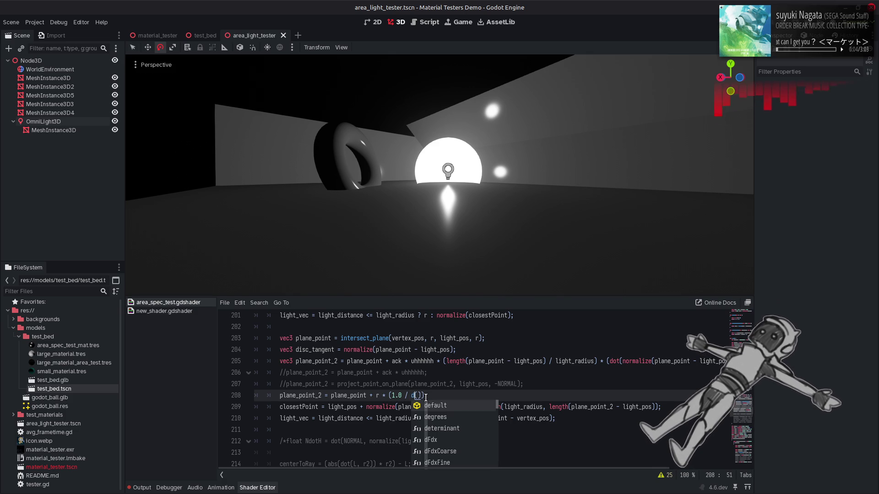
pyautogui.hotkey('ctrl', 'z')
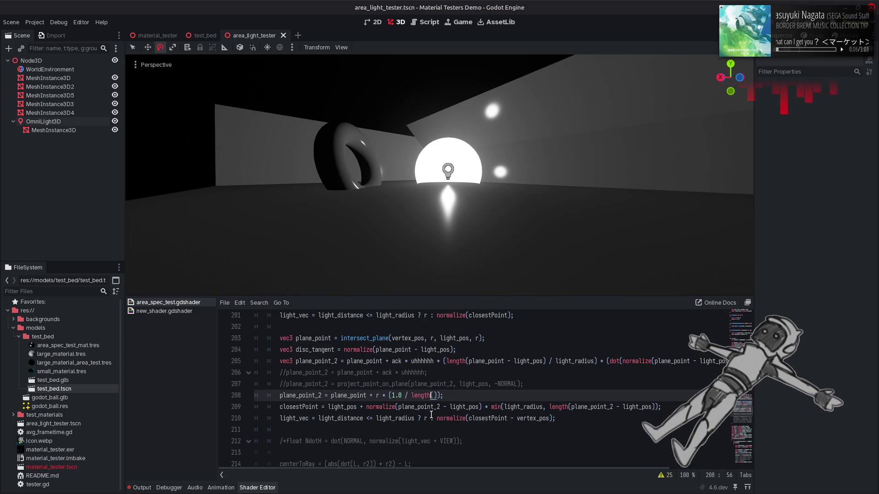
pyautogui.write('2')
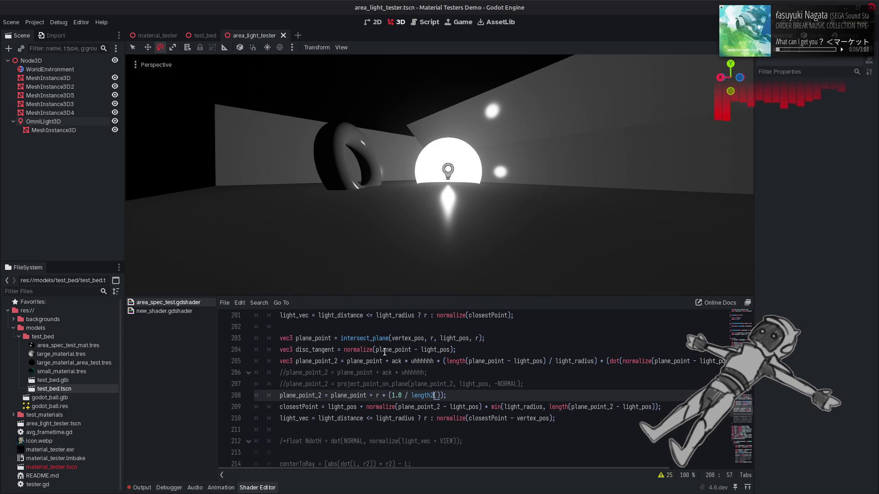
pyautogui.moveTo(376, 350); pyautogui.dragTo(448, 351)
pyautogui.hotkey('ctrl', 'c')
pyautogui.click(437, 395)
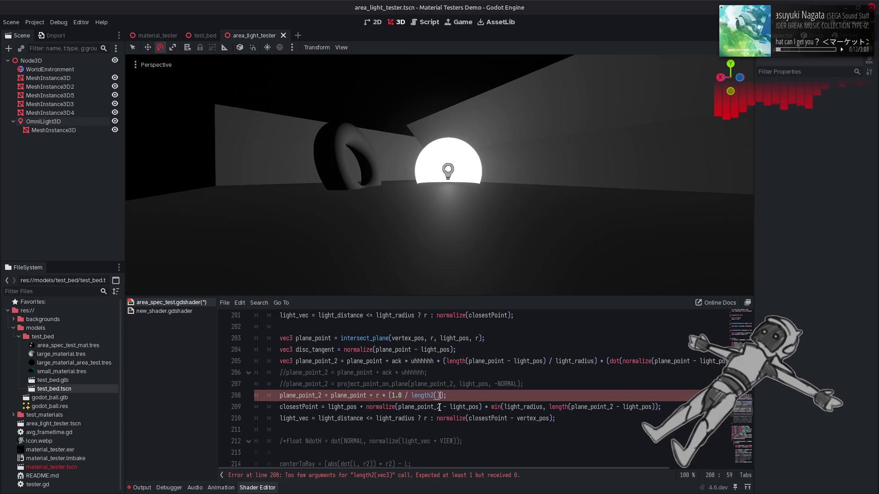
pyautogui.hotkey('ctrl', 'v')
pyautogui.hotkey('ctrl', 's')
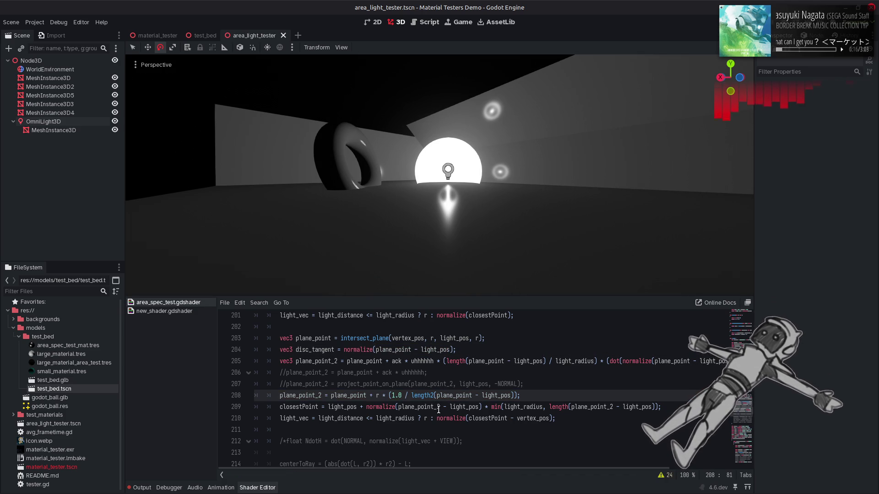
# Make the divisor 1.0 - length2(...), and preview a minus sign before r before reverting to plus
pyautogui.click(414, 394)
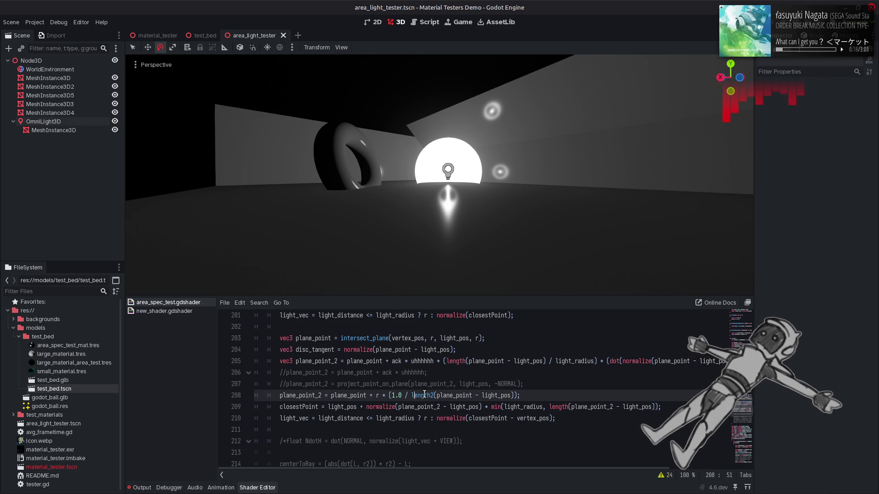
pyautogui.write('1.0 - length2')
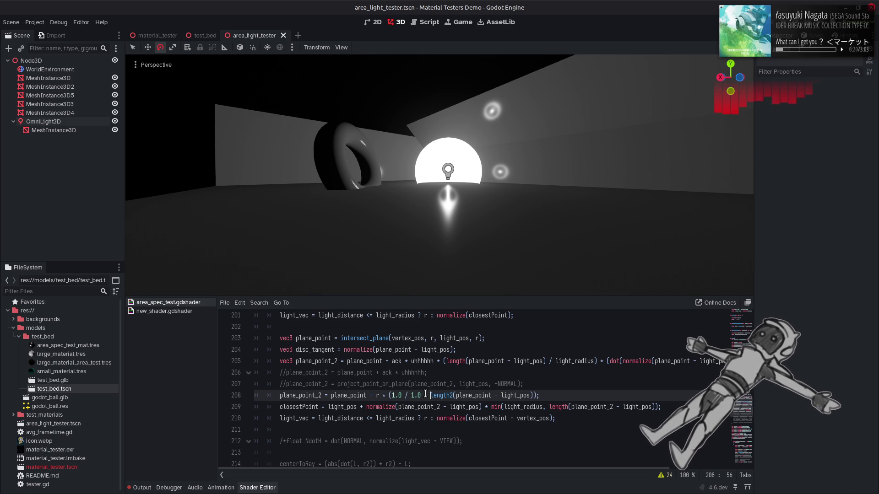
pyautogui.write('(')
pyautogui.click(537, 395)
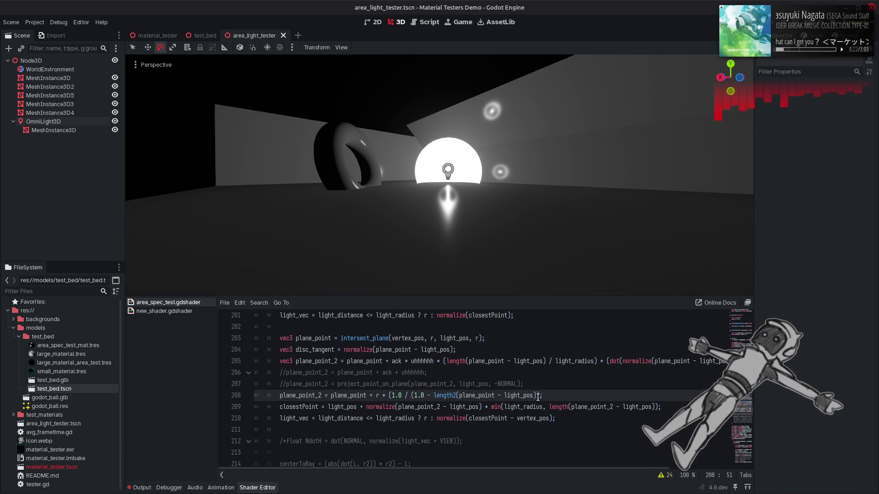
pyautogui.write(')')
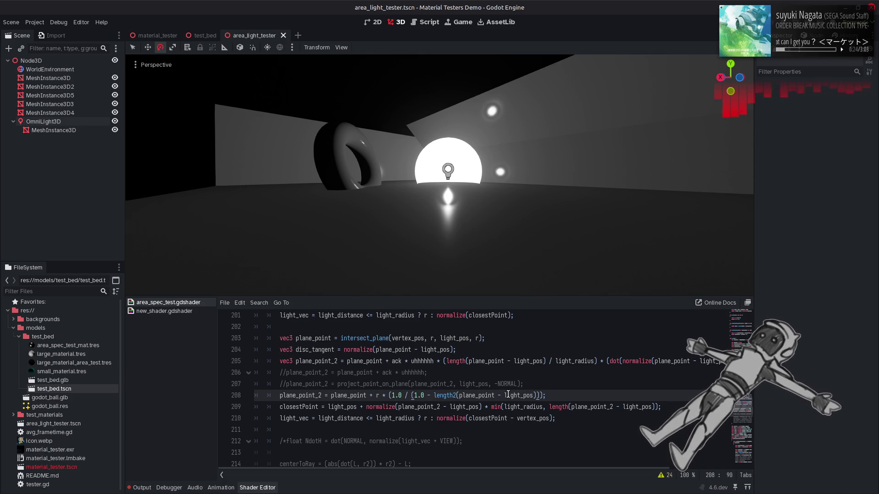
pyautogui.click(371, 395)
pyautogui.press('BackSpace')
pyautogui.write('-')
pyautogui.hotkey('ctrl', 's')
pyautogui.hotkey('ctrl', 'z')
pyautogui.hotkey('ctrl', 'z')
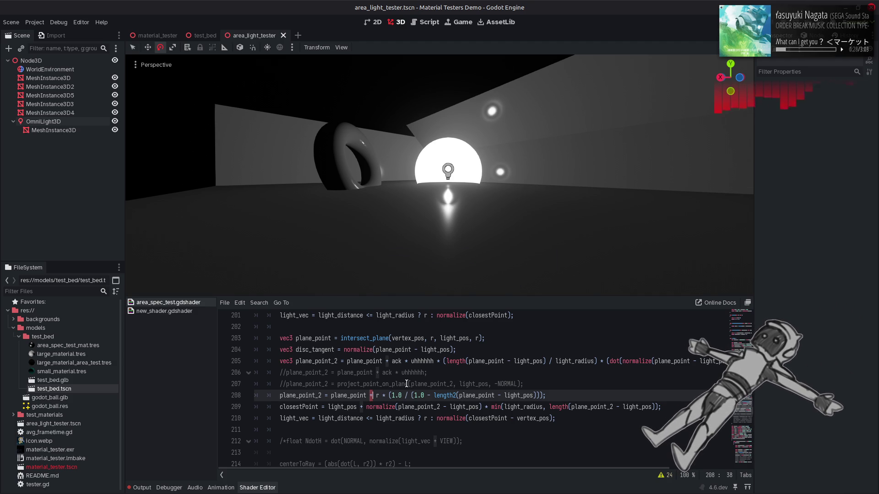
# Wrap the (1.0 / ...) term in sqrt, save, and inspect the scene from above
pyautogui.click(389, 395)
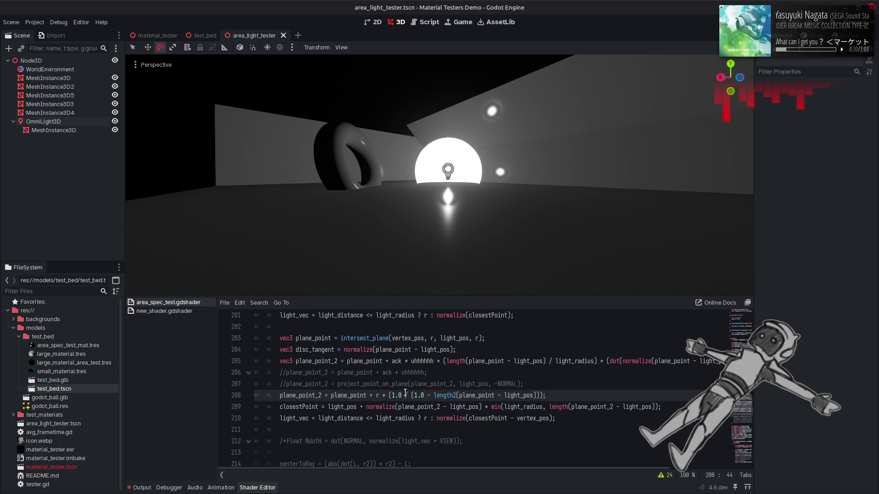
pyautogui.write('sqrt')
pyautogui.hotkey('ctrl', 's')
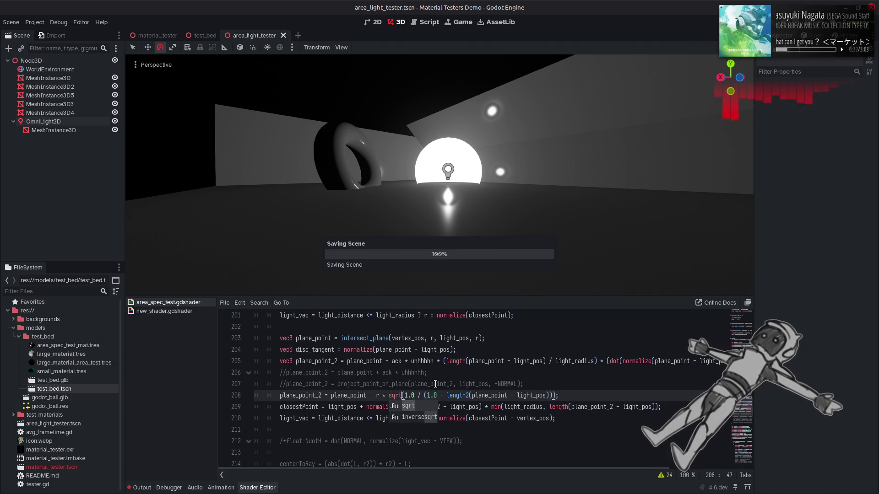
pyautogui.moveTo(412, 160)
pyautogui.mouseDown()
pyautogui.moveTo(457, 229)
pyautogui.moveTo(440, 206)
pyautogui.moveTo(440, 138)
pyautogui.moveTo(420, 299)
pyautogui.mouseUp()
pyautogui.click(280, 397)
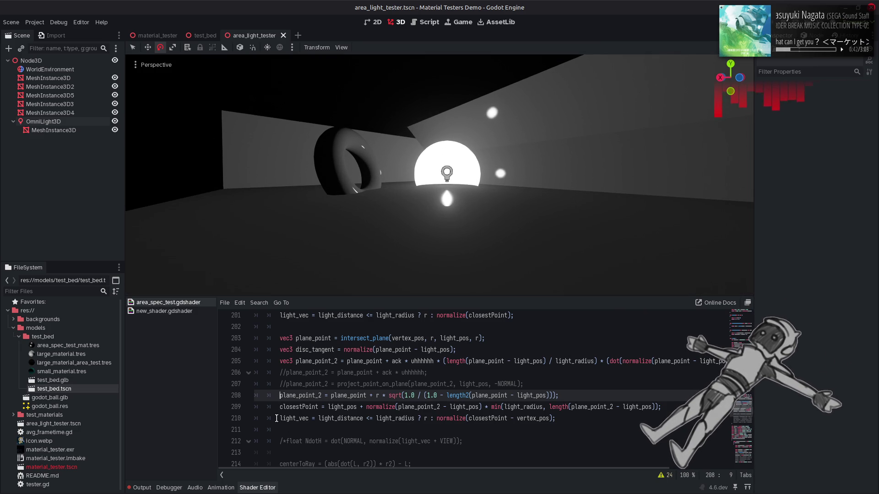
# Preview the shader with the light_vec line 210 commented out, then restore it
pyautogui.click(278, 418)
pyautogui.hotkey('ctrl', 'k')
pyautogui.hotkey('ctrl', 's')
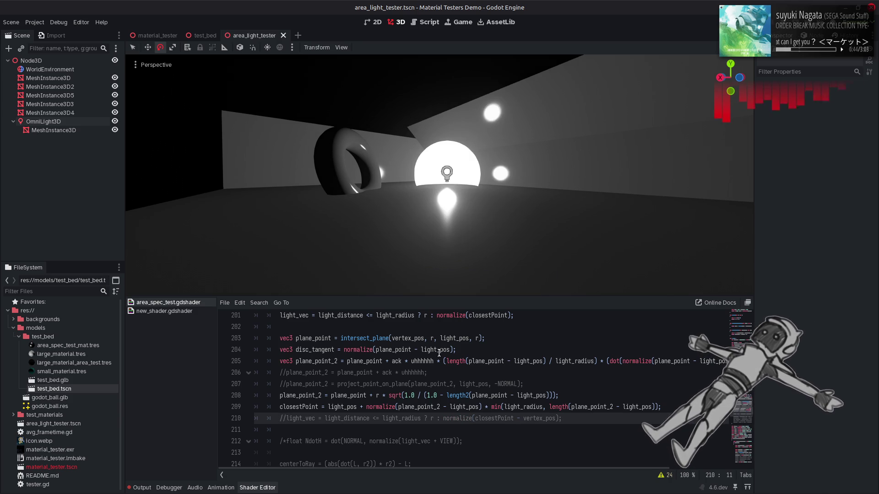
pyautogui.hotkey('ctrl', 'k')
pyautogui.hotkey('ctrl', 's')
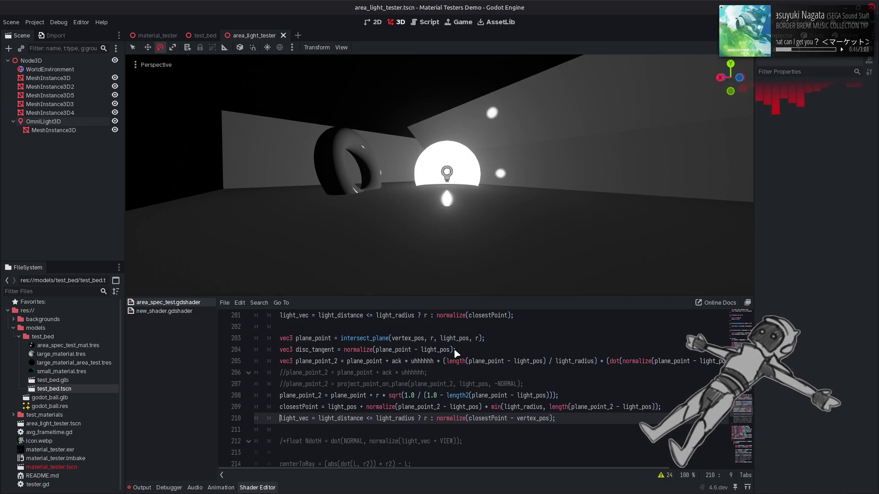
# Test a plus sign and a version without sqrt or length2, then delete line 208
pyautogui.click(373, 396)
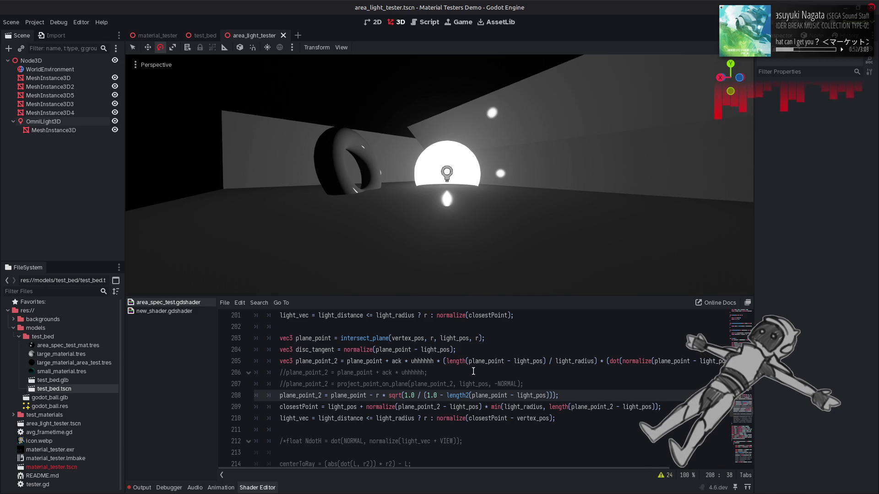
pyautogui.press('BackSpace')
pyautogui.write('+')
pyautogui.hotkey('ctrl', 's')
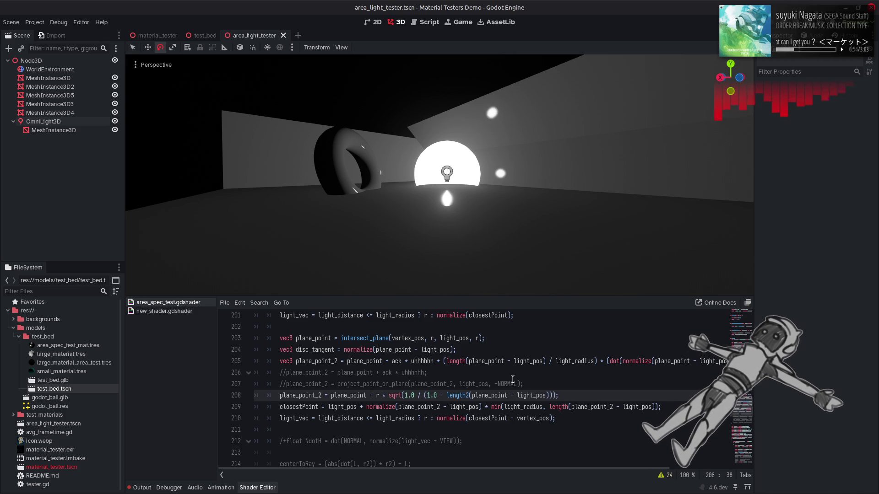
pyautogui.click(471, 396)
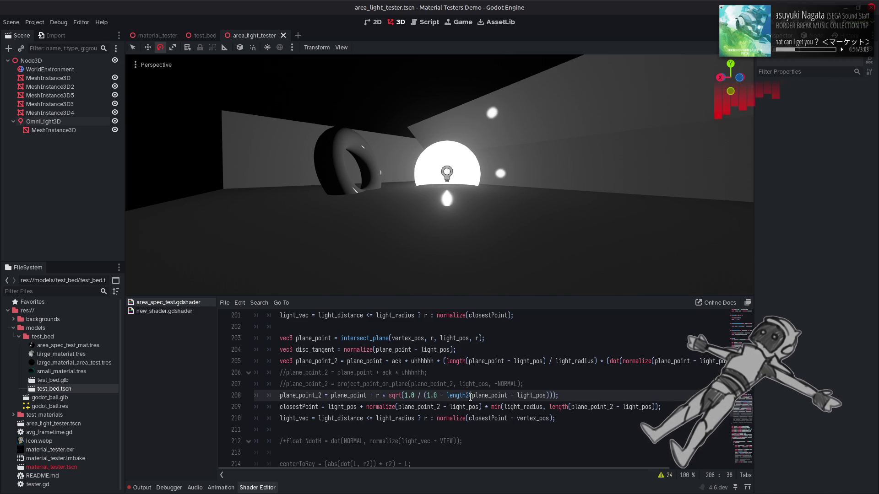
pyautogui.press('BackSpace')
pyautogui.click(401, 396)
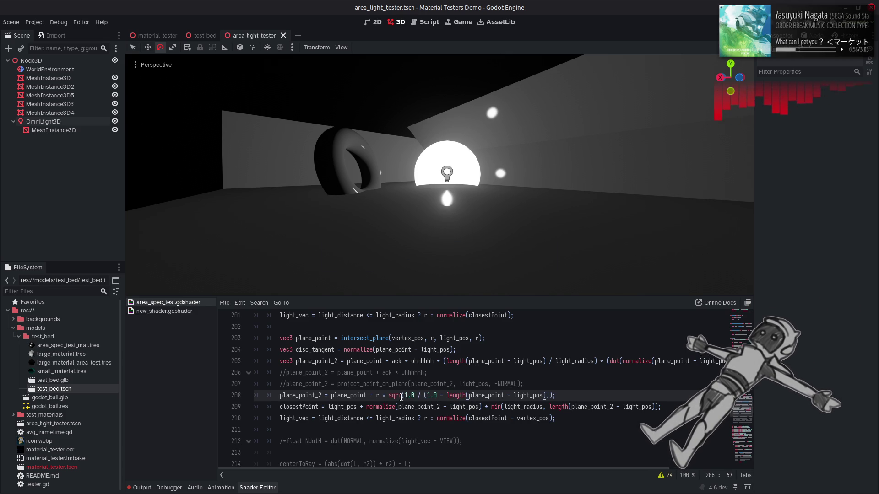
pyautogui.press('BackSpace')
pyautogui.press('BackSpace')
pyautogui.press('BackSpace')
pyautogui.hotkey('ctrl', 's')
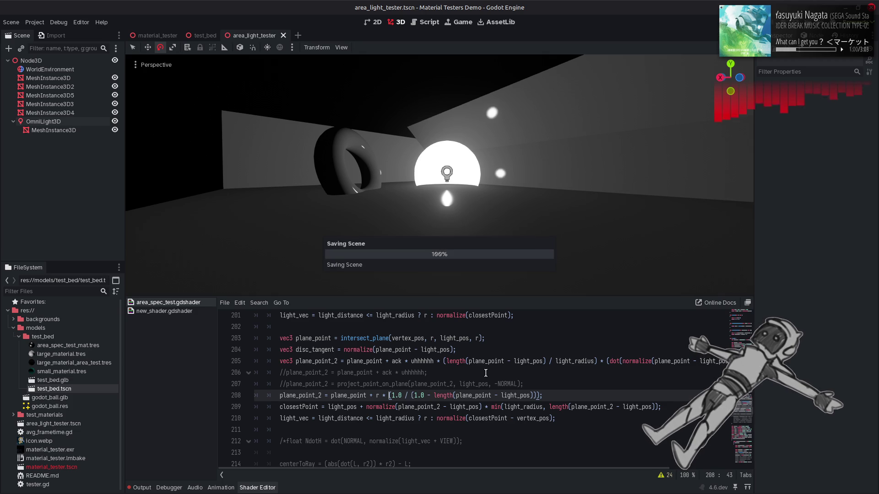
pyautogui.hotkey('ctrl', 'z')
pyautogui.hotkey('ctrl', 'z')
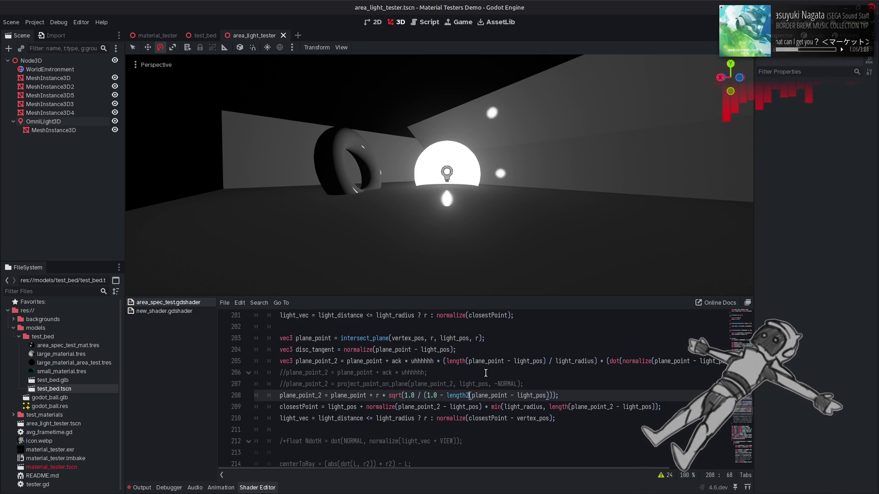
pyautogui.click(235, 397)
pyautogui.press('BackSpace')
pyautogui.press('BackSpace')
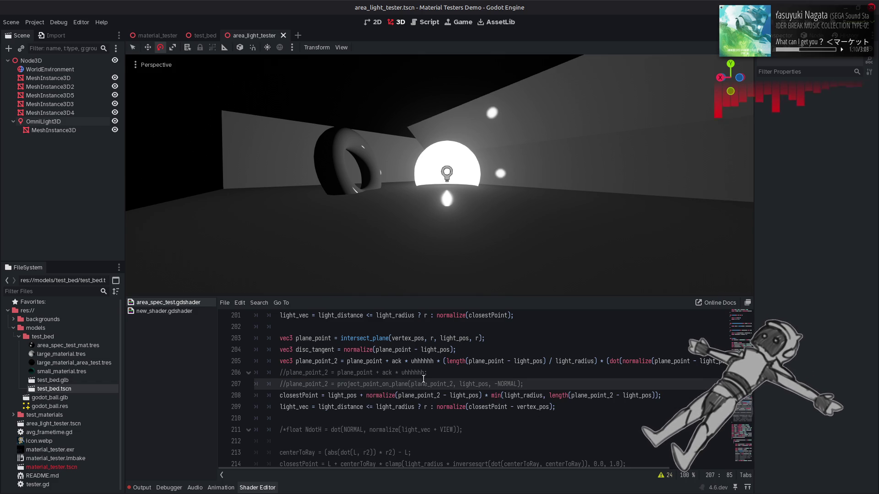
# Switch closestPoint's min() to length(plane_point - light_pos) and orbit to check the highlights
pyautogui.click(614, 396)
pyautogui.press('BackSpace')
pyautogui.press('BackSpace')
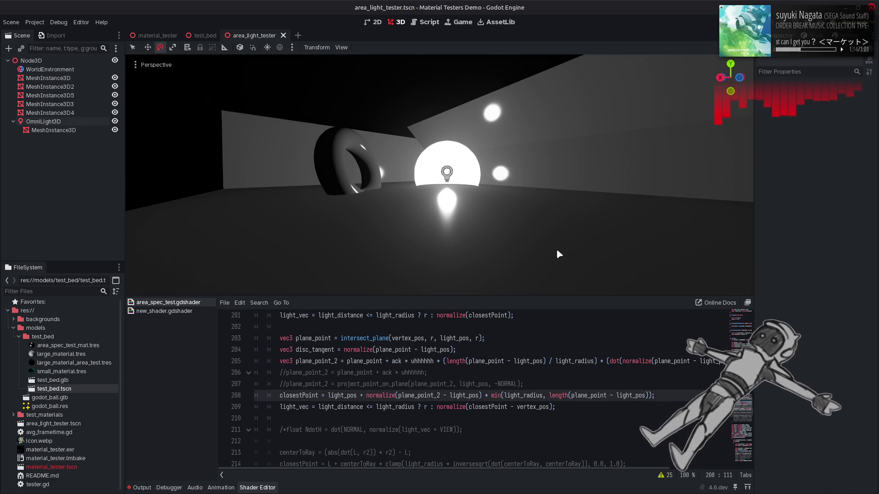
pyautogui.scroll(5, 515, 186)
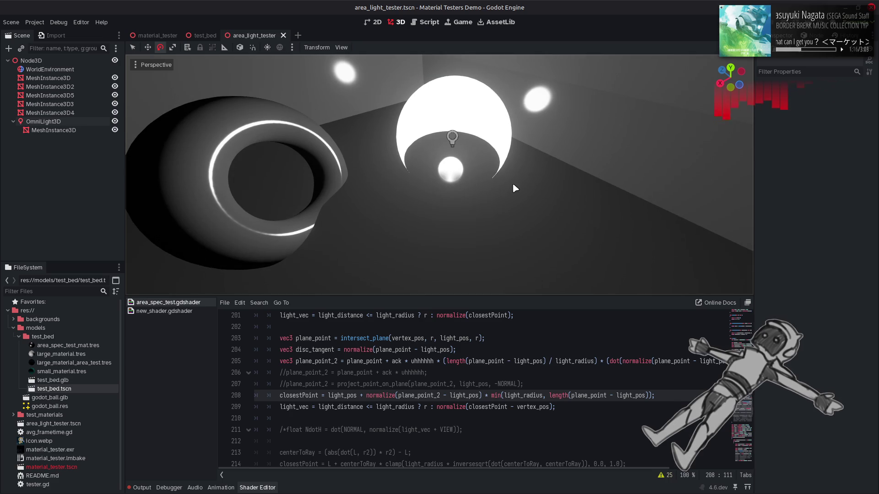
pyautogui.scroll(-5, 511, 185)
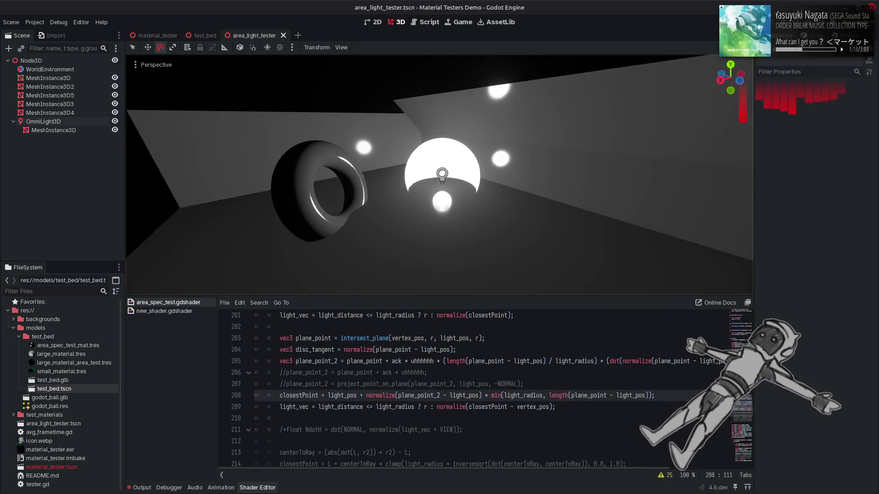
pyautogui.moveTo(511, 186); pyautogui.dragTo(512, 185)
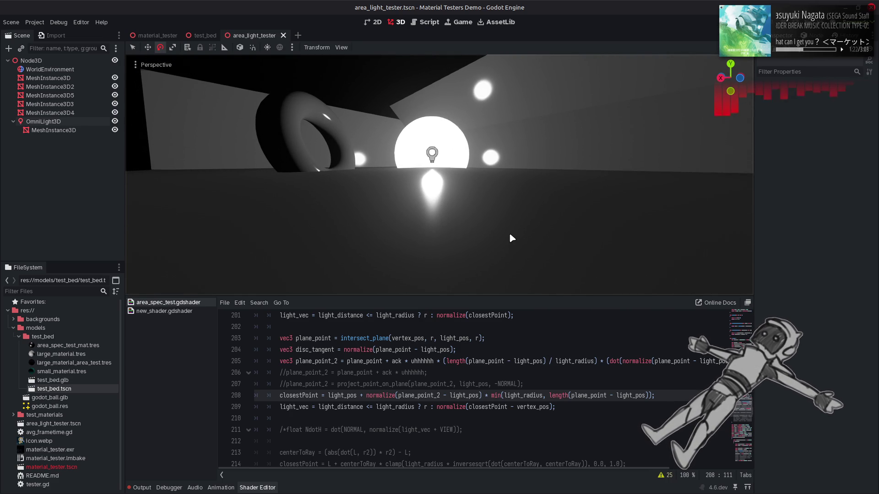
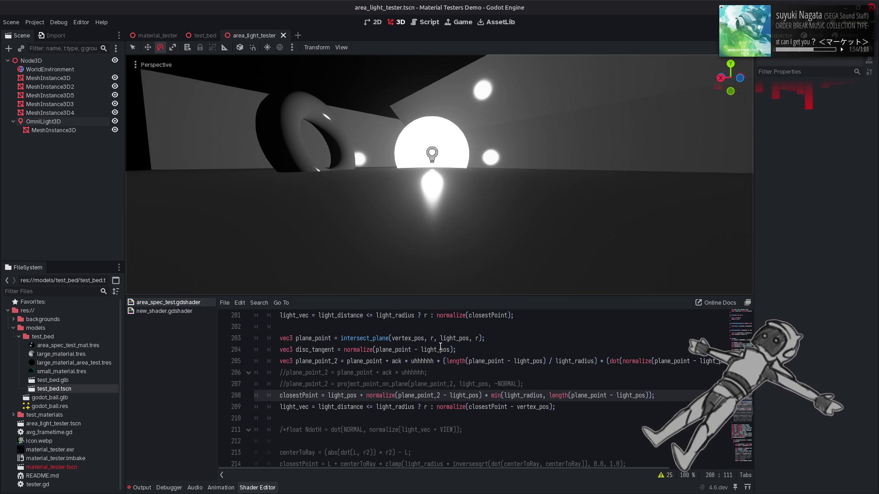
# Try LIGHT in place of light_vec on the commented NdotH line, then undo that trial edit
pyautogui.scroll(-1, 440, 347)
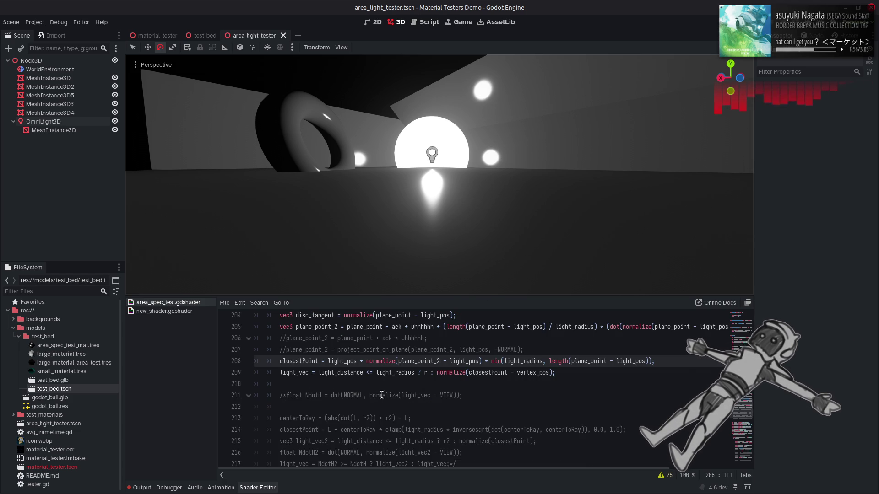
pyautogui.doubleClick(415, 395)
pyautogui.write('LIGHT')
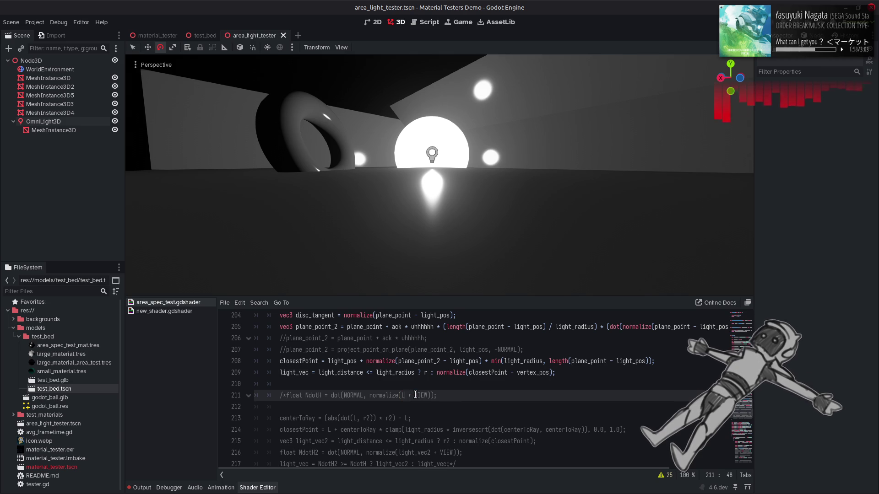
pyautogui.moveTo(443, 396)
pyautogui.mouseDown()
pyautogui.moveTo(372, 396)
pyautogui.moveTo(439, 396)
pyautogui.mouseUp()
pyautogui.hotkey('ctrl', 'c')
pyautogui.hotkey('ctrl', 'z')
# Replace both r arguments of intersect_plane on line 203 with normalize(LIGHT + VIEW), then save and inspect highlights
pyautogui.scroll(1, 451, 373)
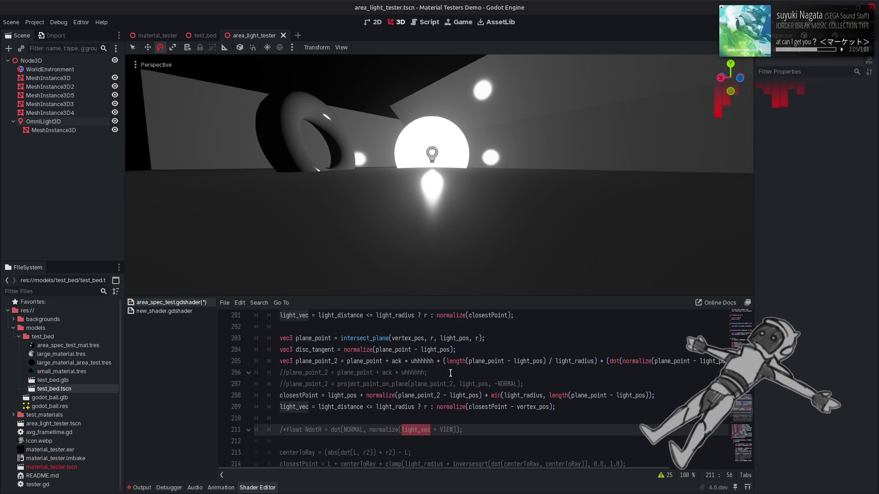
pyautogui.doubleClick(432, 339)
pyautogui.hotkey('ctrl', 'v')
pyautogui.doubleClick(548, 338)
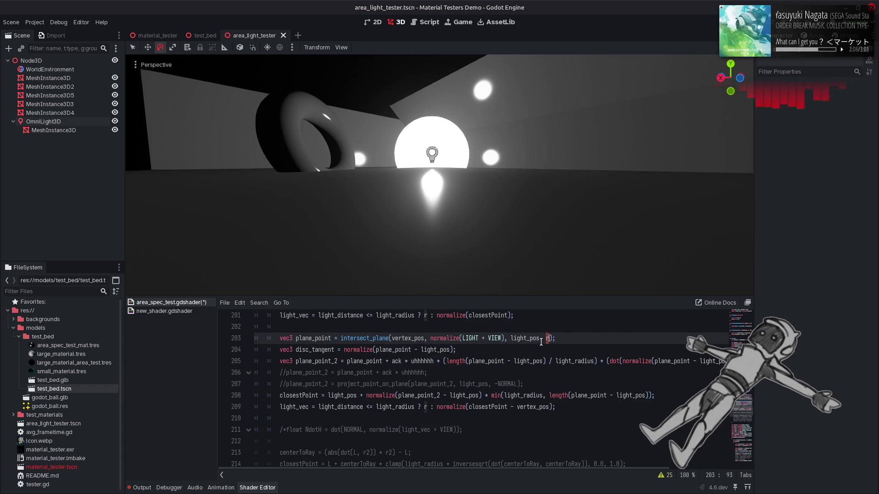
pyautogui.hotkey('ctrl', 'v')
pyautogui.hotkey('ctrl', 's')
pyautogui.moveTo(453, 256)
pyautogui.mouseDown()
pyautogui.moveTo(444, 268)
pyautogui.moveTo(451, 273)
pyautogui.mouseUp()
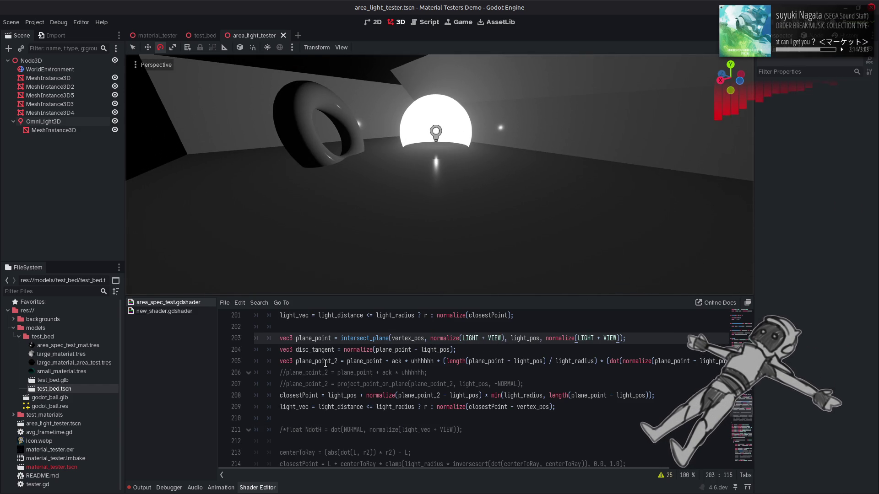
# Drop the _2 suffix from plane_point_2 on line 208 and save to check the highlights
pyautogui.click(441, 395)
pyautogui.press('BackSpace')
pyautogui.press('BackSpace')
pyautogui.hotkey('ctrl', 's')
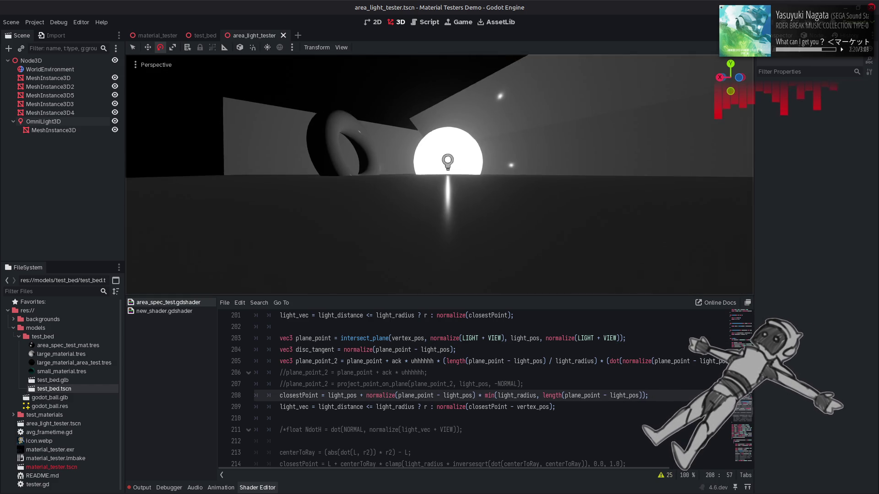
pyautogui.moveTo(455, 207)
pyautogui.mouseDown()
pyautogui.moveTo(444, 204)
pyautogui.moveTo(455, 207)
pyautogui.mouseUp()
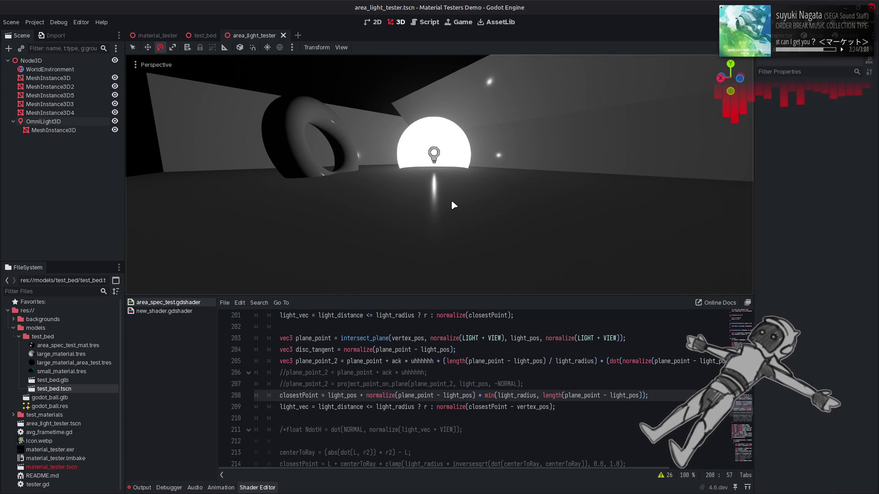
# Try NORMAL as the intersect_plane normal, then revert to the original call and save
pyautogui.moveTo(545, 339); pyautogui.dragTo(622, 345)
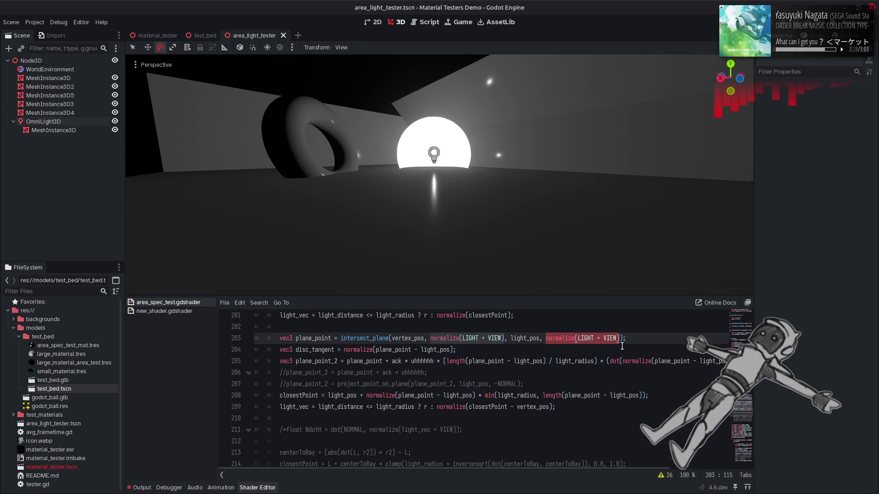
pyautogui.write('NORMAL')
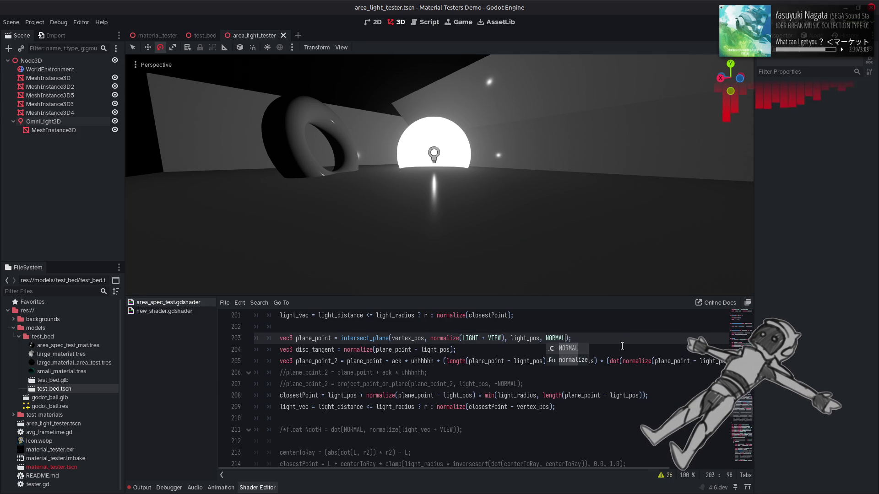
pyautogui.hotkey('ctrl', 'z')
pyautogui.hotkey('ctrl', 'z')
pyautogui.hotkey('ctrl', 'z')
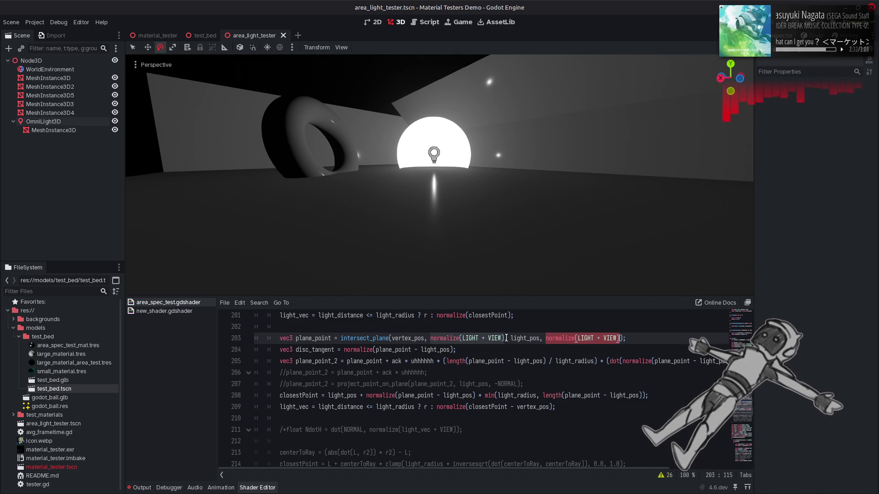
pyautogui.hotkey('ctrl', 'y')
pyautogui.hotkey('ctrl', 'y')
pyautogui.hotkey('ctrl', 'y')
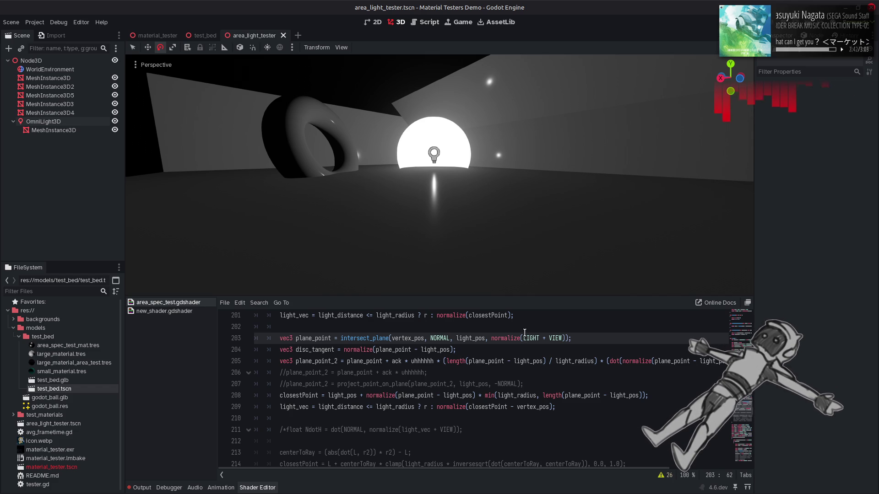
pyautogui.hotkey('ctrl', 'z')
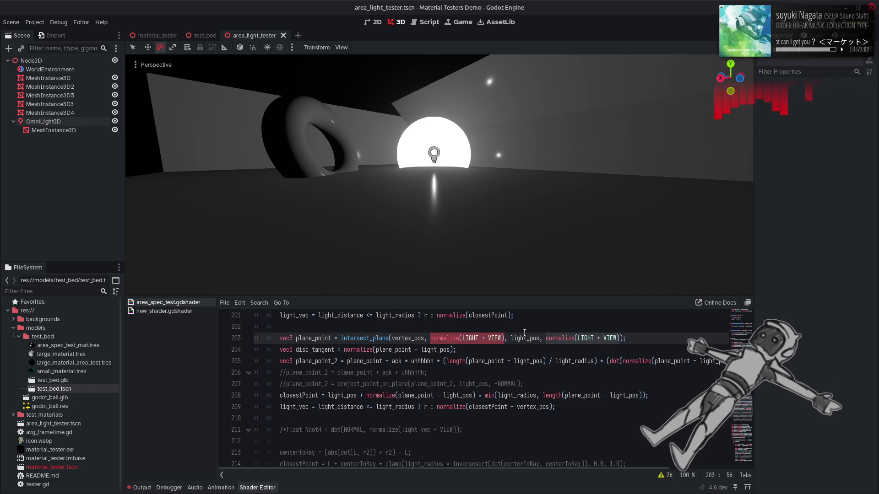
pyautogui.hotkey('ctrl', 'z')
pyautogui.hotkey('ctrl', 'z')
pyautogui.hotkey('ctrl', 's')
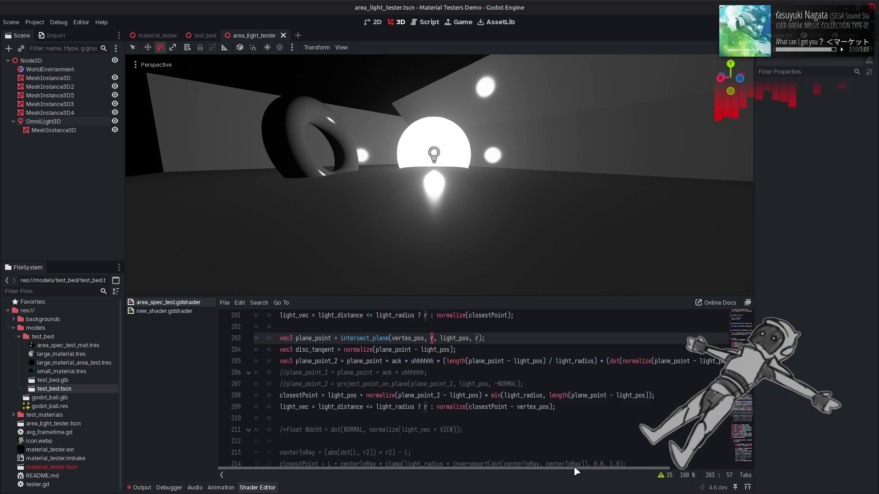
# Comment out the trailing dot-product factor on line 205, save, and view the floor highlights up close
pyautogui.moveTo(576, 472); pyautogui.dragTo(657, 472)
pyautogui.click(726, 361)
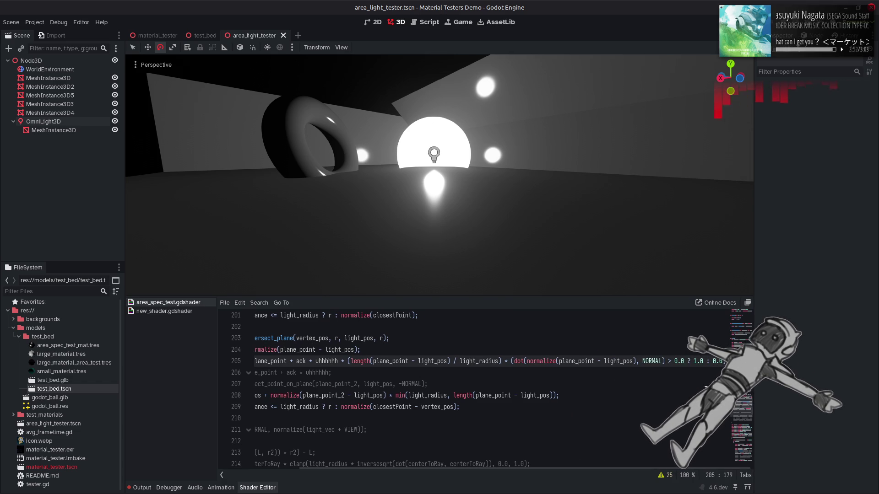
pyautogui.click(499, 362)
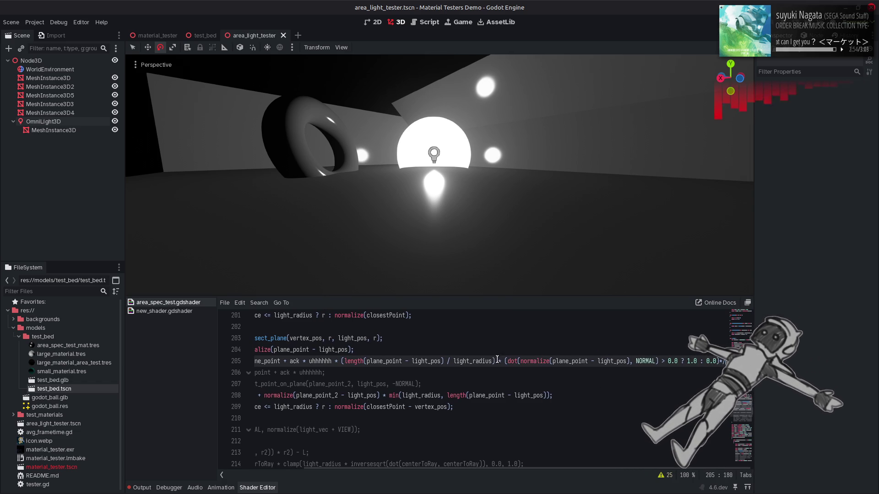
pyautogui.write('/')
pyautogui.hotkey('ctrl', 's')
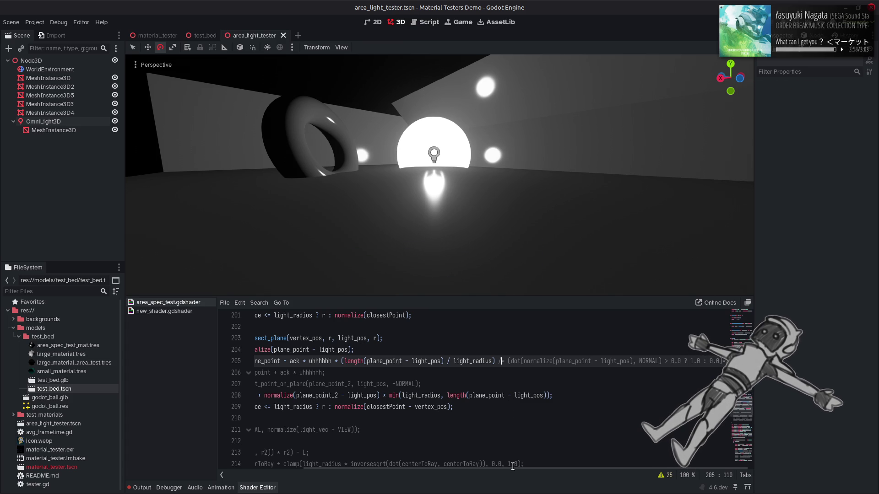
pyautogui.moveTo(514, 469); pyautogui.dragTo(429, 469)
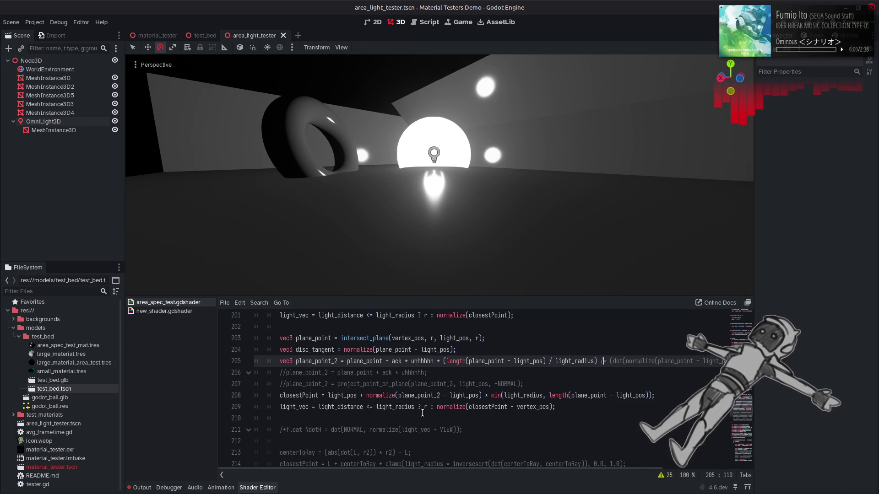
pyautogui.moveTo(429, 186)
pyautogui.mouseDown()
pyautogui.moveTo(430, 64)
pyautogui.moveTo(430, 119)
pyautogui.moveTo(453, 128)
pyautogui.moveTo(442, 132)
pyautogui.mouseUp()
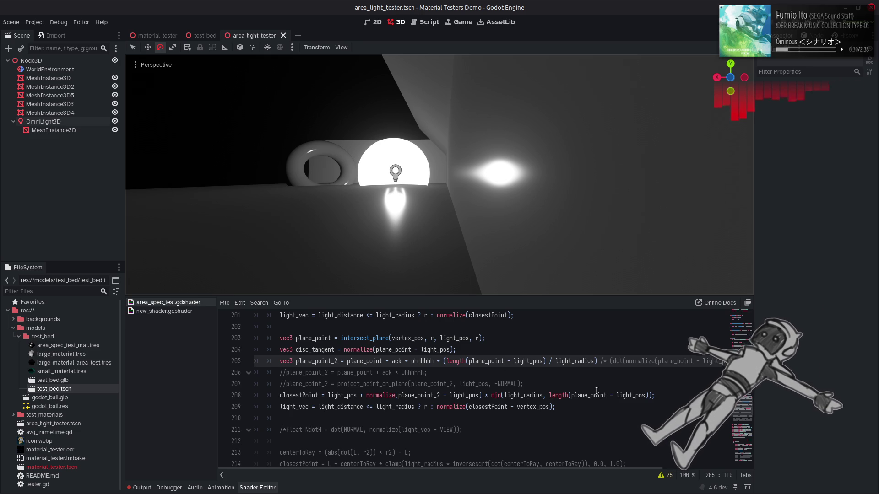
# Try vertex_pos in place of light_pos in line 205's length term, then restore light_pos
pyautogui.doubleClick(538, 408)
pyautogui.hotkey('ctrl', 'c')
pyautogui.doubleClick(527, 361)
pyautogui.hotkey('ctrl', 'v')
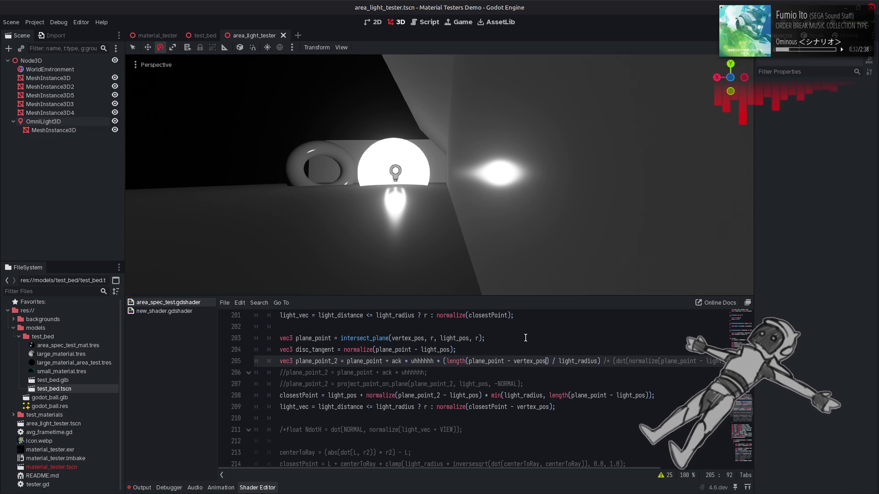
pyautogui.hotkey('ctrl', 's')
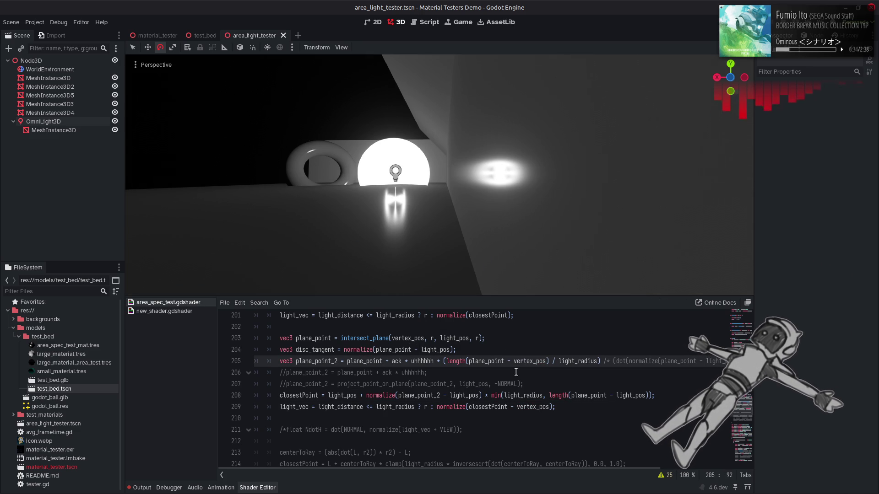
pyautogui.hotkey('ctrl', 'z')
# Try vertex_pos in place of plane_point in line 205's length term, then revert and save
pyautogui.doubleClick(489, 362)
pyautogui.hotkey('ctrl', 'v')
pyautogui.hotkey('ctrl', 's')
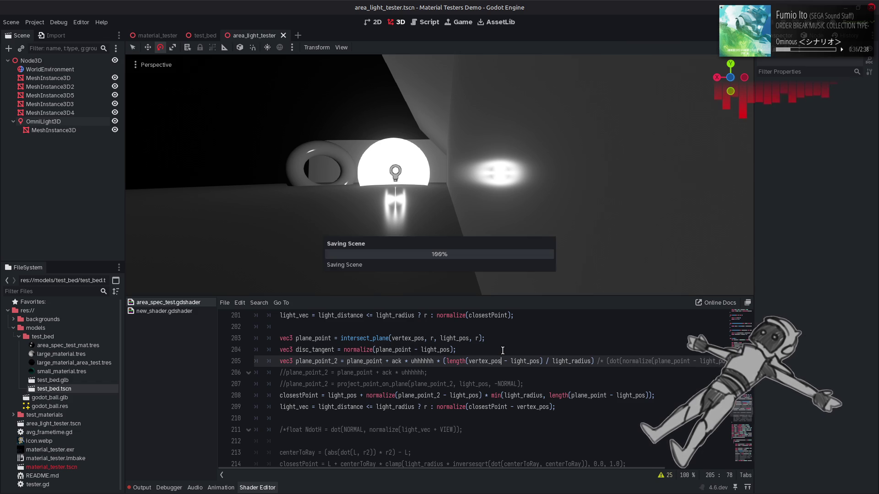
pyautogui.hotkey('ctrl', 'z')
pyautogui.hotkey('ctrl', 's')
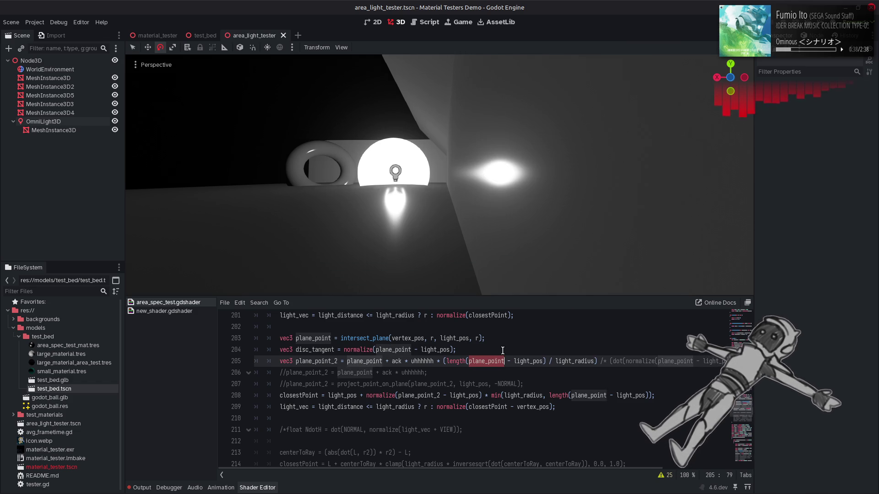
# Use vertex_pos in line 205's length term and briefly test plane_point_2 in line 208's length
pyautogui.doubleClick(528, 361)
pyautogui.hotkey('ctrl', 'v')
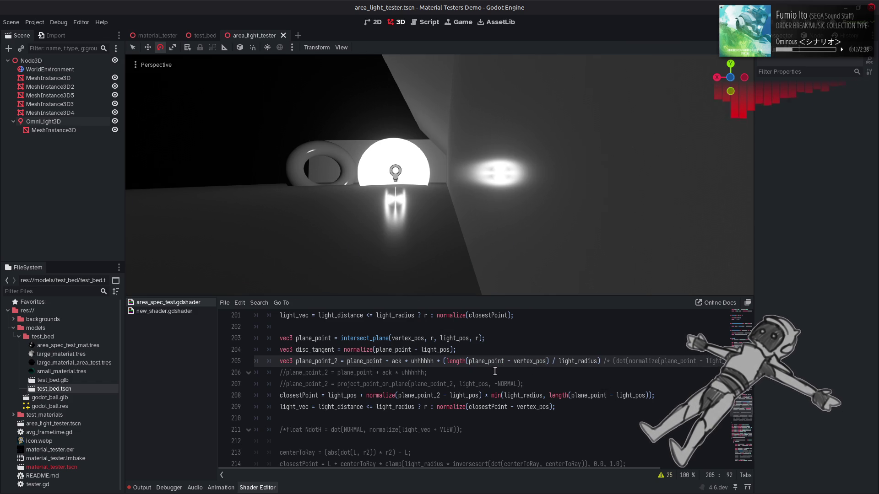
pyautogui.doubleClick(590, 396)
pyautogui.write('plane_point_2')
pyautogui.hotkey('ctrl', 's')
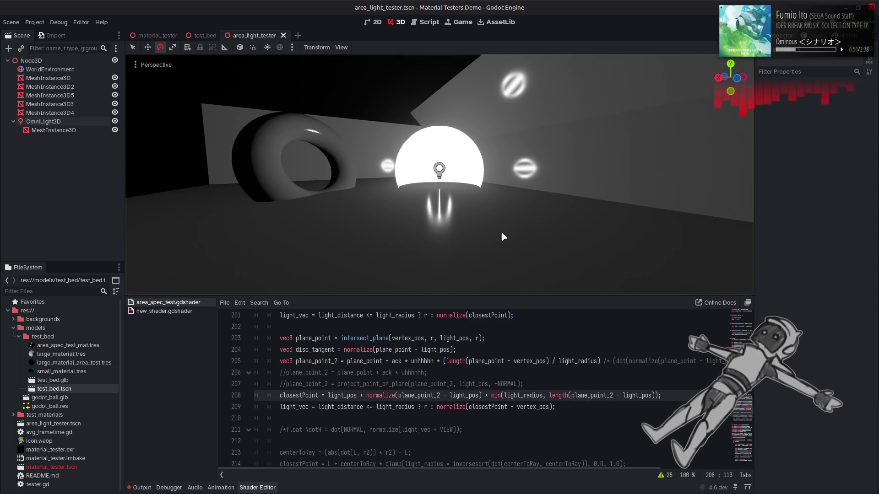
pyautogui.press('BackSpace')
pyautogui.press('BackSpace')
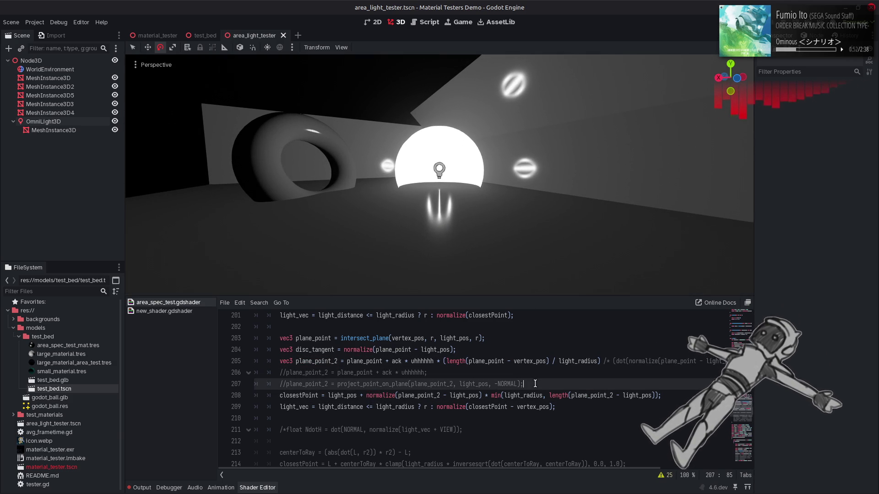
pyautogui.hotkey('ctrl', 's')
# Wrap line 205's length(plane_point - vertex_pos) / light_radius ratio in sqrt and save
pyautogui.press('Up')
pyautogui.press('Up')
pyautogui.press('Up')
pyautogui.write('light_pos')
pyautogui.hotkey('ctrl', 's')
pyautogui.write('vertex_pos')
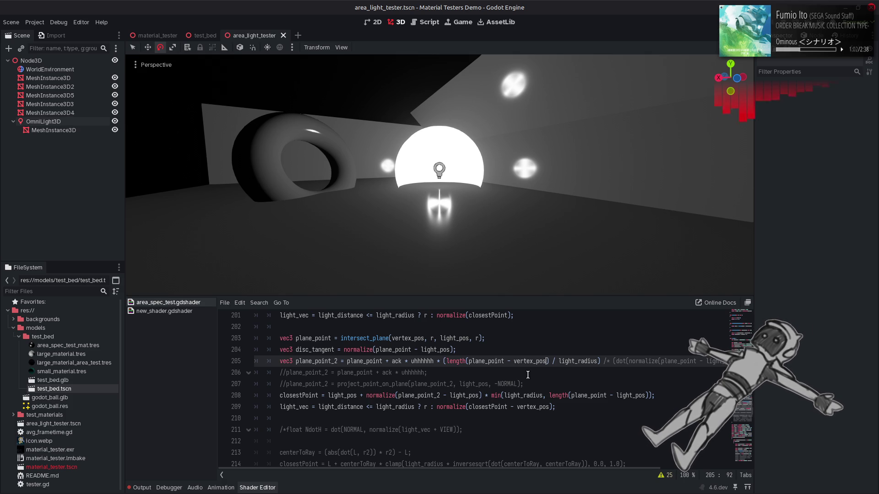
pyautogui.click(442, 361)
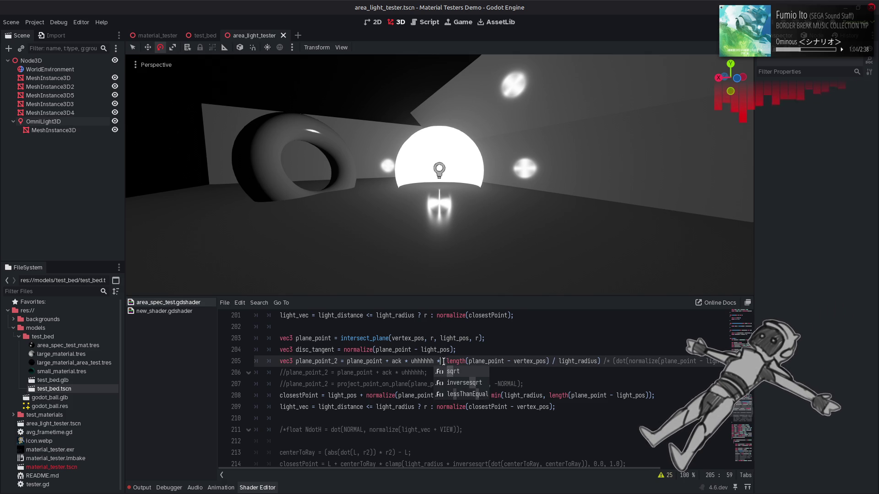
pyautogui.write('sqrt')
pyautogui.hotkey('ctrl', 's')
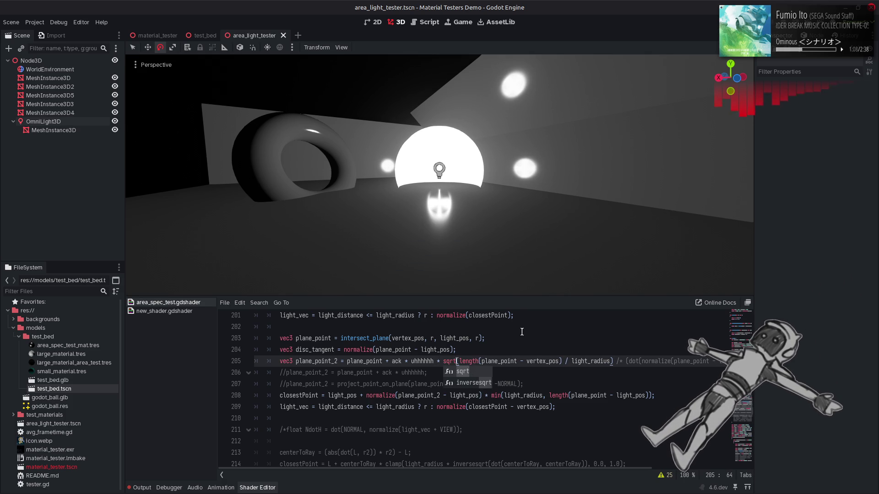
# Change plane_point to plane_point_2 inside line 208's length() and save
pyautogui.doubleClick(586, 396)
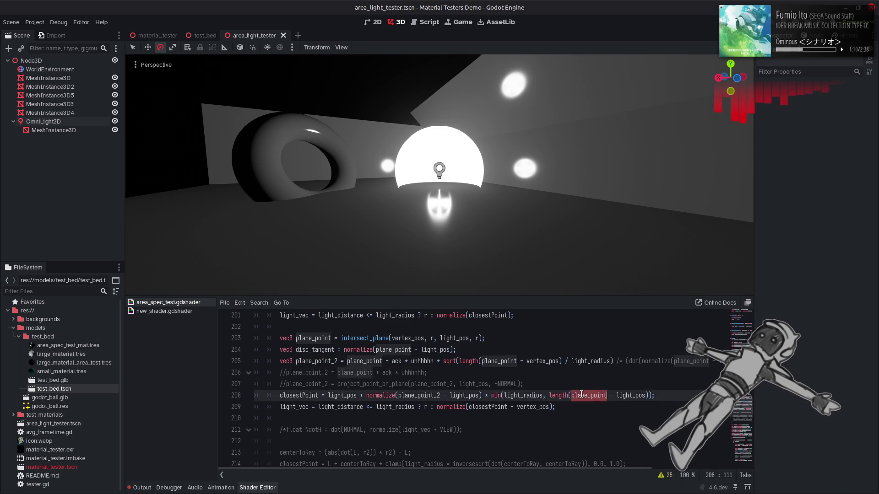
pyautogui.press('Right')
pyautogui.write('_2')
pyautogui.hotkey('ctrl', 's')
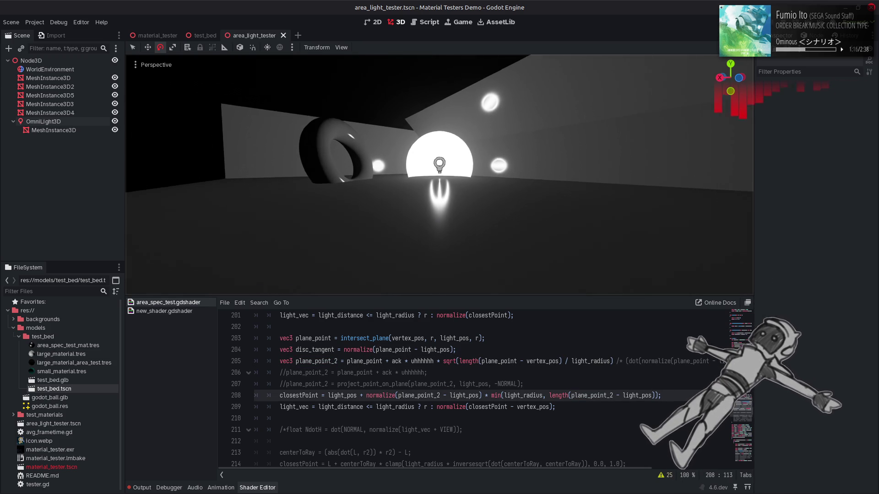
# Try renaming line 205's terms to ack4 and uhhhhhh4, then remove both 4s
pyautogui.click(435, 362)
pyautogui.write('4')
pyautogui.click(403, 362)
pyautogui.write('4')
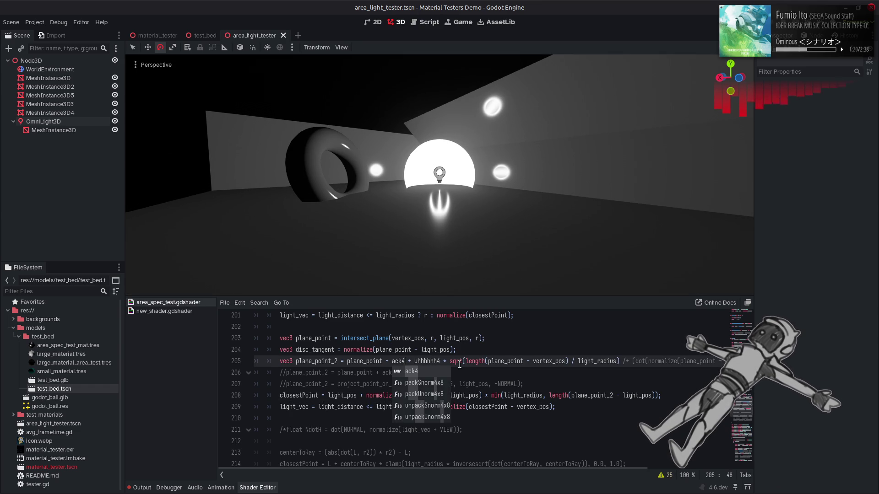
pyautogui.press('BackSpace')
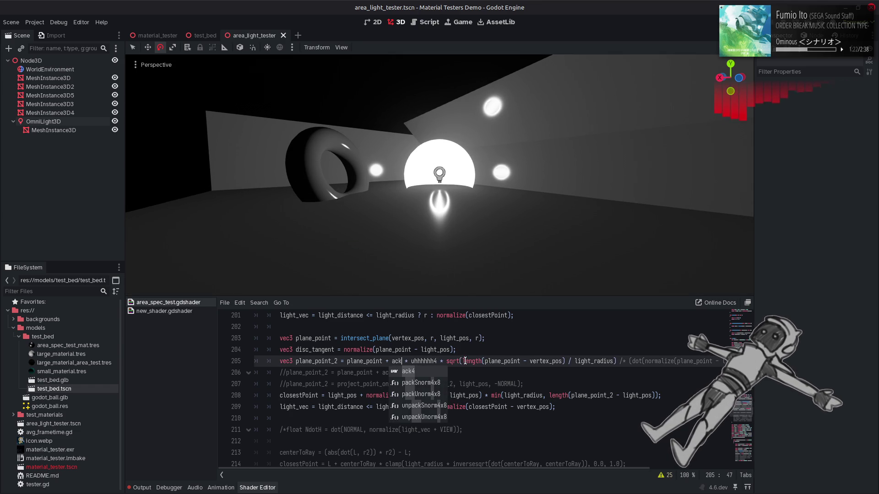
pyautogui.hotkey('ctrl', 'Right')
pyautogui.hotkey('ctrl', 'Right')
pyautogui.press('BackSpace')
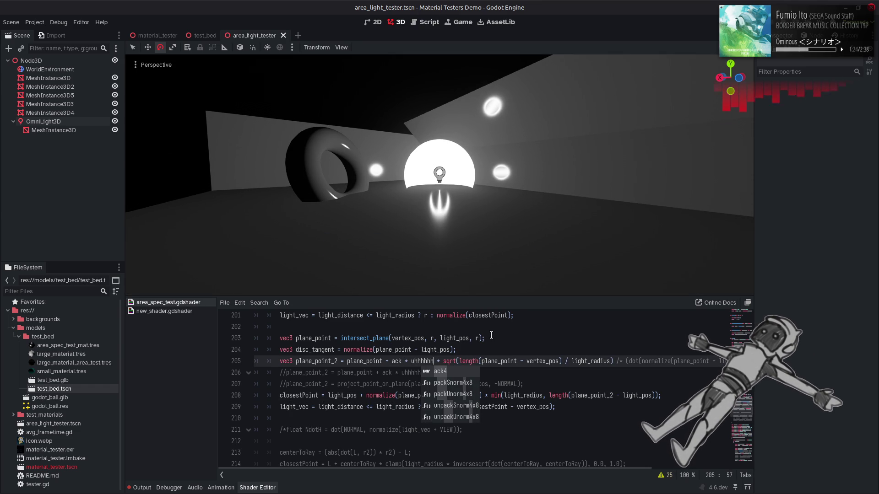
# Undo back to the line 205 version without sqrt that uses light_pos
pyautogui.click(491, 335)
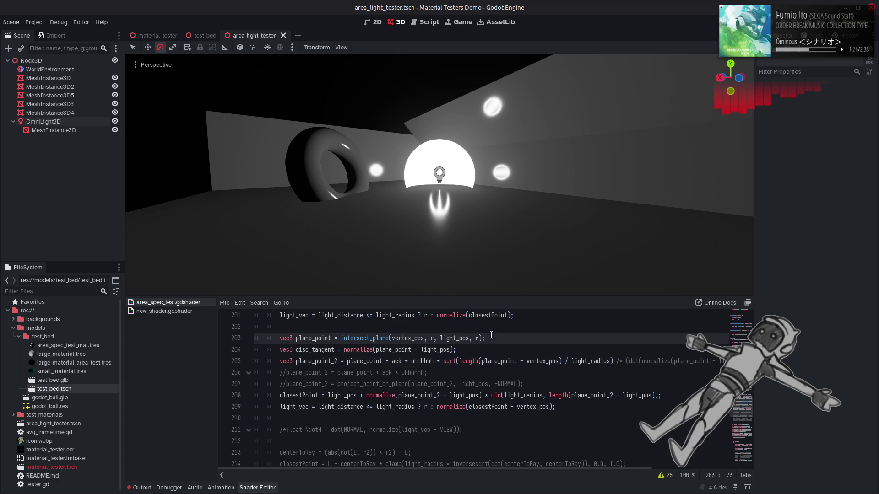
pyautogui.hotkey('ctrl', 'z')
pyautogui.hotkey('ctrl', 'z')
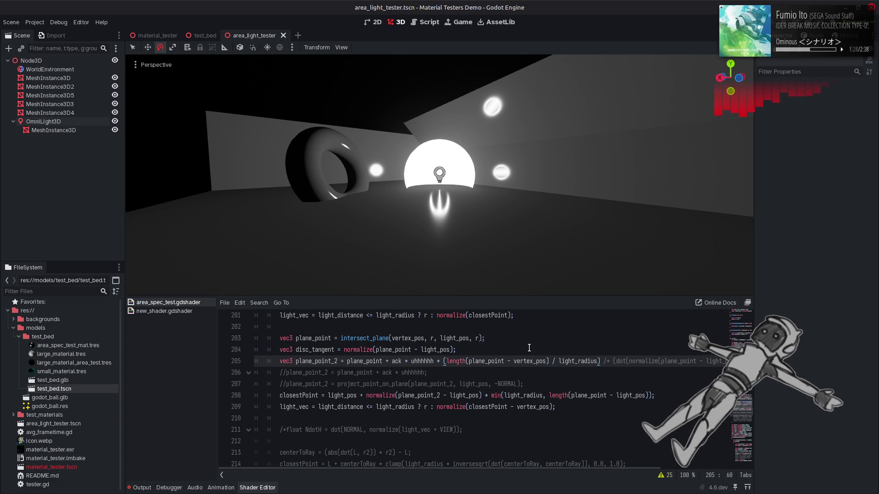
pyautogui.hotkey('ctrl', 'z')
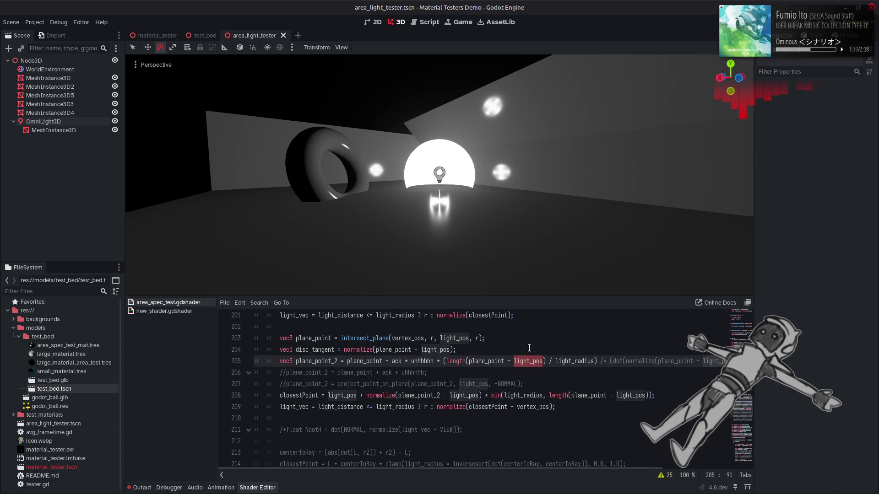
pyautogui.hotkey('ctrl', 'z')
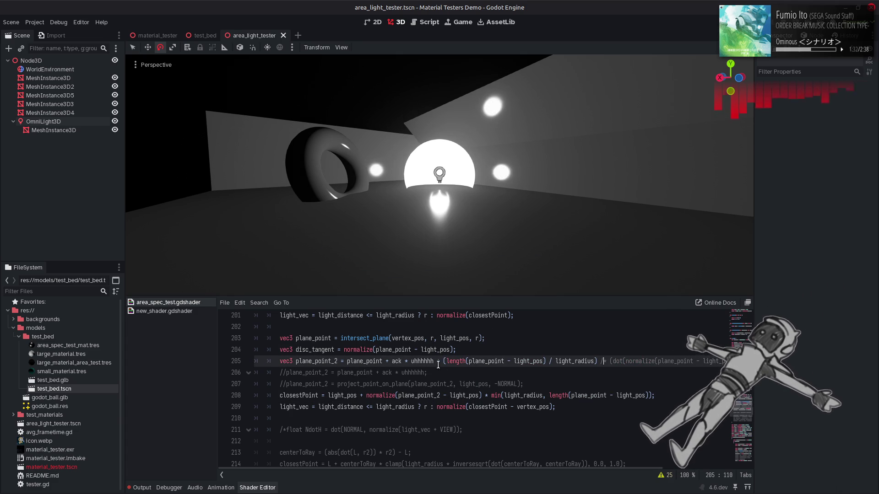
# Preview the ack4/uhhhhhh4 variant on line 205, then remove both 4s and save
pyautogui.click(433, 362)
pyautogui.write('4')
pyautogui.click(402, 362)
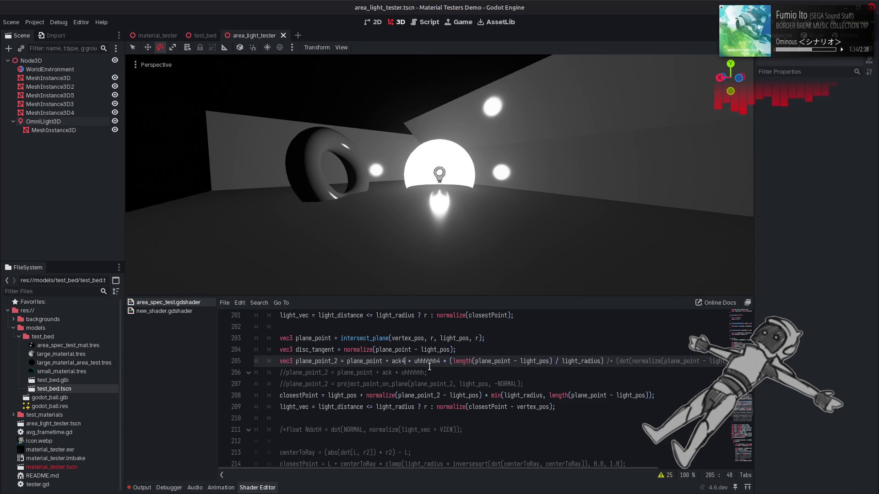
pyautogui.write('4')
pyautogui.hotkey('ctrl', 's')
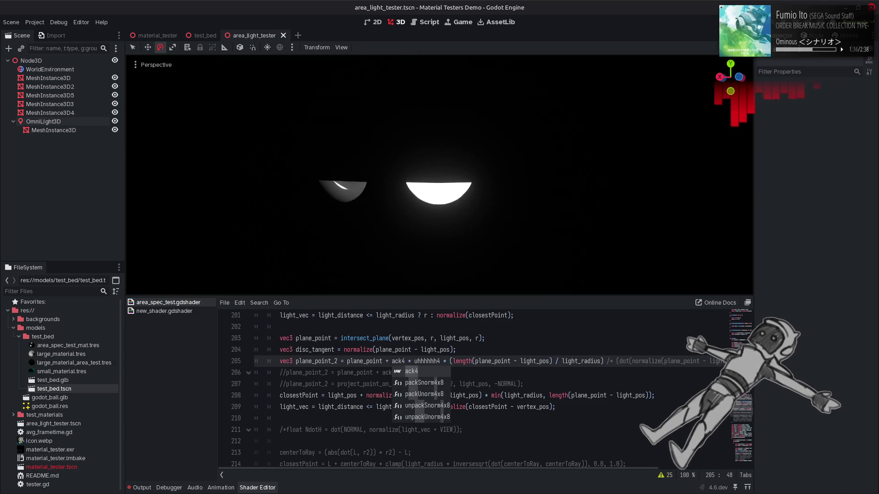
pyautogui.press('BackSpace')
pyautogui.hotkey('ctrl', 'Right')
pyautogui.hotkey('ctrl', 'Right')
pyautogui.press('BackSpace')
pyautogui.hotkey('ctrl', 's')
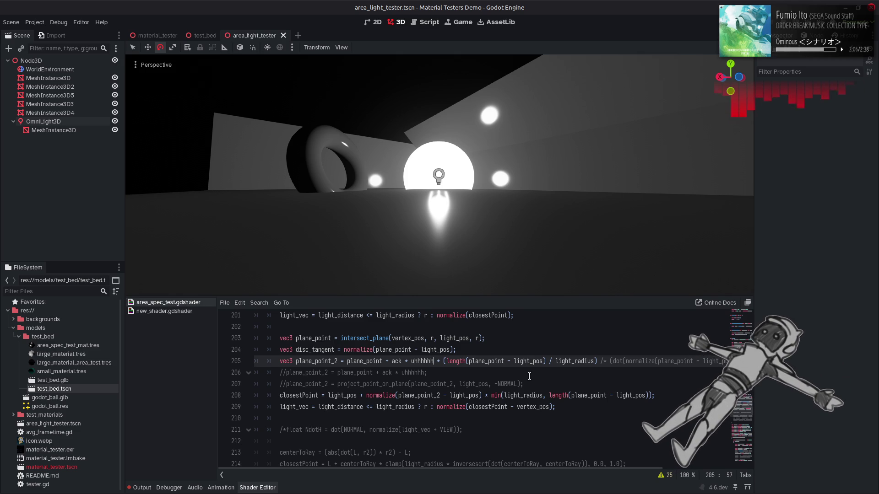
# Delete the uhhhhhh factor from line 205 and review the code above it
pyautogui.press('BackSpace')
pyautogui.press('BackSpace')
pyautogui.press('BackSpace')
pyautogui.scroll(4, 504, 380)
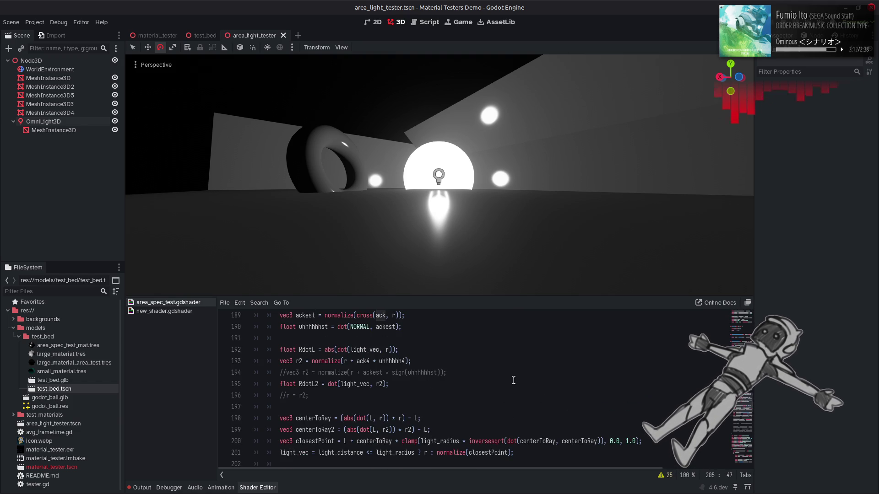
pyautogui.scroll(3, 513, 381)
pyautogui.scroll(5, 514, 381)
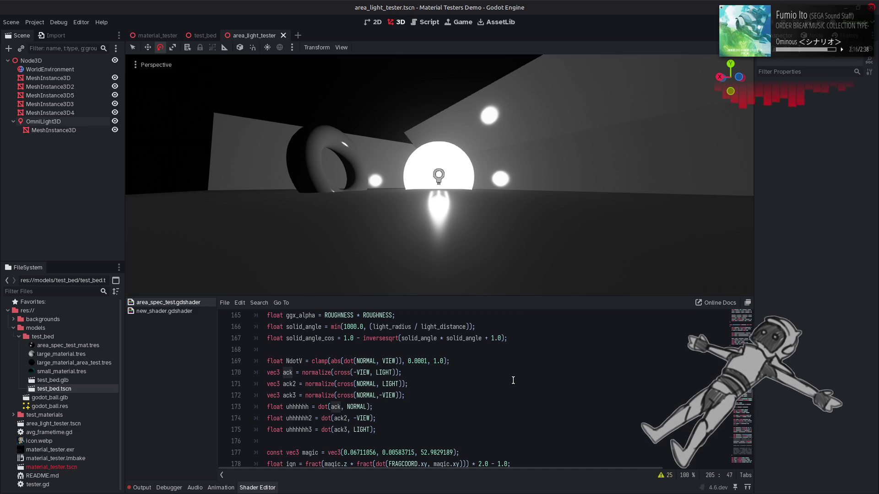
pyautogui.scroll(-3, 513, 380)
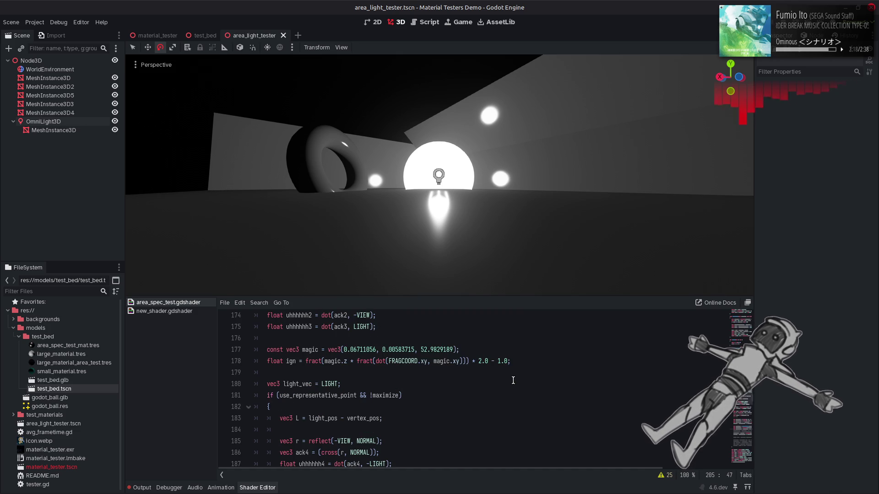
# Rename line 205's terms to uhhhhhh4 and ack4 by appending a 4 to each
pyautogui.scroll(-1, 513, 380)
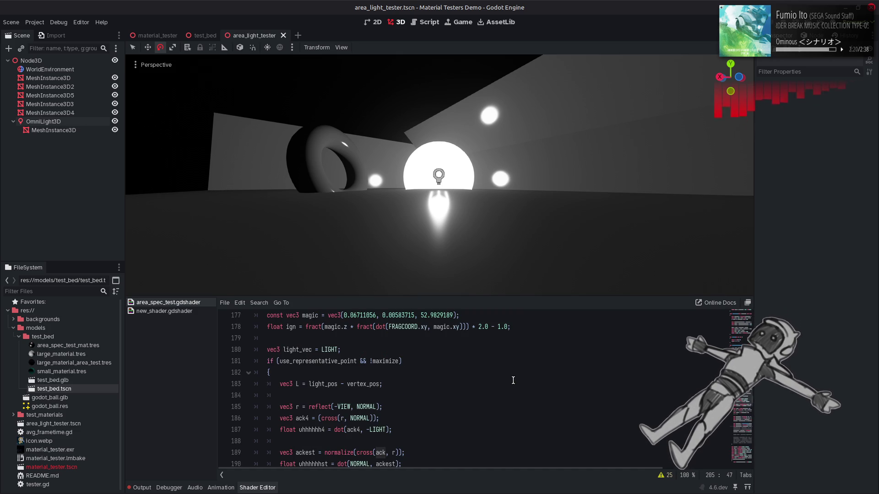
pyautogui.scroll(-6, 513, 381)
pyautogui.click(434, 430)
pyautogui.write('4')
pyautogui.click(405, 430)
pyautogui.write('4')
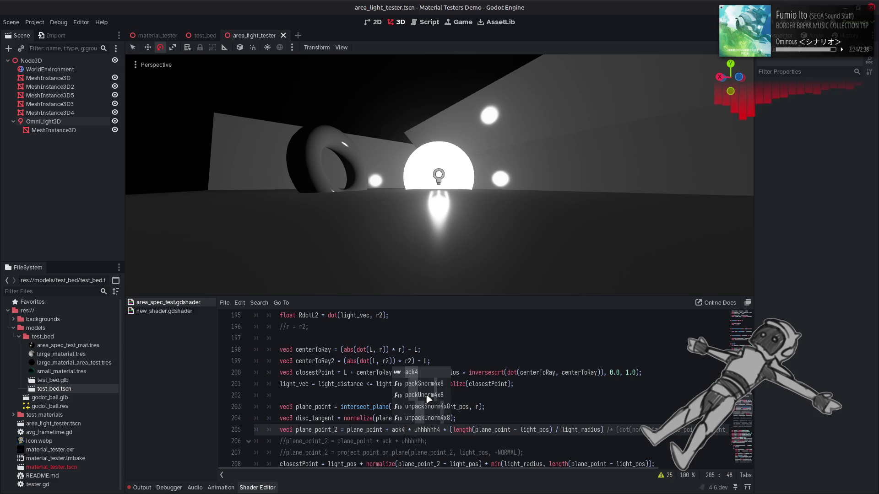
pyautogui.scroll(5, 409, 396)
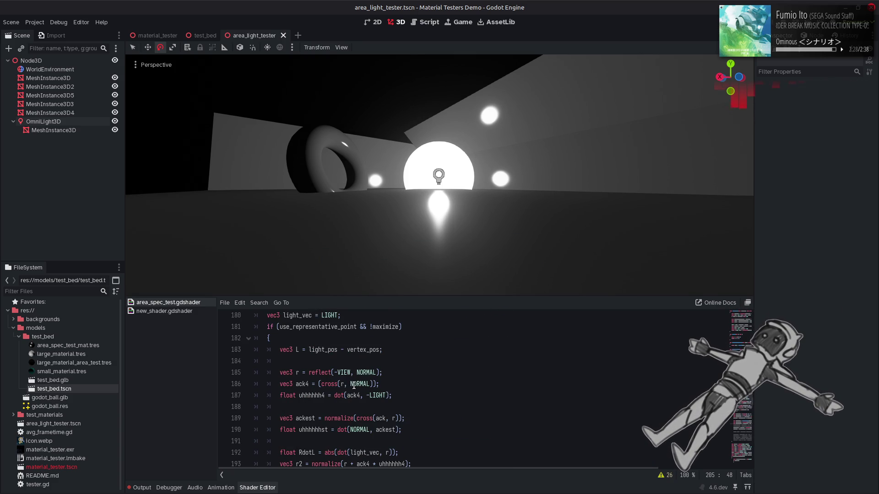
# Change line 186's cross product to cross(-VIEW, r) and save
pyautogui.click(344, 372)
pyautogui.moveTo(334, 372); pyautogui.dragTo(352, 372)
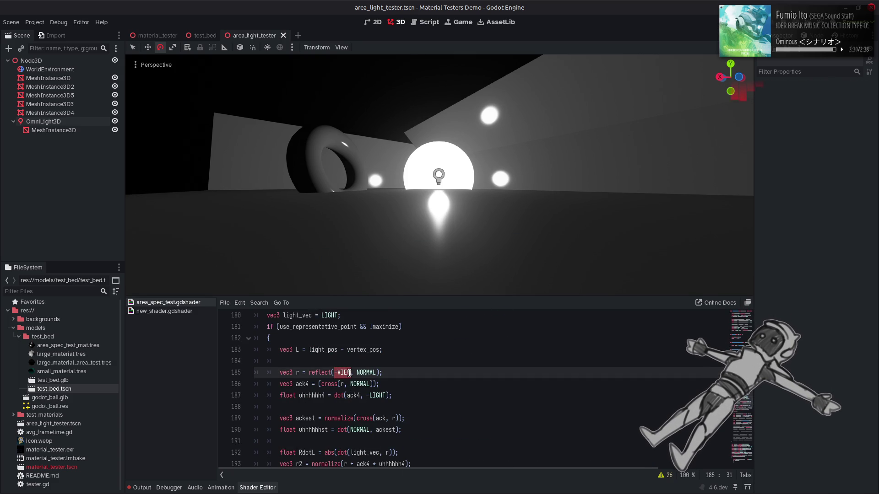
pyautogui.hotkey('ctrl', 'c')
pyautogui.doubleClick(345, 381)
pyautogui.hotkey('ctrl', 'v')
pyautogui.doubleClick(401, 381)
pyautogui.write('r')
pyautogui.click(400, 381)
pyautogui.hotkey('ctrl', 's')
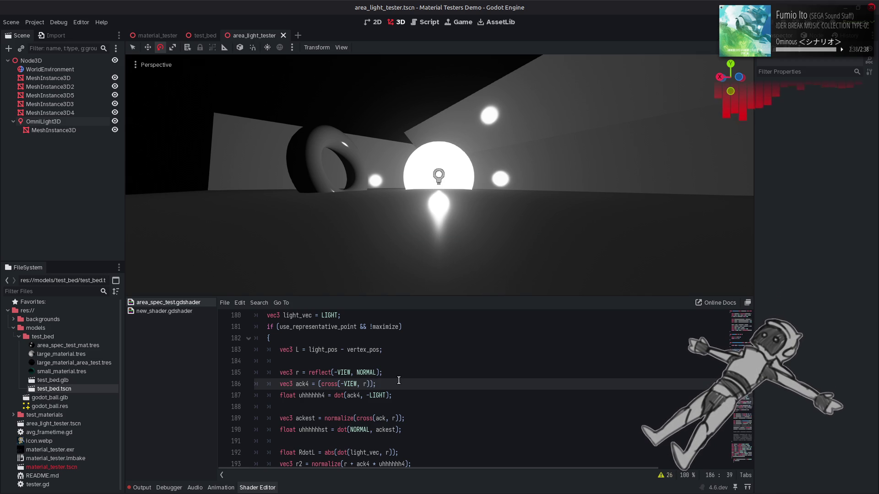
# Review the dot product on line 187 and save to refresh the preview
pyautogui.scroll(4, 393, 382)
pyautogui.scroll(-3, 386, 383)
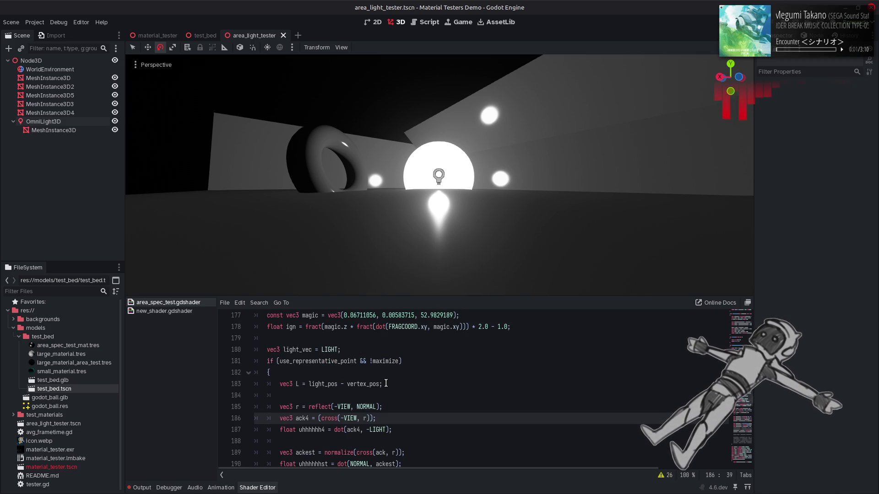
pyautogui.scroll(2, 353, 339)
pyautogui.scroll(-3, 372, 389)
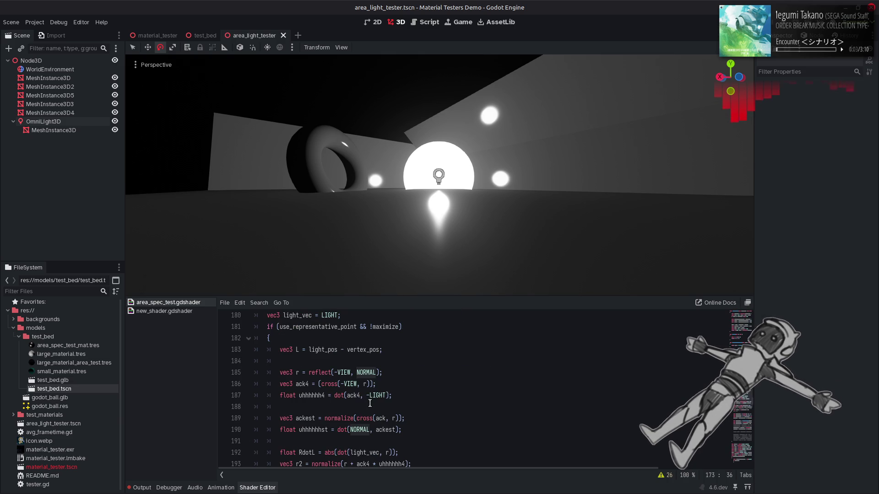
pyautogui.click(386, 396)
pyautogui.write('NORMA')
pyautogui.hotkey('ctrl', 's')
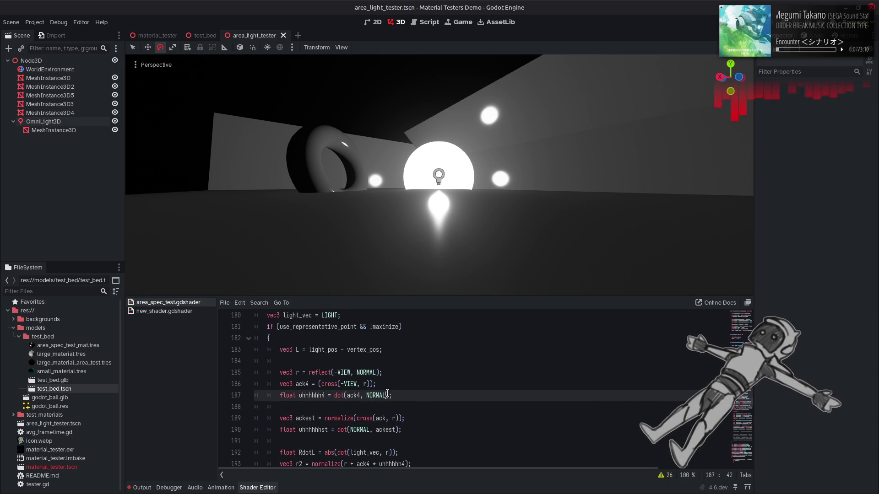
# Wrap the cross product on line 186 in normalize and save
pyautogui.scroll(3, 331, 387)
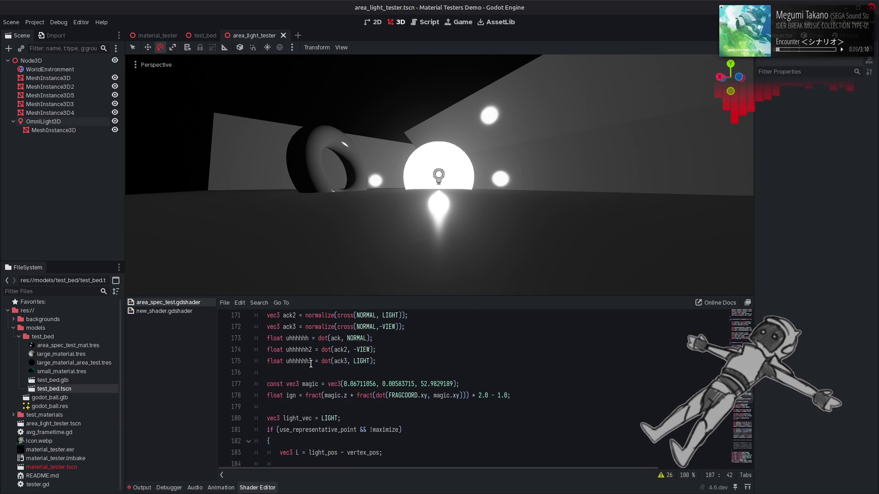
pyautogui.doubleClick(318, 316)
pyautogui.scroll(-3, 338, 393)
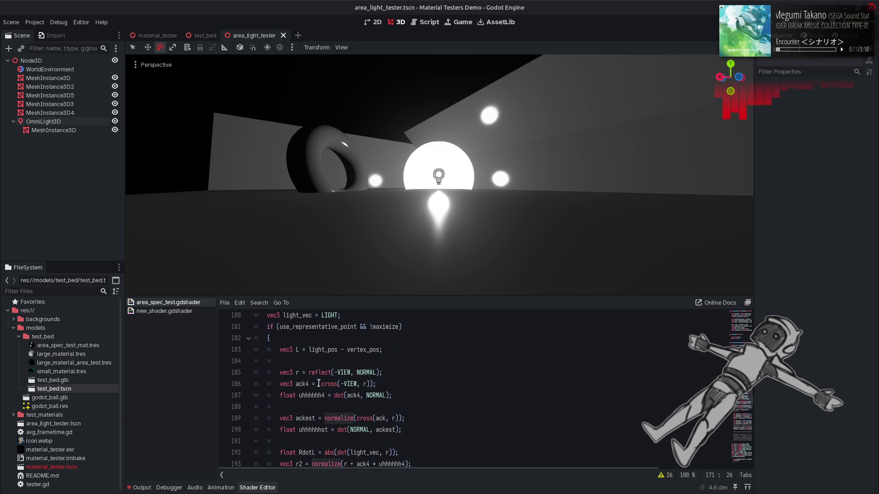
pyautogui.click(319, 384)
pyautogui.hotkey('ctrl', 'v')
pyautogui.hotkey('ctrl', 's')
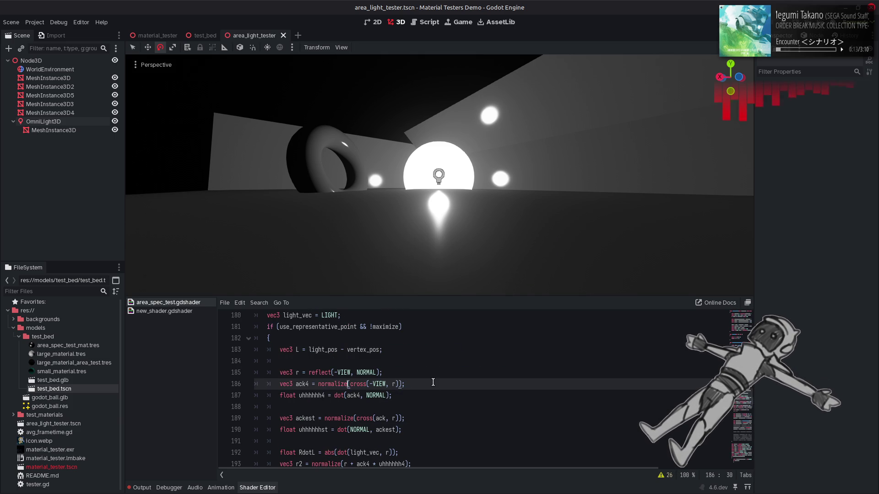
# Replace plane_point with plane_point_2 inside line 208's length() and save
pyautogui.scroll(-5, 433, 383)
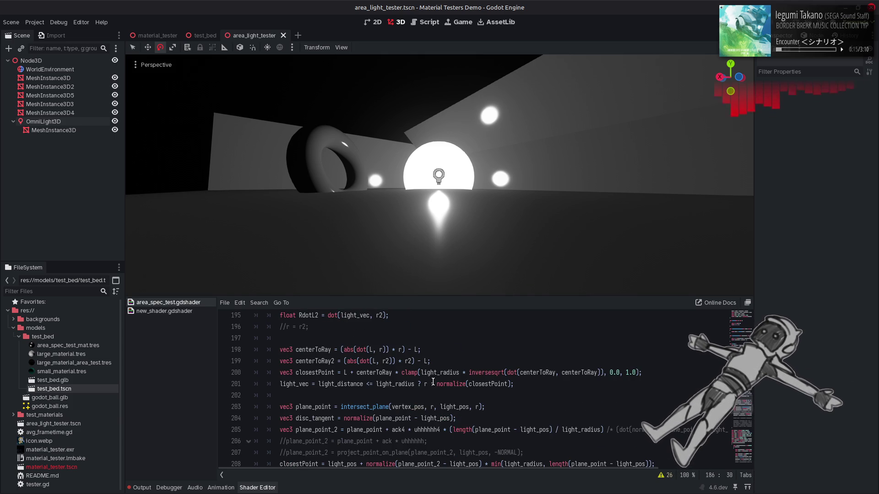
pyautogui.scroll(-1, 433, 382)
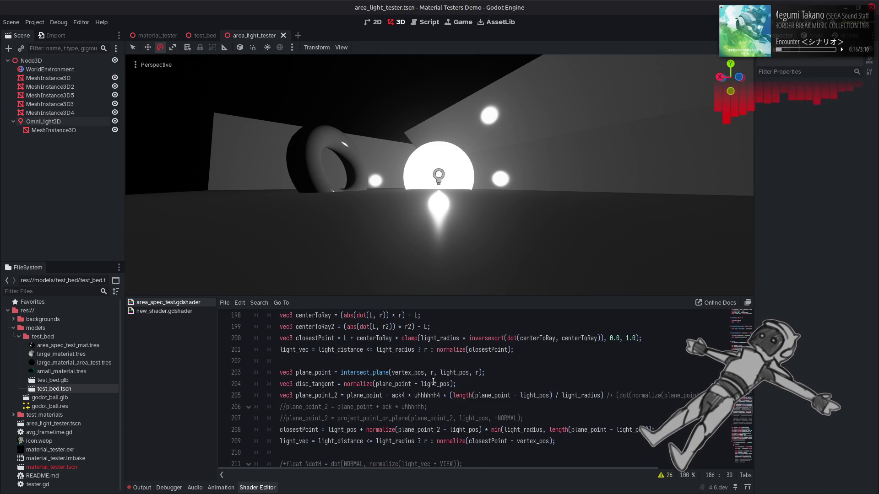
pyautogui.doubleClick(304, 395)
pyautogui.hotkey('ctrl', 'c')
pyautogui.doubleClick(576, 430)
pyautogui.hotkey('ctrl', 'v')
pyautogui.hotkey('ctrl', 's')
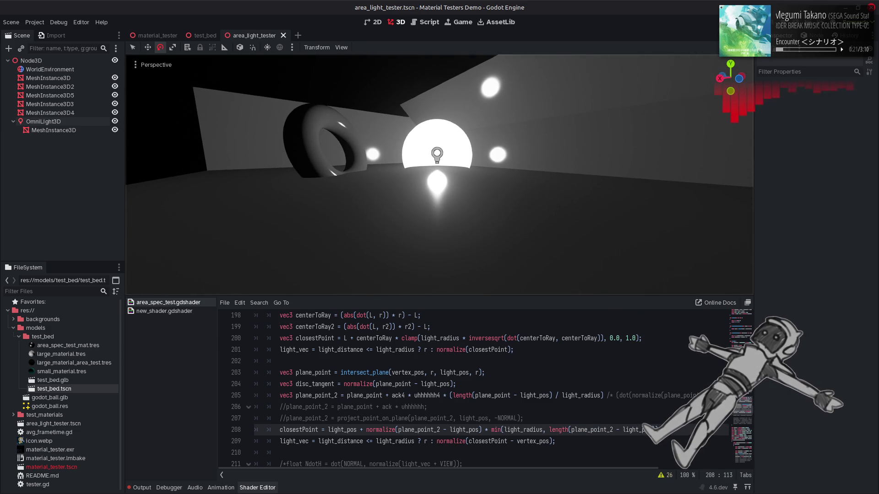
# Save, then undo edits to turn uhhhhhh4 back into uhhhhhh
pyautogui.click(411, 396)
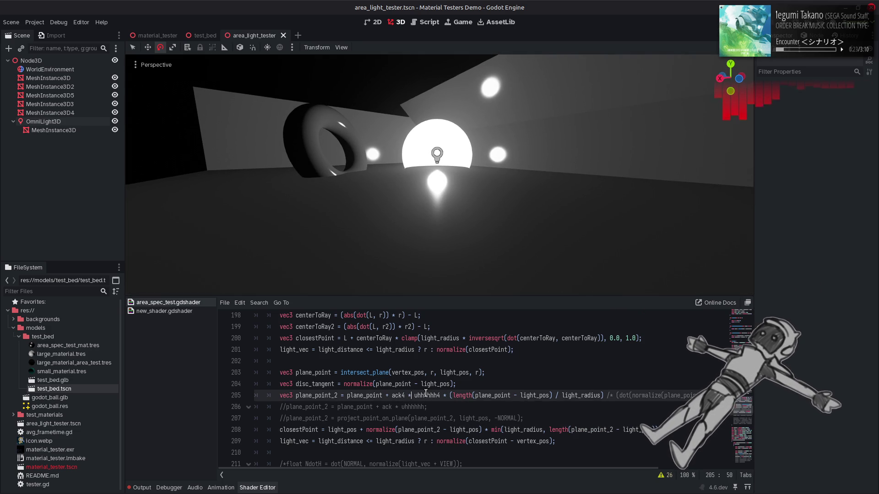
pyautogui.hotkey('ctrl', 's')
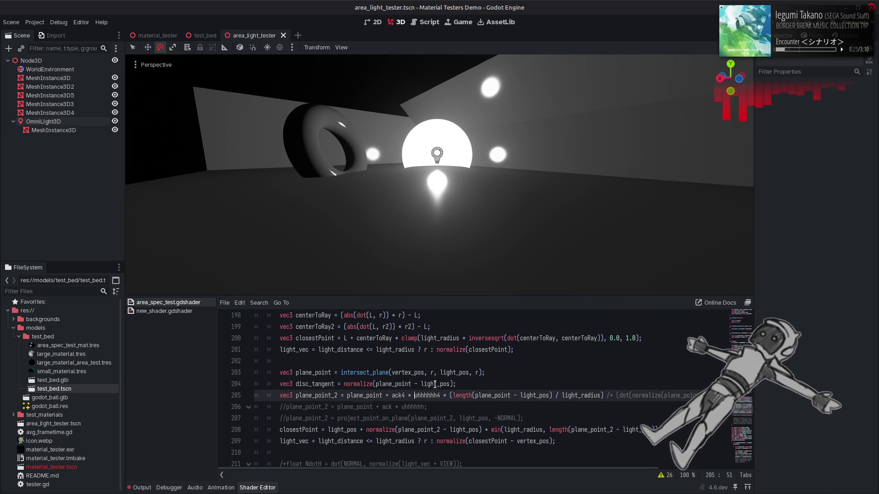
pyautogui.hotkey('ctrl', 'z')
pyautogui.hotkey('ctrl', 'z')
pyautogui.hotkey('ctrl', 'z')
pyautogui.hotkey('ctrl', 'z')
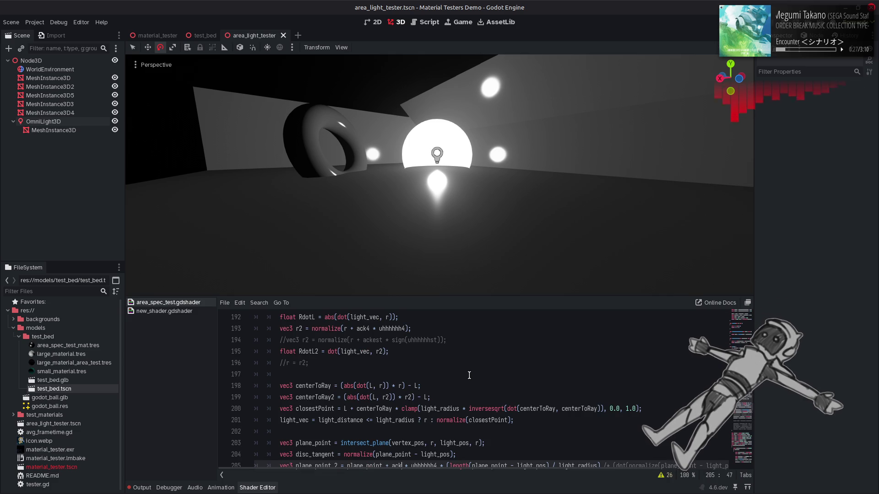
pyautogui.hotkey('ctrl', 'z')
pyautogui.hotkey('ctrl', 'z')
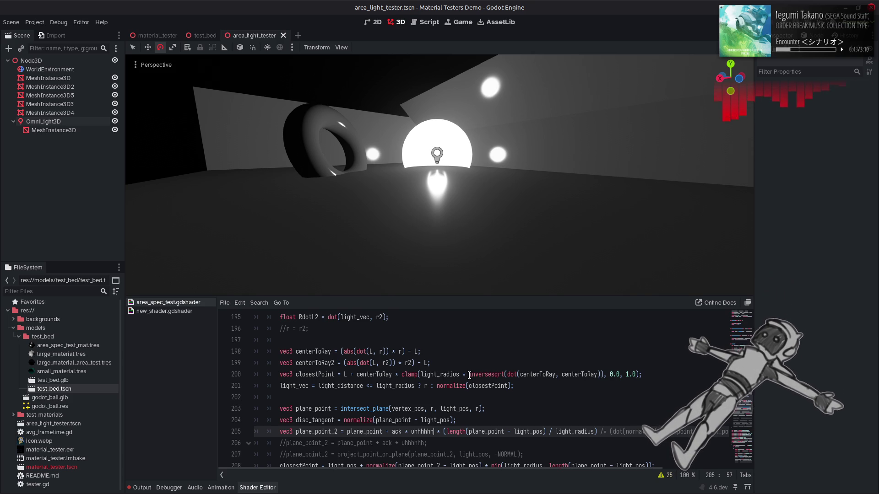
# Delete the unused disc_tangent line from the shader
pyautogui.scroll(-2, 469, 376)
pyautogui.scroll(1, 341, 381)
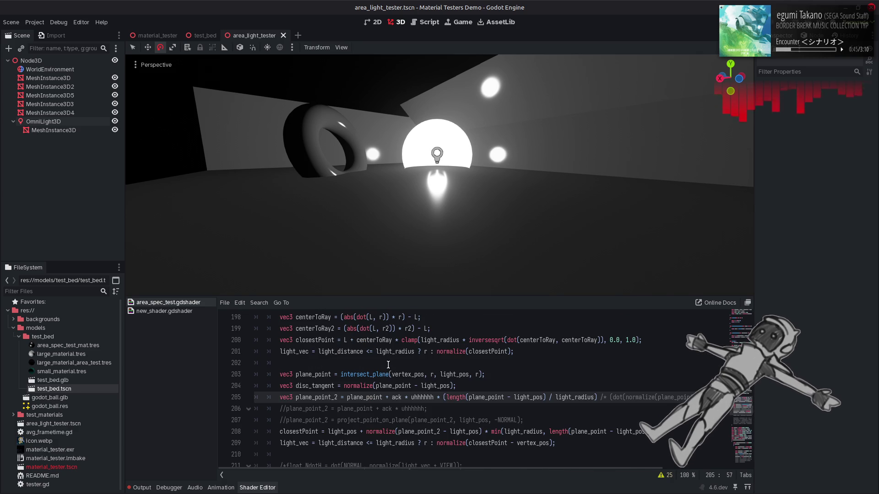
pyautogui.doubleClick(341, 381)
pyautogui.click(231, 395)
pyautogui.press('Up')
pyautogui.hotkey('ctrl', 'shift', 'k')
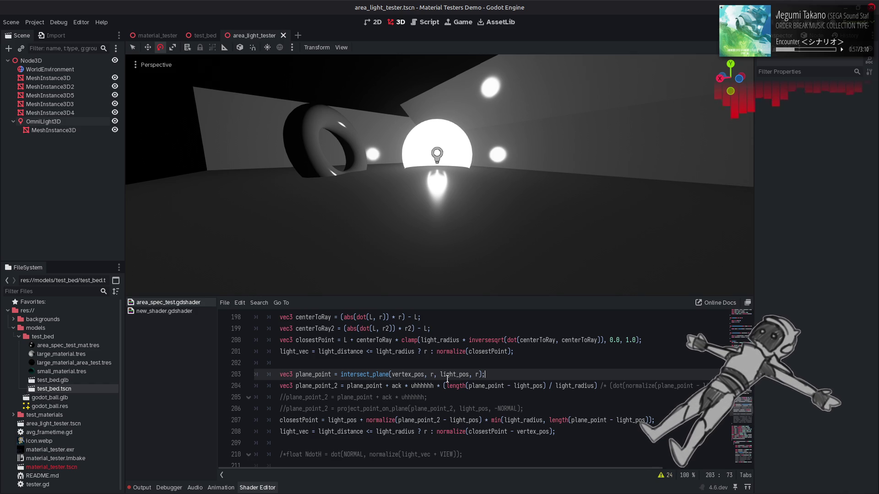
# Change intersect_plane's second argument from r to r2 and have normalize use plane_point
pyautogui.scroll(2, 434, 376)
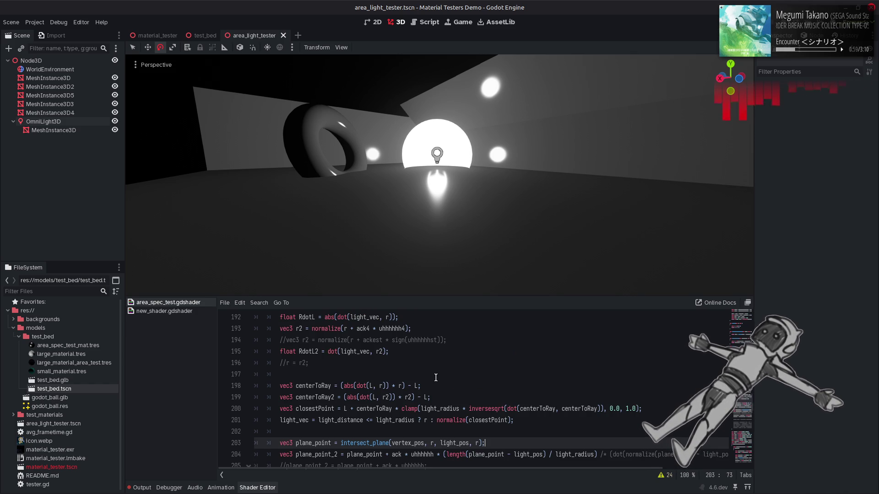
pyautogui.click(305, 337)
pyautogui.scroll(-1, 320, 348)
pyautogui.click(436, 409)
pyautogui.write('2')
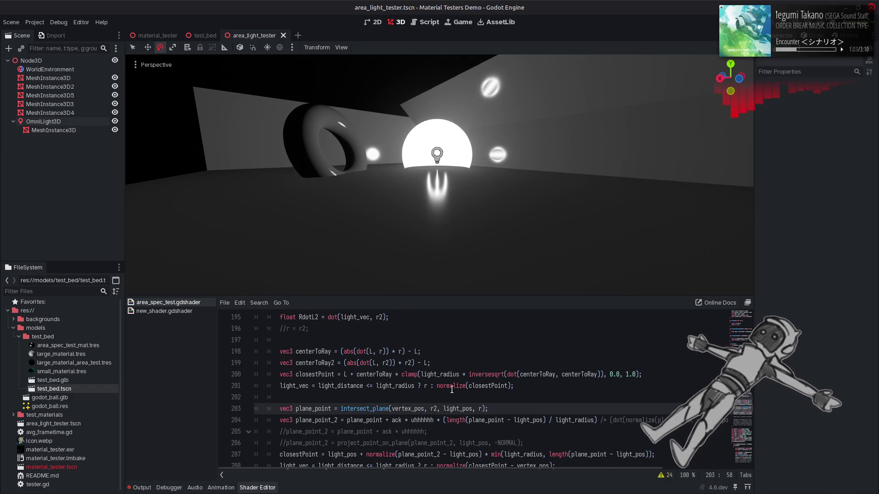
pyautogui.scroll(-1, 451, 389)
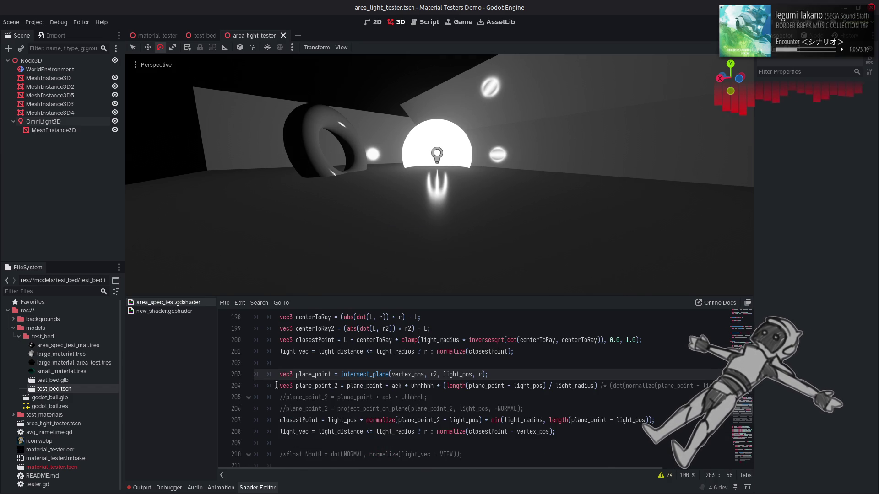
pyautogui.click(442, 420)
pyautogui.press('BackSpace')
pyautogui.press('BackSpace')
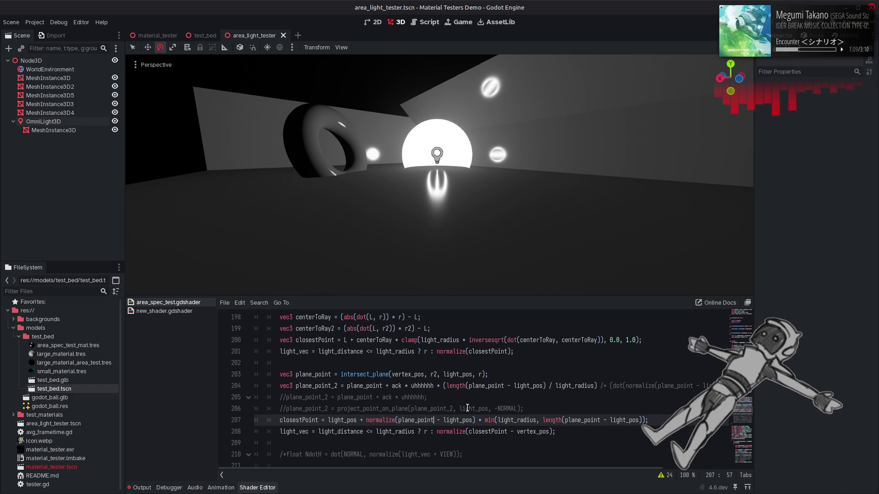
# Try LIGHT as intersect_plane's last argument, then revert it to r
pyautogui.click(480, 375)
pyautogui.write('2')
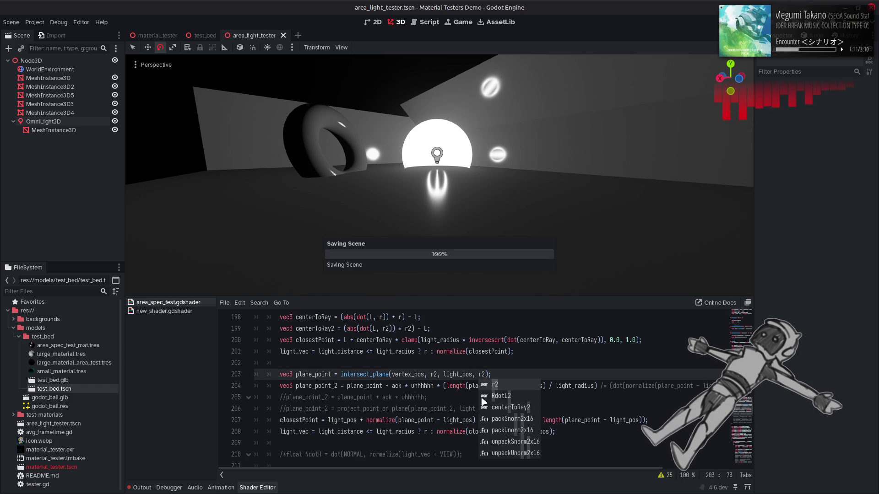
pyautogui.press('BackSpace')
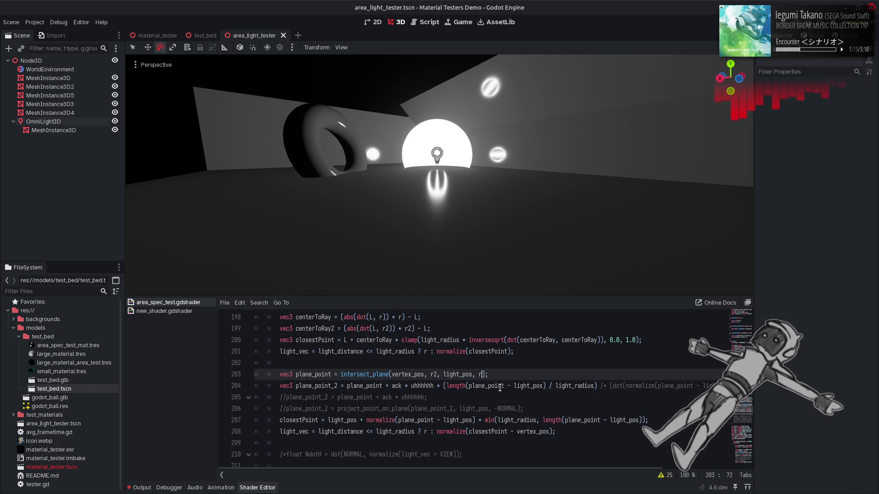
pyautogui.press('BackSpace')
pyautogui.write('LIGHT')
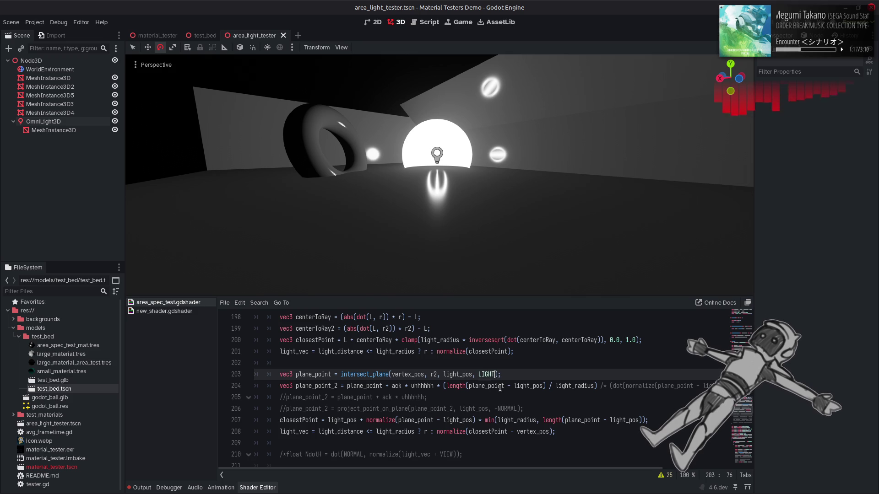
pyautogui.click(457, 341)
pyautogui.hotkey('ctrl', 'z')
pyautogui.hotkey('ctrl', 'z')
# Make line 207's normalize use plane_point_2, save, and orbit the test scene to check
pyautogui.press('Down')
pyautogui.press('Down')
pyautogui.press('Down')
pyautogui.hotkey('ctrl', 'Left')
pyautogui.hotkey('ctrl', 'Left')
pyautogui.hotkey('ctrl', 'Left')
pyautogui.write('_2')
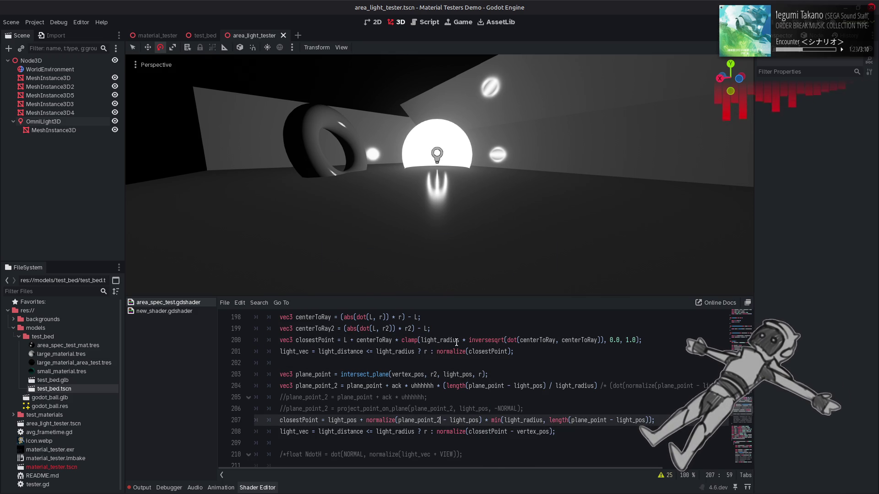
pyautogui.hotkey('ctrl', 's')
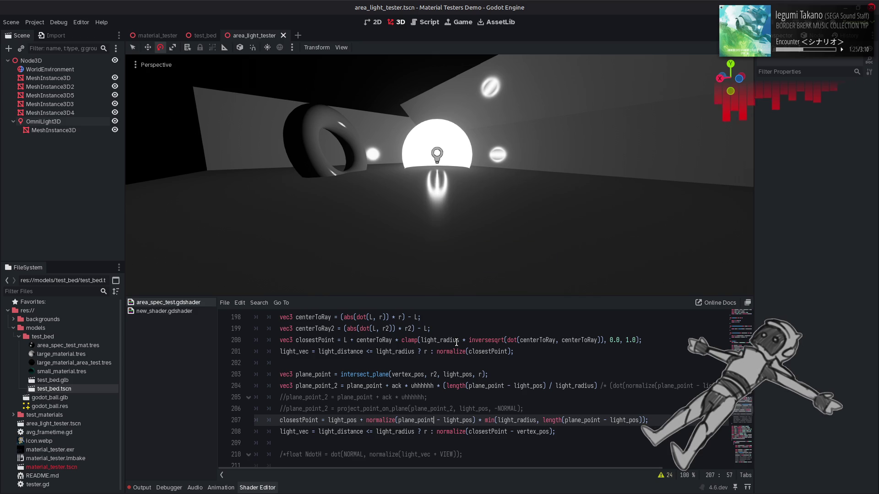
pyautogui.moveTo(435, 233); pyautogui.dragTo(430, 227)
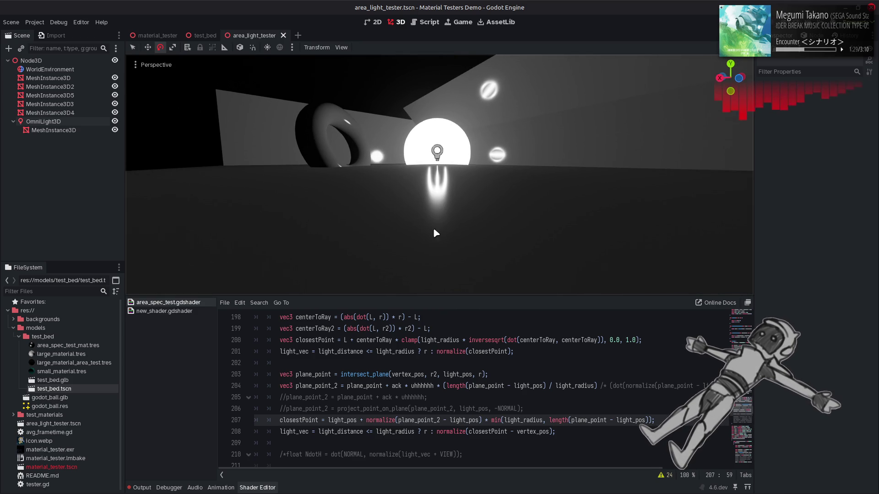
# Test plane_point_2 inside closestPoint's length() clamp with a save, then revert it
pyautogui.doubleClick(323, 386)
pyautogui.doubleClick(588, 421)
pyautogui.hotkey('ctrl', 'v')
pyautogui.hotkey('ctrl', 's')
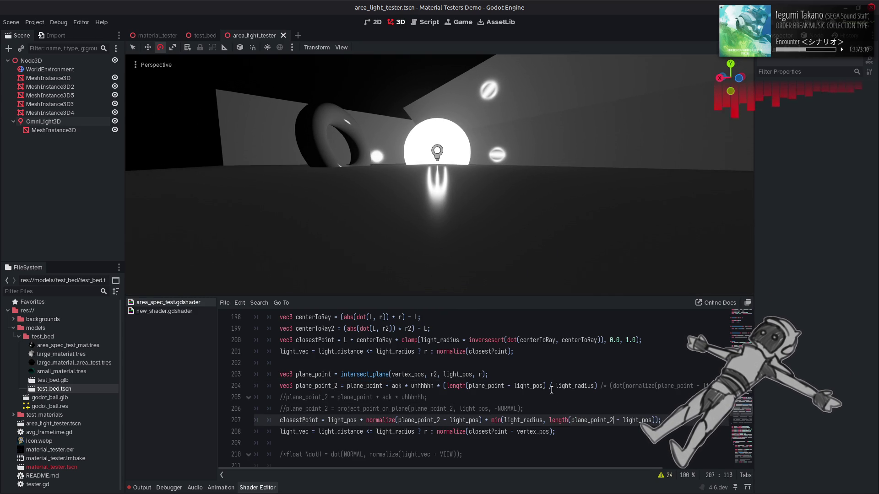
pyautogui.hotkey('ctrl', 'z')
pyautogui.hotkey('ctrl', 's')
pyautogui.scroll(10, 467, 401)
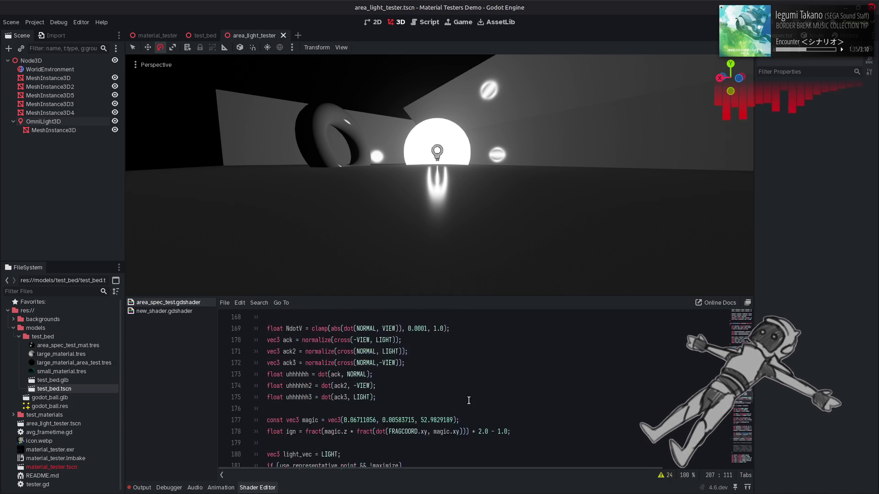
pyautogui.scroll(3, 468, 400)
pyautogui.click(328, 363)
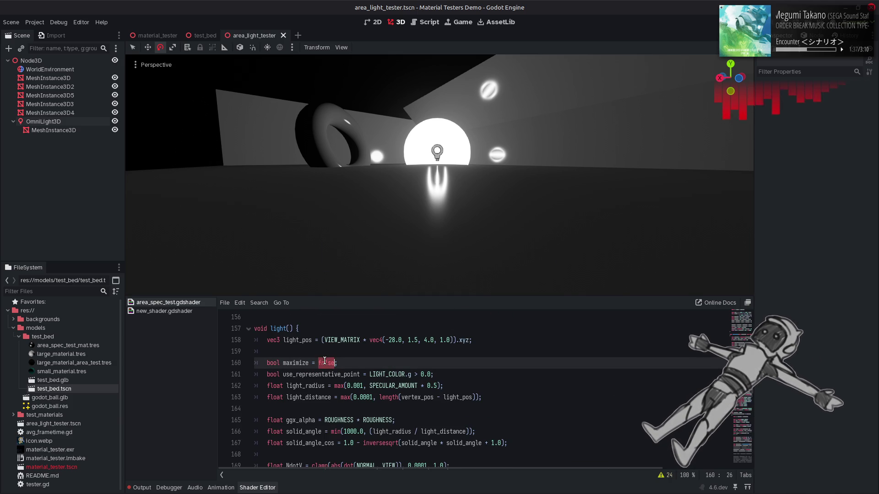
pyautogui.doubleClick(328, 363)
pyautogui.write('false')
pyautogui.hotkey('ctrl', 's')
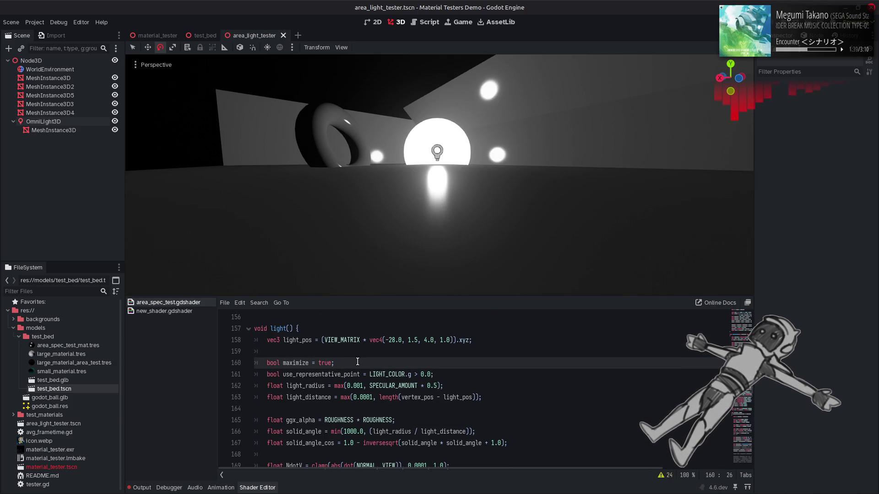
pyautogui.hotkey('ctrl', 'z')
pyautogui.hotkey('ctrl', 's')
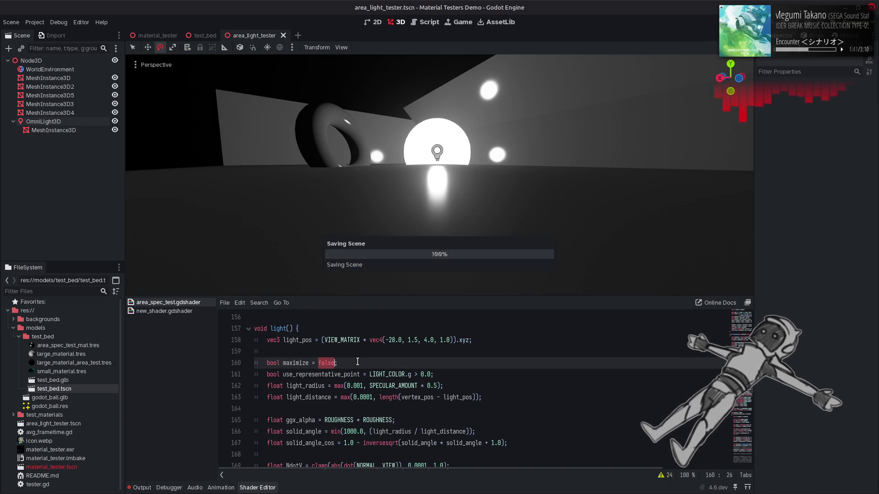
pyautogui.hotkey('ctrl', 's')
pyautogui.hotkey('ctrl', 'y')
pyautogui.hotkey('ctrl', 's')
pyautogui.hotkey('ctrl', 'z')
pyautogui.hotkey('ctrl', 's')
pyautogui.hotkey('ctrl', 'y')
pyautogui.hotkey('ctrl', 's')
pyautogui.hotkey('ctrl', 'z')
pyautogui.hotkey('ctrl', 's')
pyautogui.hotkey('ctrl', 'y')
pyautogui.hotkey('ctrl', 's')
pyautogui.hotkey('ctrl', 'z')
pyautogui.hotkey('ctrl', 's')
pyautogui.hotkey('ctrl', 'y')
pyautogui.hotkey('ctrl', 's')
pyautogui.hotkey('ctrl', 'z')
pyautogui.hotkey('ctrl', 'y')
pyautogui.hotkey('ctrl', 's')
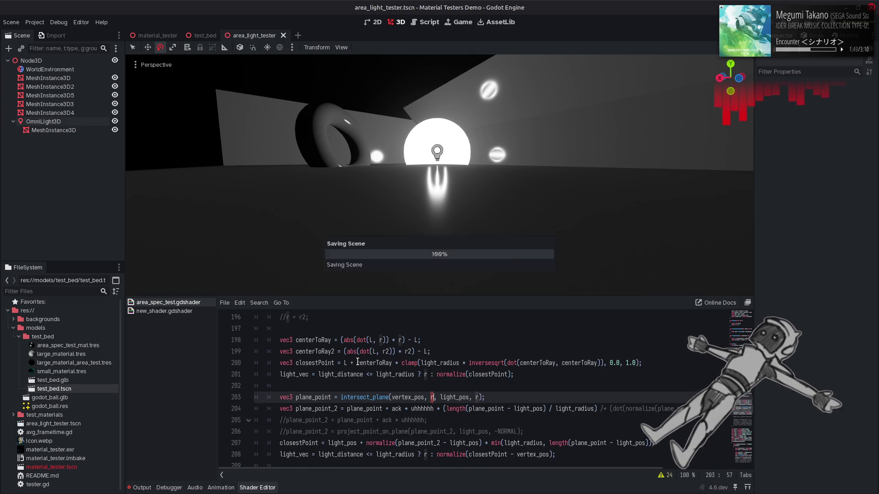
pyautogui.hotkey('ctrl', 'z')
pyautogui.hotkey('ctrl', 's')
pyautogui.hotkey('ctrl', 'y')
pyautogui.hotkey('ctrl', 'z')
pyautogui.hotkey('ctrl', 's')
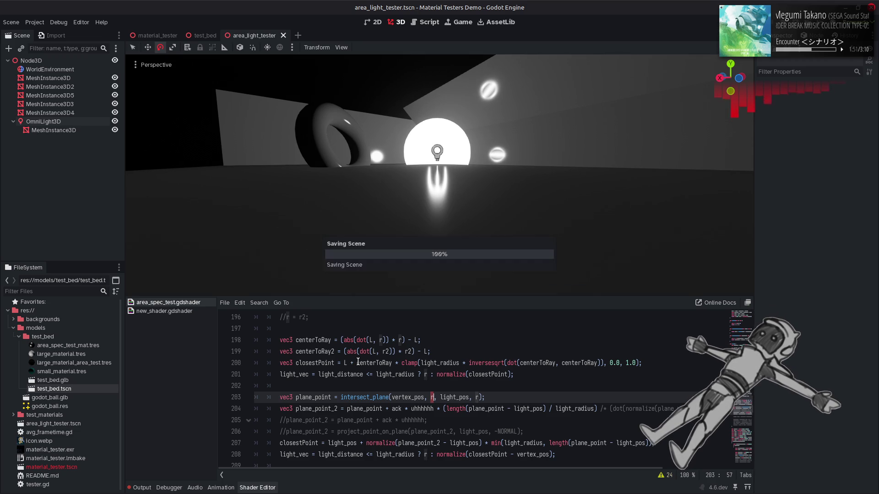
pyautogui.hotkey('ctrl', 'y')
pyautogui.hotkey('ctrl', 's')
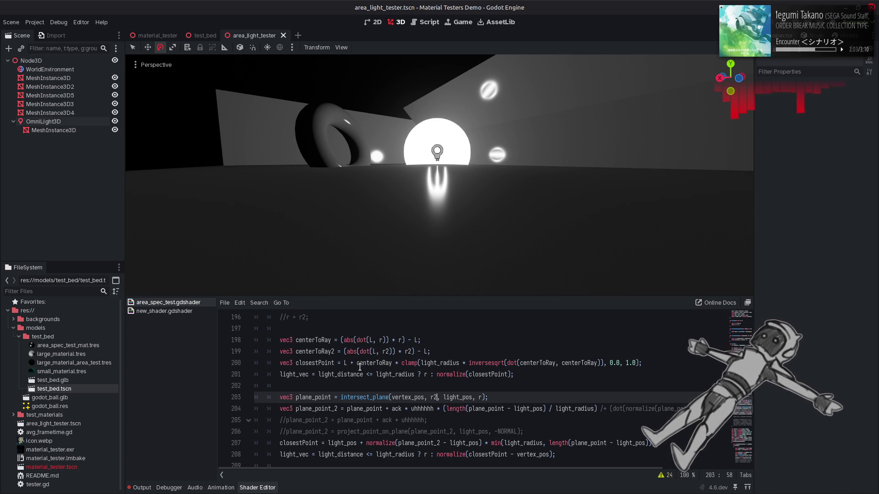
# Change ack4 and uhhhhhh4 to ack and uhhhhhh on the r2 line (193) and save
pyautogui.scroll(3, 362, 368)
pyautogui.click(369, 386)
pyautogui.press('BackSpace')
pyautogui.click(402, 386)
pyautogui.press('BackSpace')
pyautogui.hotkey('ctrl', 's')
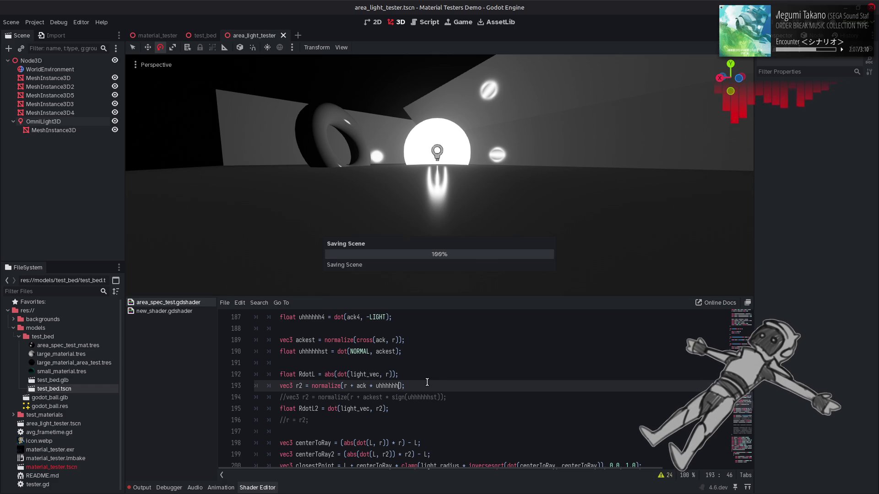
# Switch line 207's normalize from plane_point_2 to plane_point and save to preview
pyautogui.scroll(-1, 454, 387)
pyautogui.scroll(-3, 454, 387)
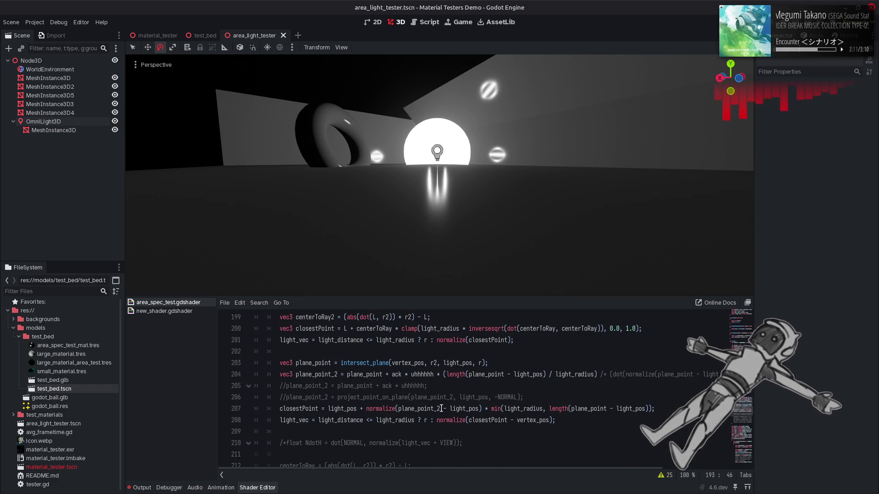
pyautogui.click(441, 408)
pyautogui.press('BackSpace')
pyautogui.press('BackSpace')
pyautogui.hotkey('ctrl', 's')
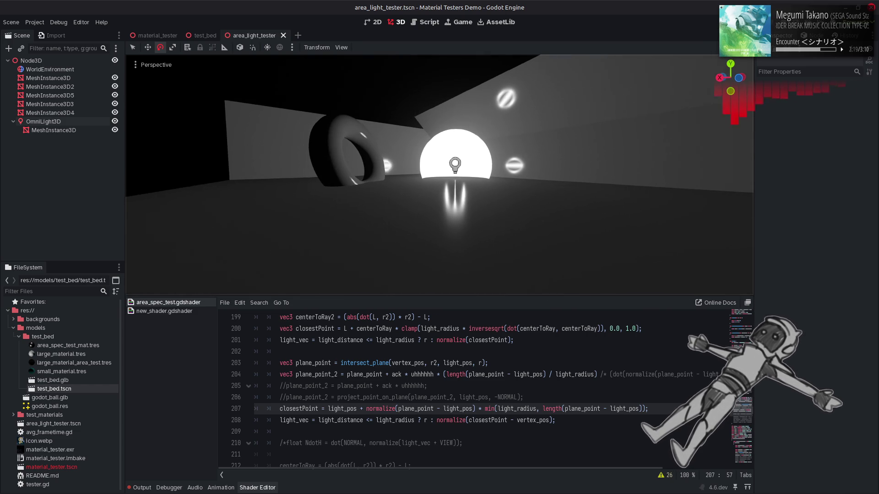
pyautogui.click(536, 373)
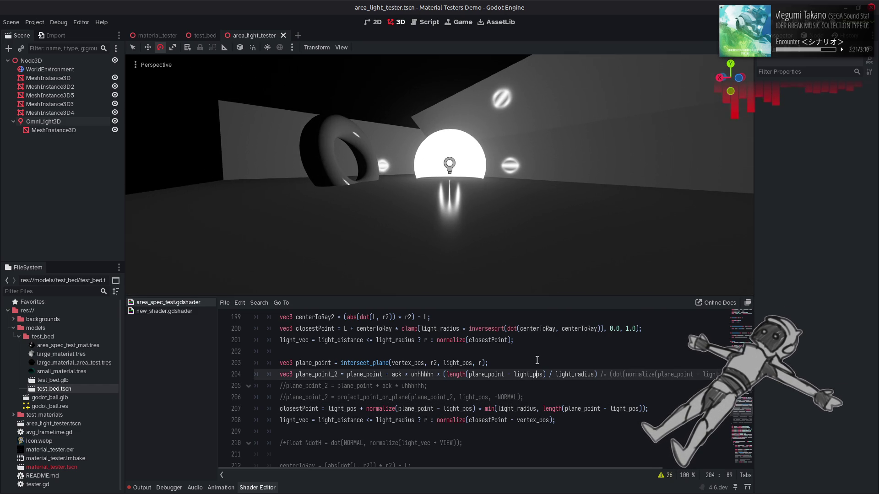